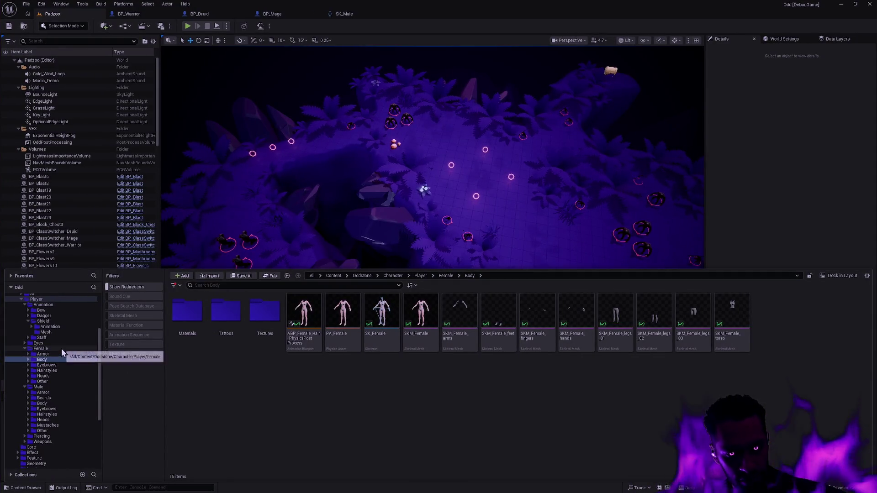
Search 'BPd' in Open Asset (Ctrl+P) and open BP_Druid in the Blueprint editor.
key(ctrl+p)
text(BP_Drui)
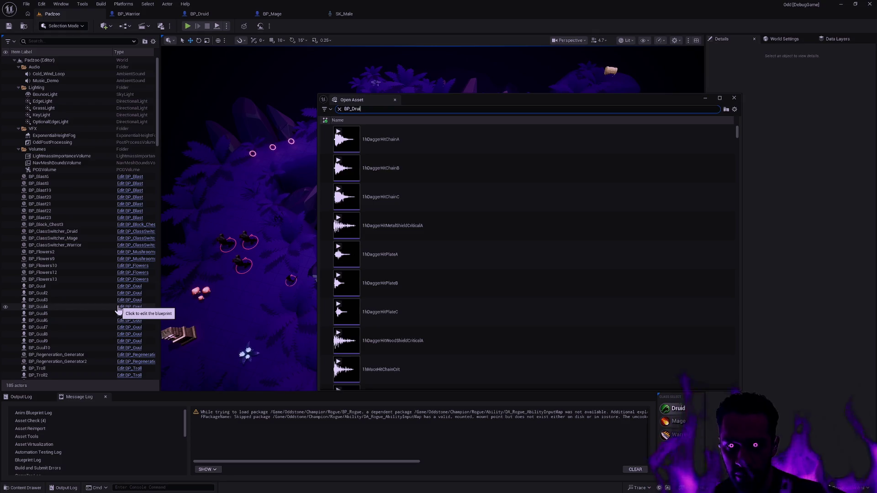
text(d)
double_click(415, 177)
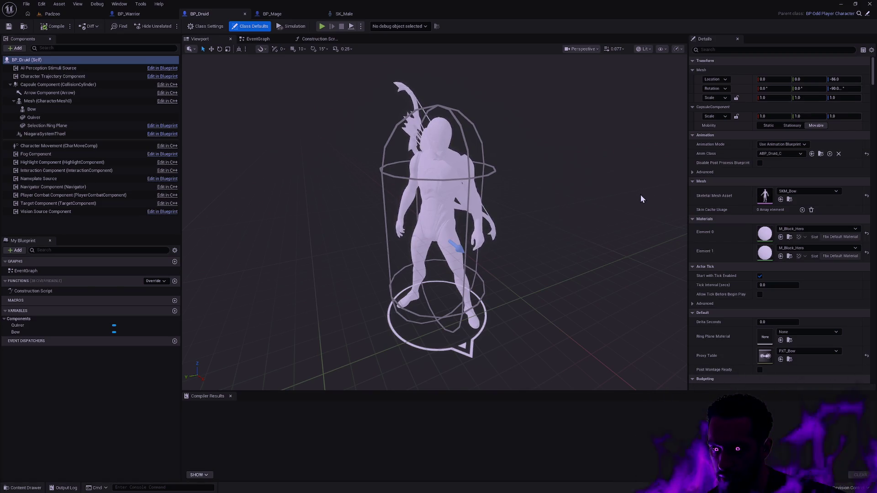
Set the body's Skeletal Mesh Asset to SKM_Male in Details.
click(818, 191)
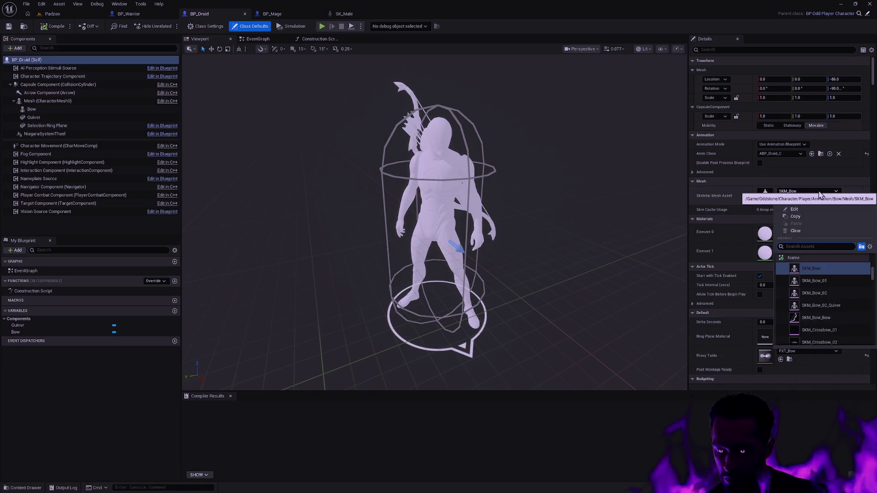
text(SKM_H)
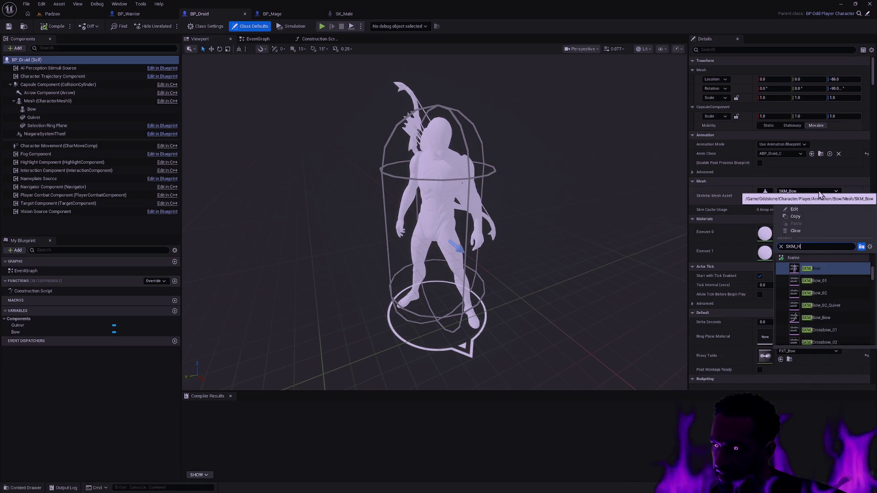
key(BackSpace)
text(Male)
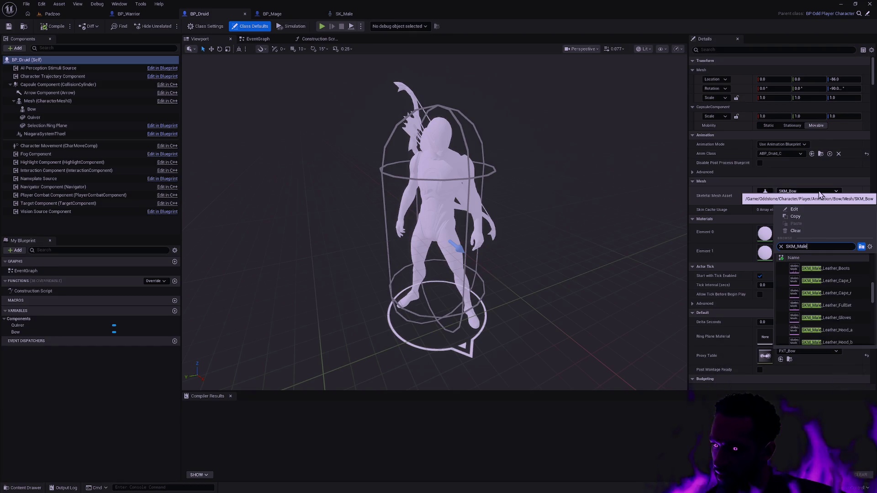
scroll(848, 286, up, 5)
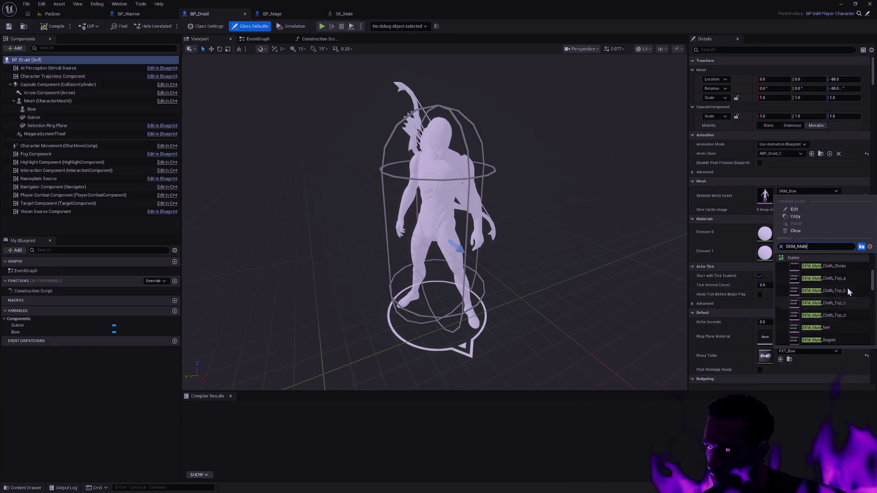
scroll(848, 287, up, 3)
click(821, 266)
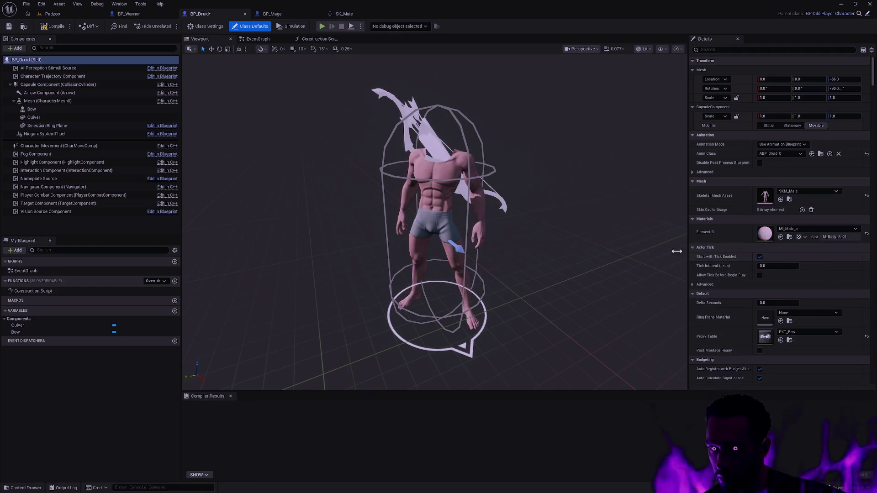
Orbit and zoom the viewport to inspect the male body's hand, thigh and torso.
mouse_move(572, 240)
mouse_down()
mouse_move(612, 223)
mouse_move(575, 226)
mouse_up()
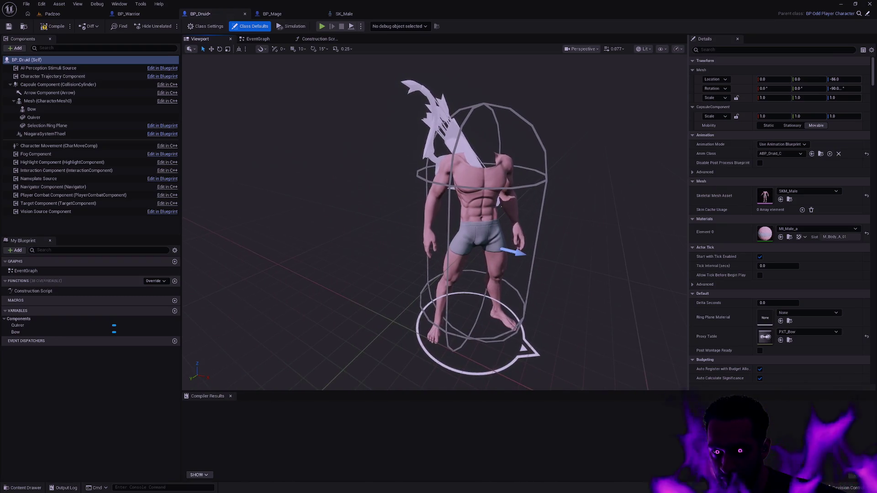
scroll(435, 222, up, 10)
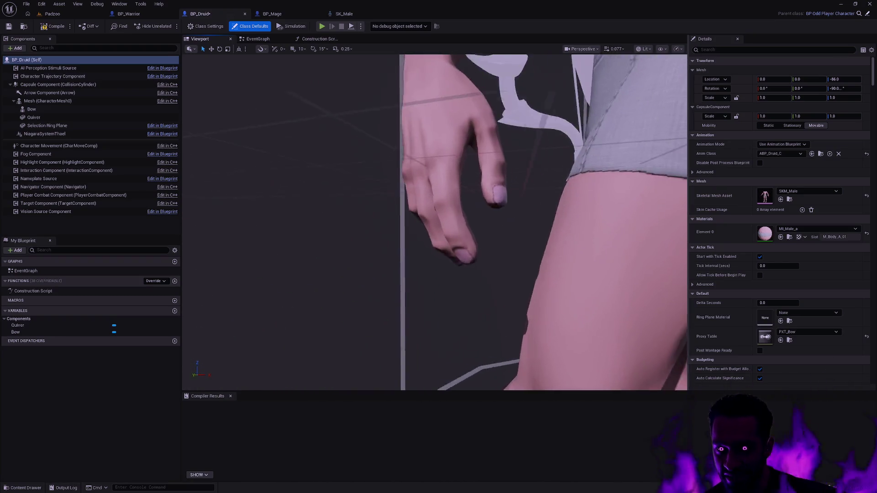
mouse_move(435, 222)
mouse_down()
mouse_move(457, 210)
mouse_move(447, 215)
mouse_up()
drag(540, 250, 541, 250)
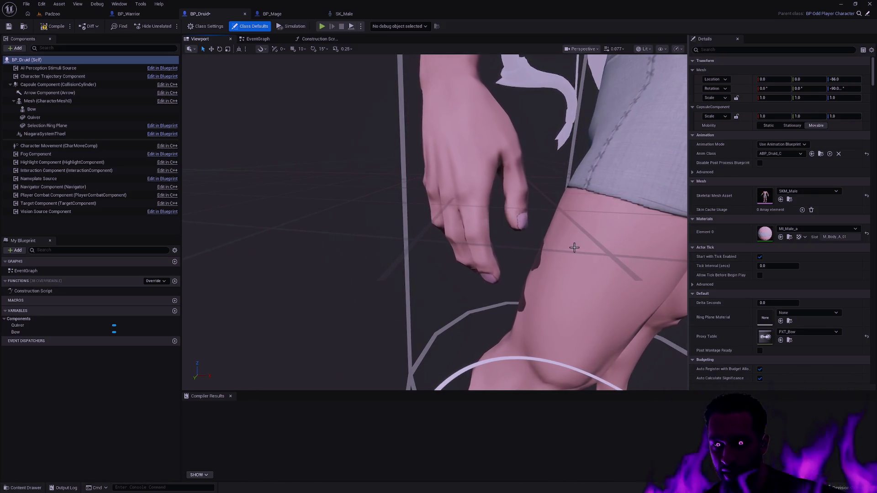
drag(574, 247, 573, 242)
mouse_move(490, 272)
mouse_down()
mouse_move(490, 280)
mouse_move(601, 254)
mouse_up()
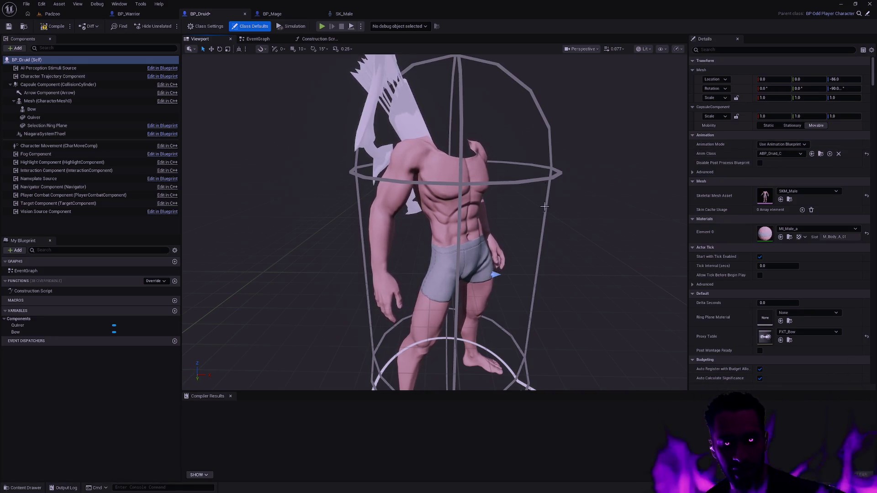
mouse_move(328, 178)
mouse_down()
mouse_move(311, 177)
mouse_move(329, 178)
mouse_up()
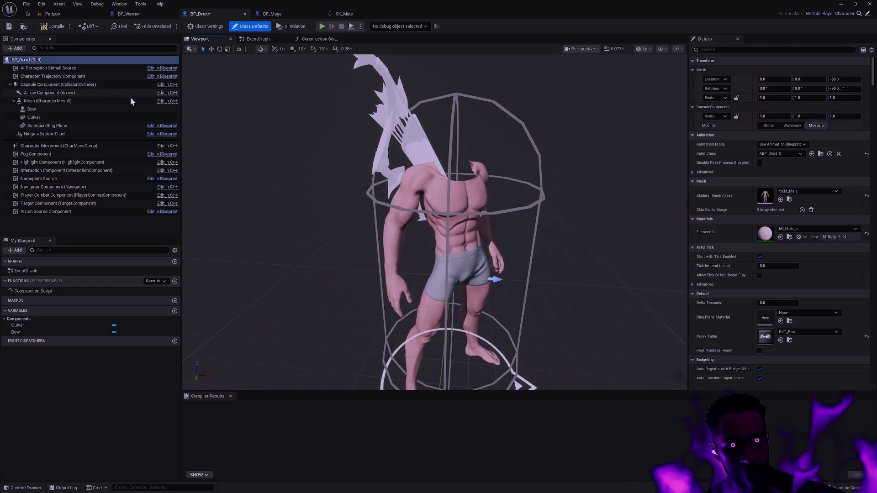
Add a Skeletal Mesh component named Head under Mesh.
right_click(66, 103)
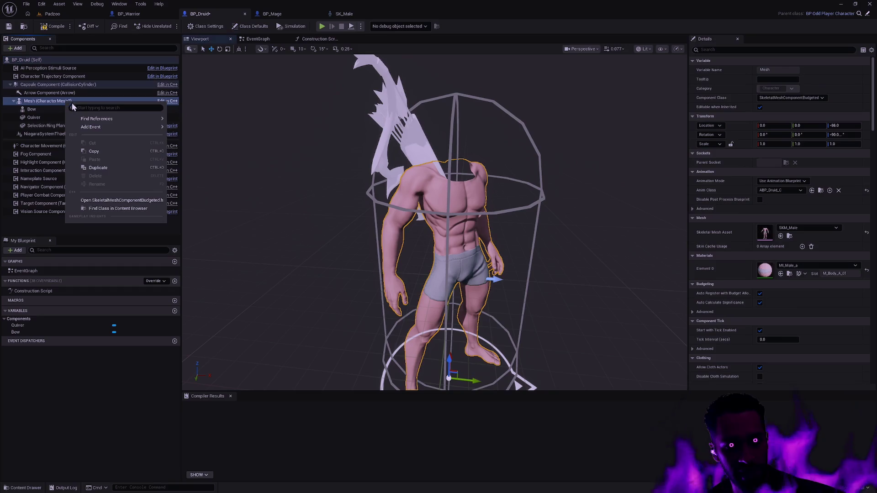
click(15, 48)
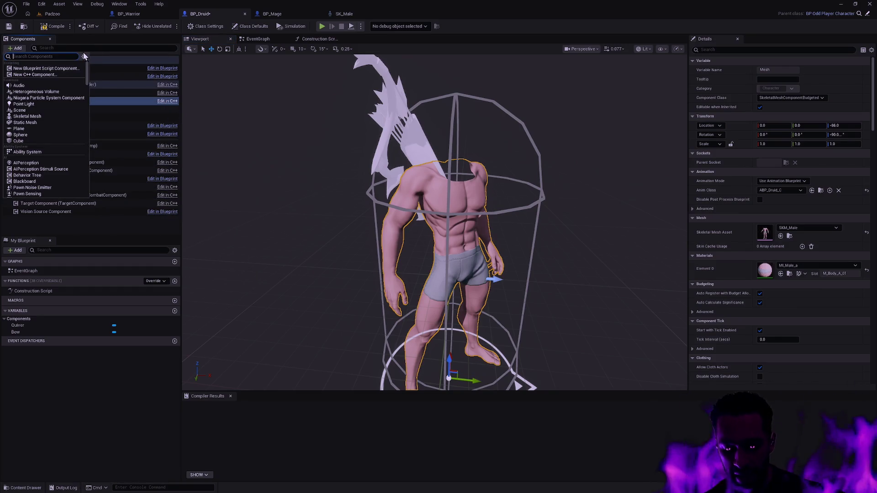
text(Skeletal)
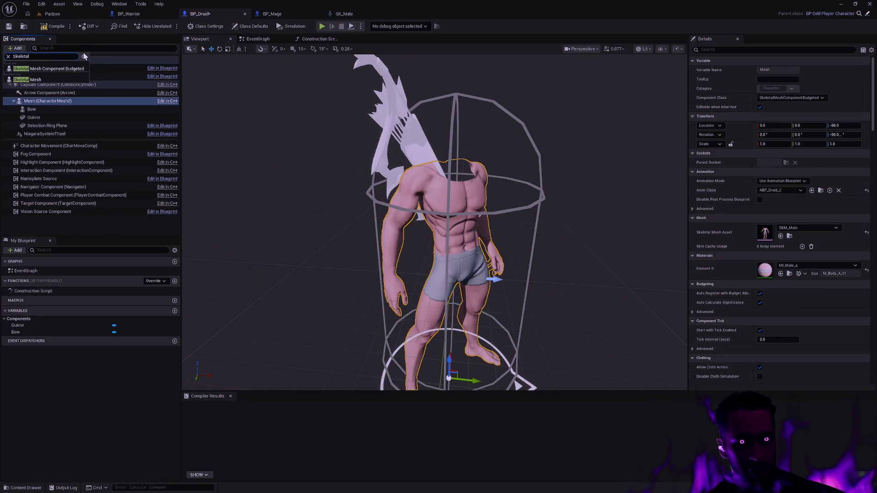
click(51, 80)
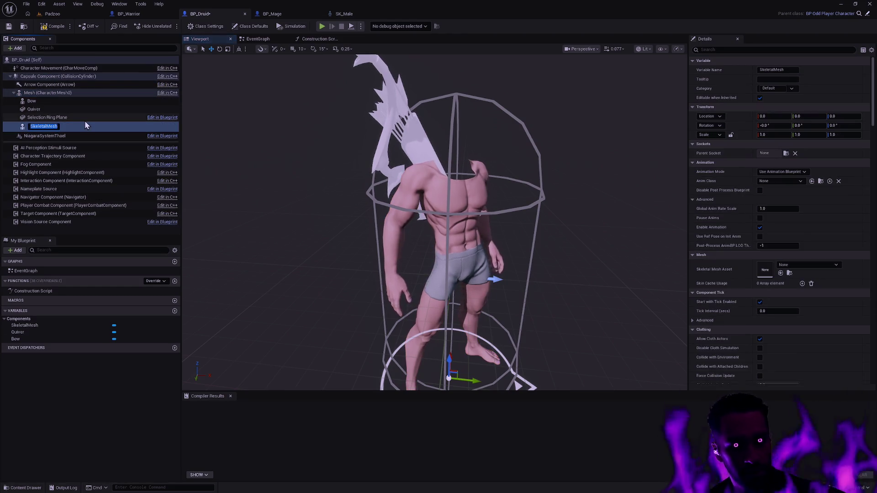
text(Head)
key(Return)
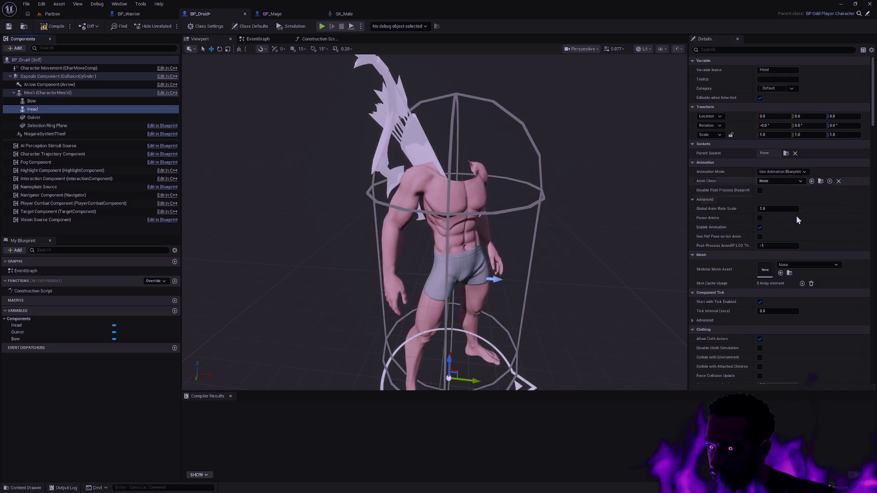
Set the Head component's Skeletal Mesh Asset to SKM_Head_Male_05 and frame it.
click(807, 265)
text(SKM_)
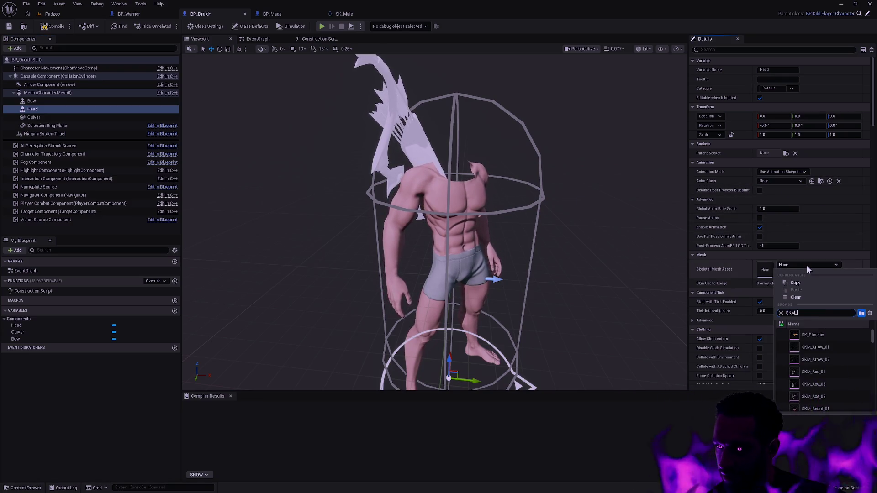
text(Male)
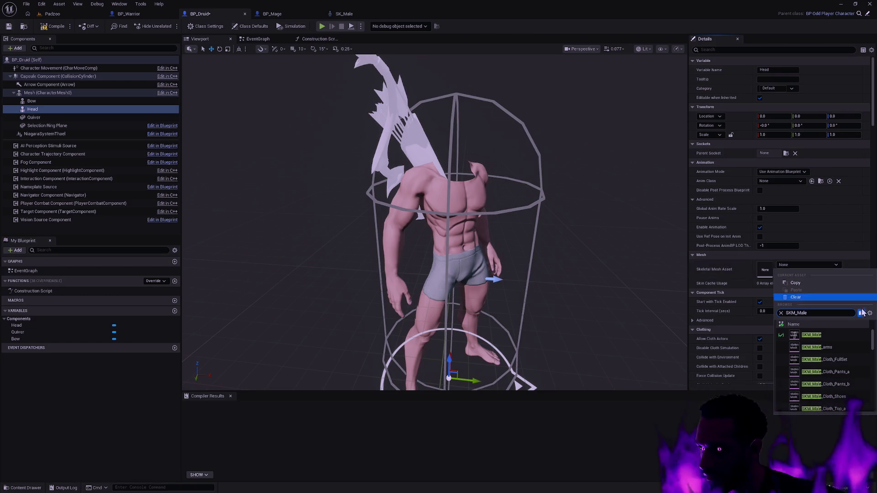
text(SKM)
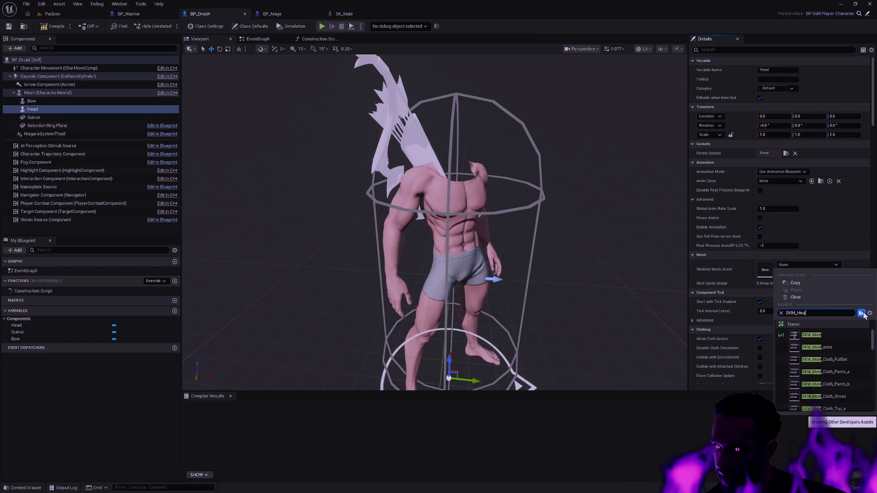
text(d_Male)
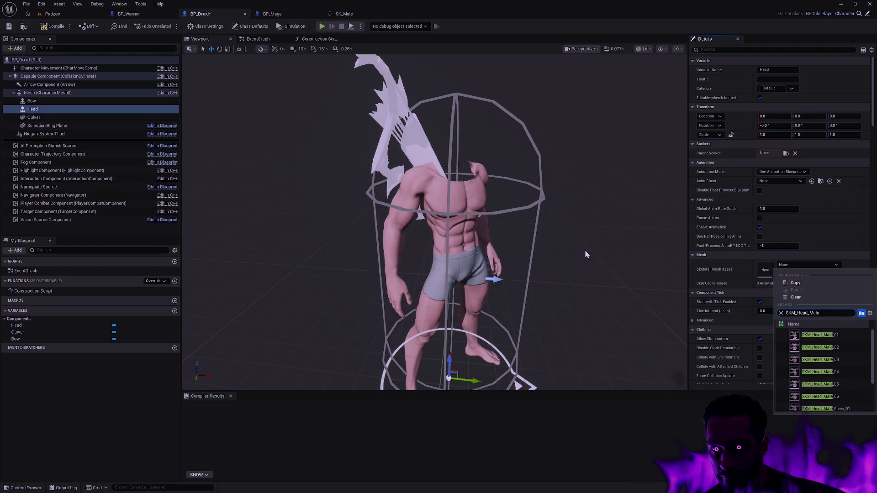
click(845, 385)
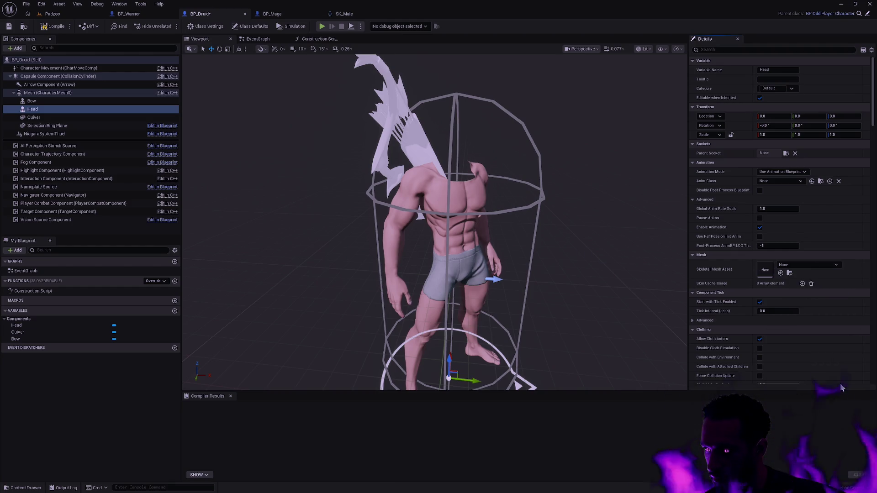
key(f)
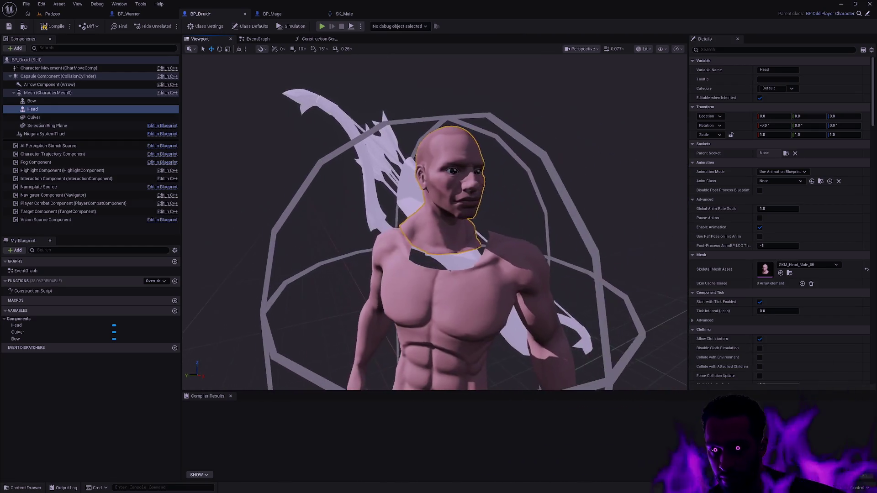
click(819, 265)
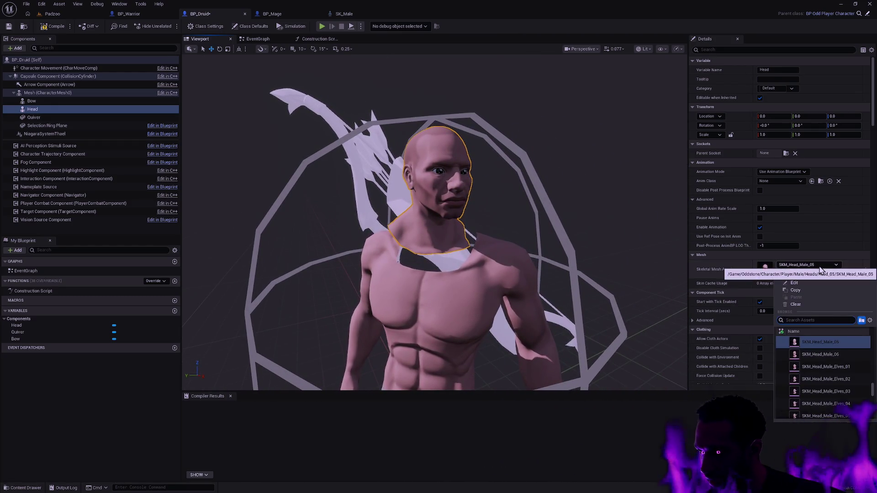
click(808, 264)
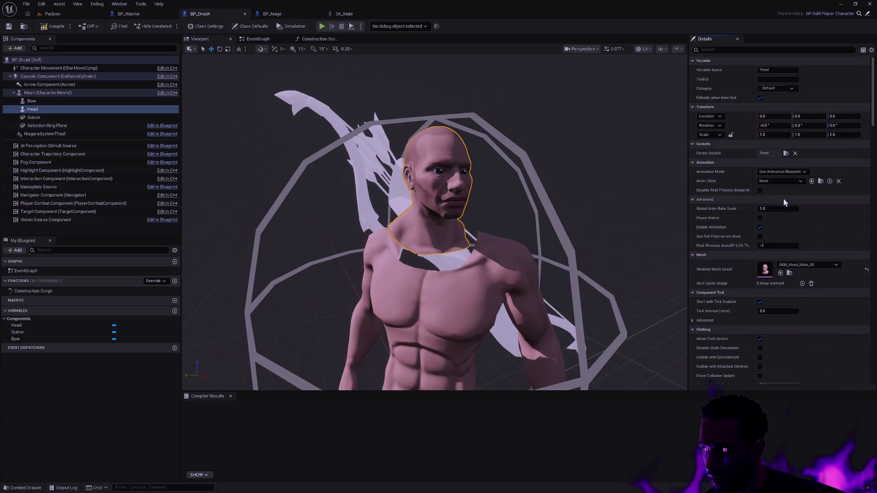
mouse_move(580, 194)
mouse_down()
mouse_move(562, 228)
mouse_move(580, 194)
mouse_up()
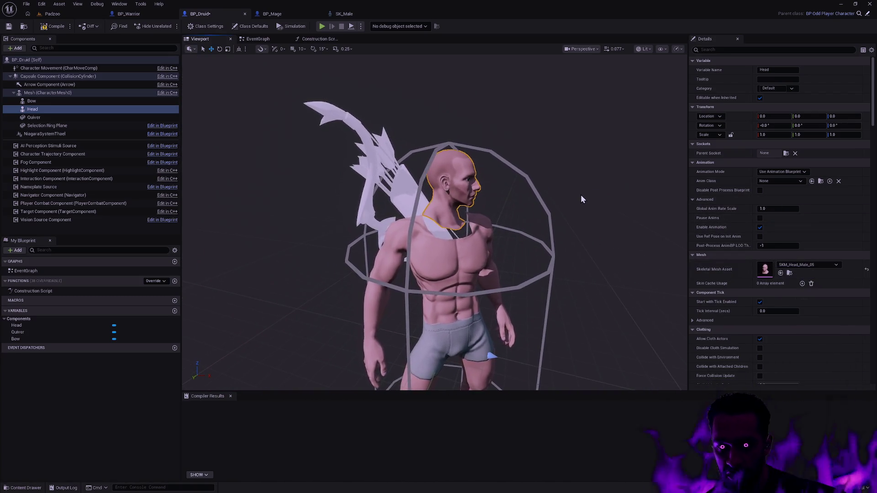
Add a Set Leader Pose Component node for Head in the Construction Script.
click(320, 39)
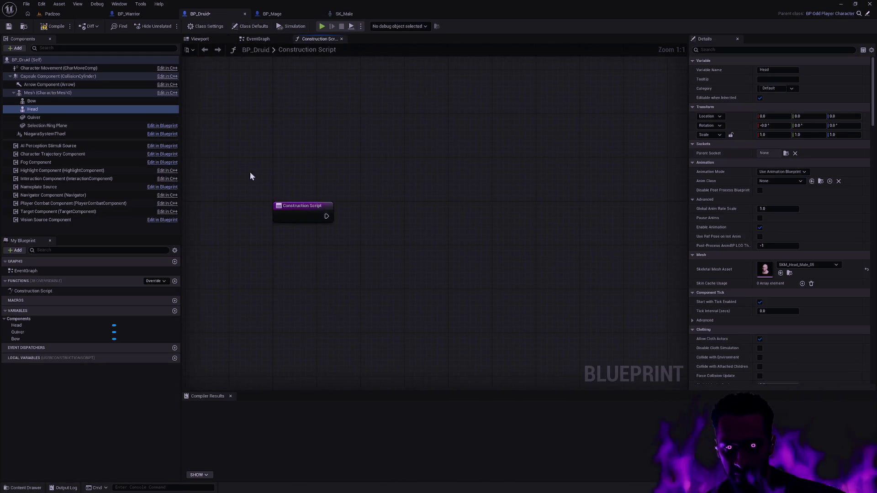
right_click(384, 225)
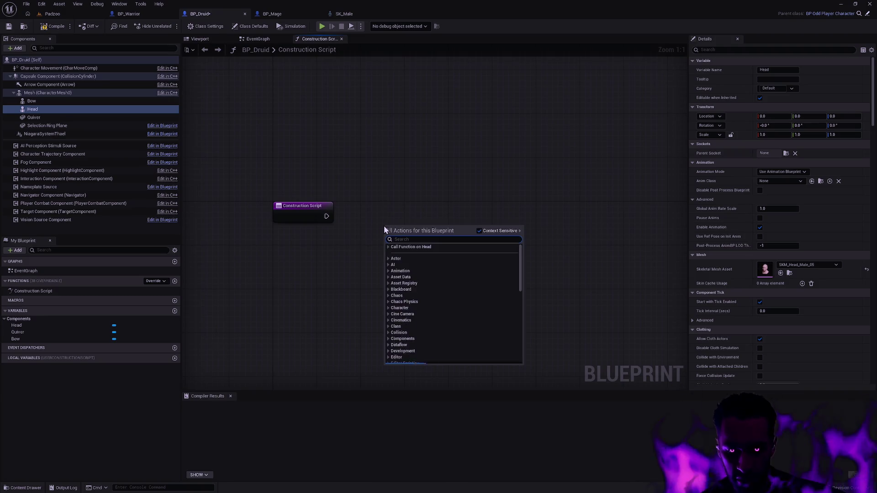
text(set leader)
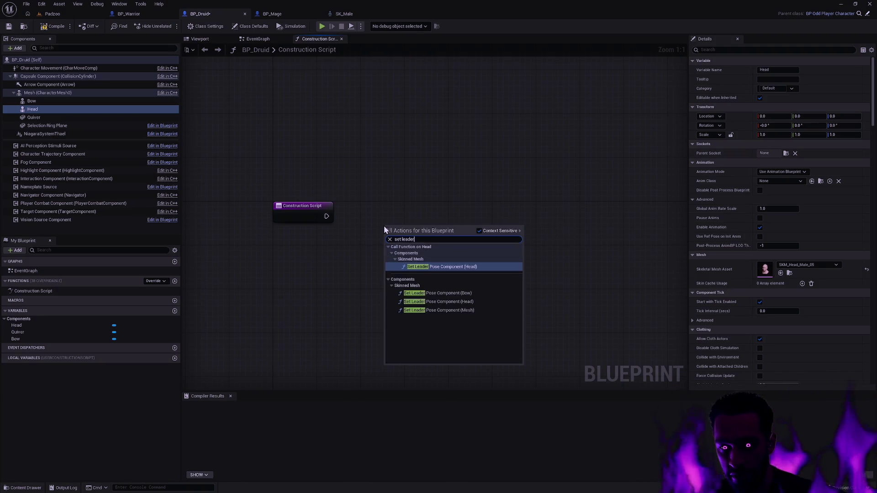
key(Return)
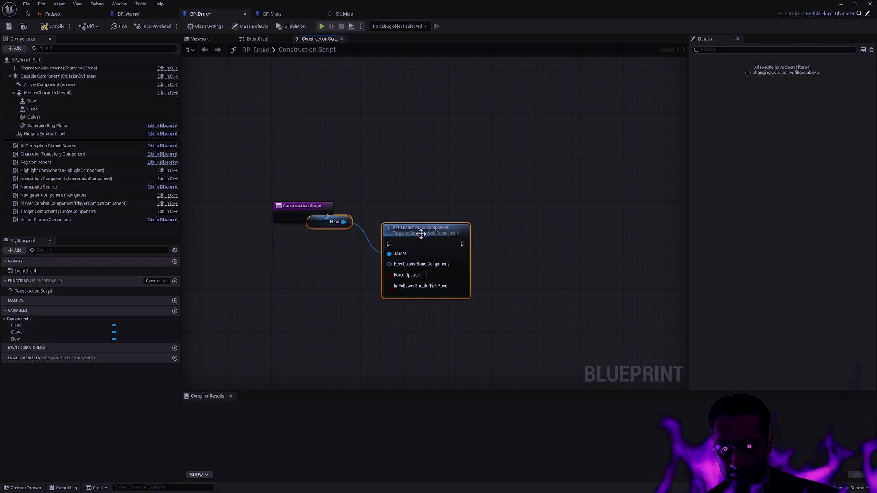
drag(421, 234, 459, 234)
drag(361, 222, 349, 264)
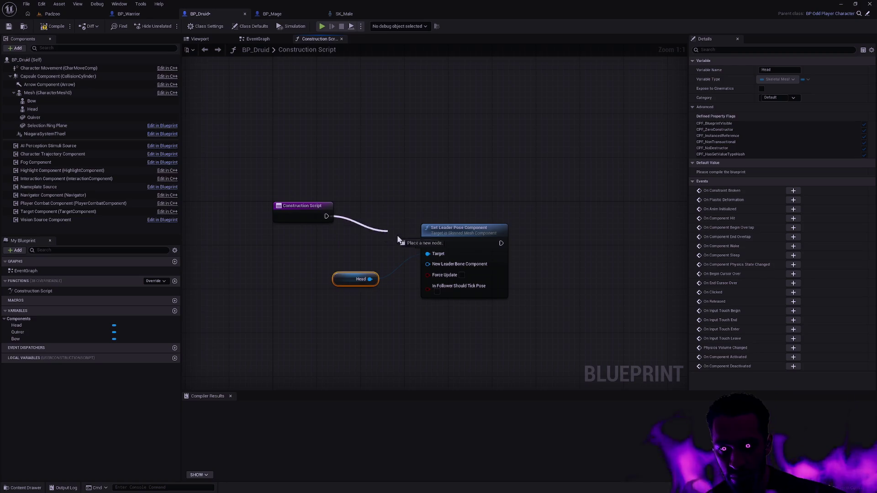
drag(459, 235, 453, 208)
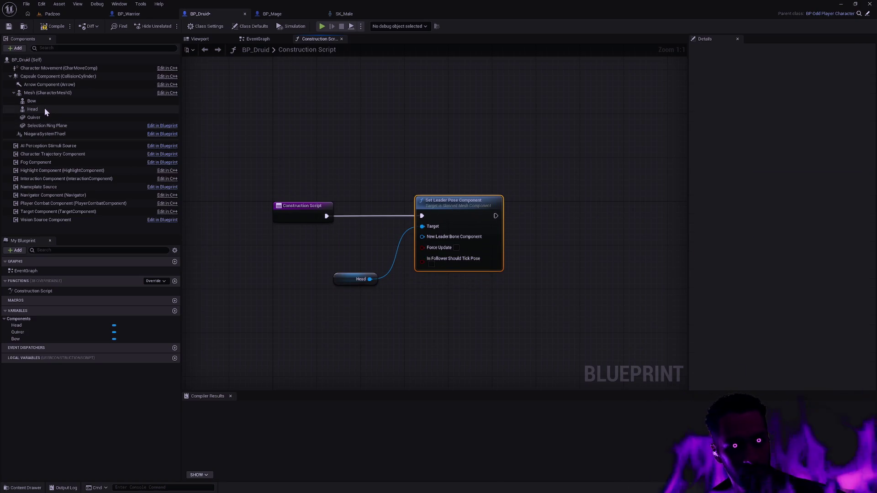
Wire Mesh into New Leader Bone Component, tidy the nodes, and compile BP_Druid.
click(46, 94)
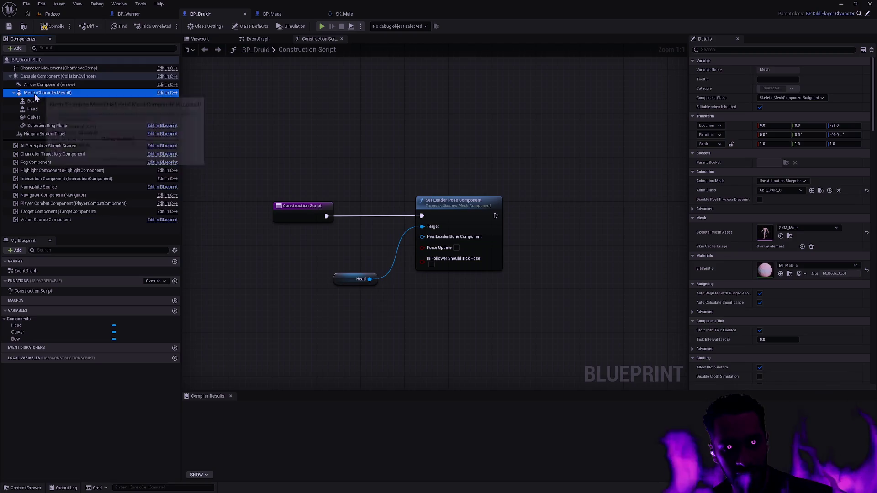
mouse_move(34, 94)
mouse_down()
mouse_move(318, 213)
mouse_move(338, 249)
mouse_up()
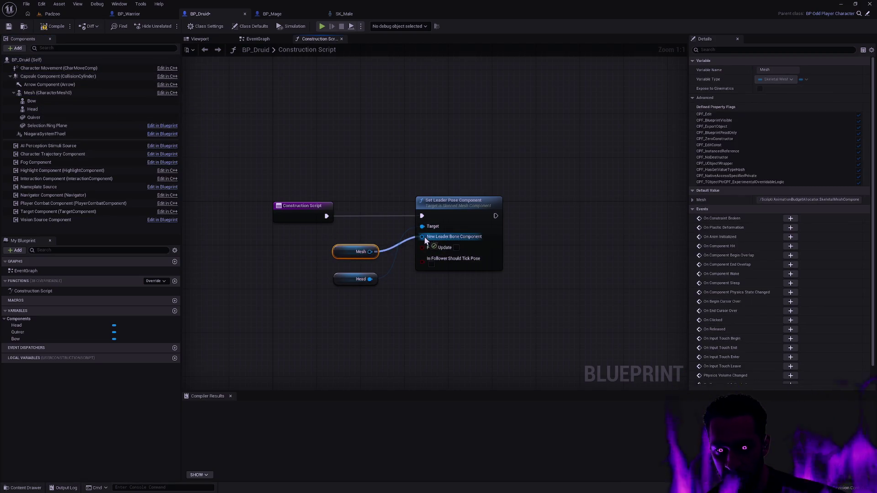
drag(425, 241, 422, 237)
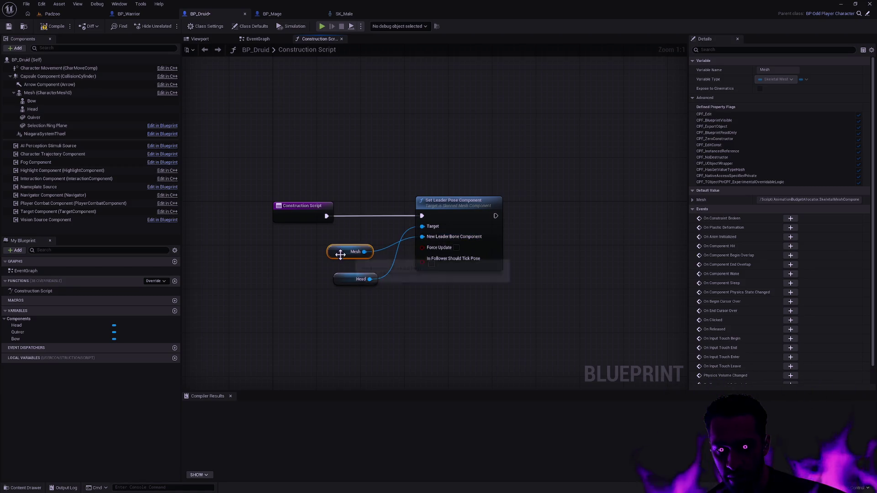
mouse_move(341, 255)
mouse_down()
mouse_move(346, 294)
mouse_move(335, 253)
mouse_up()
drag(342, 310, 374, 260)
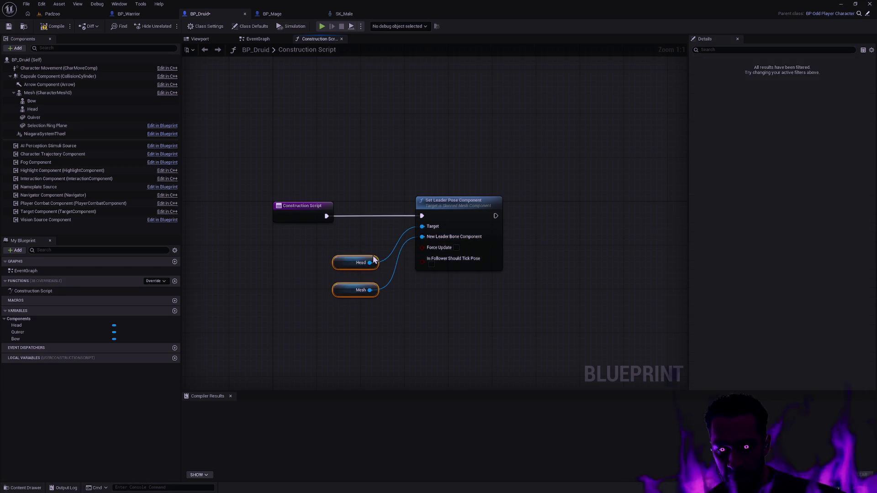
click(358, 296)
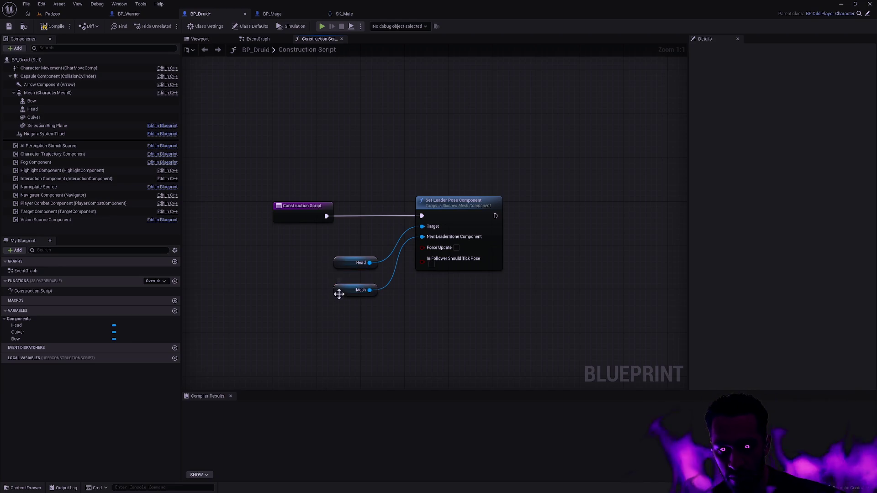
click(56, 28)
click(10, 27)
click(206, 40)
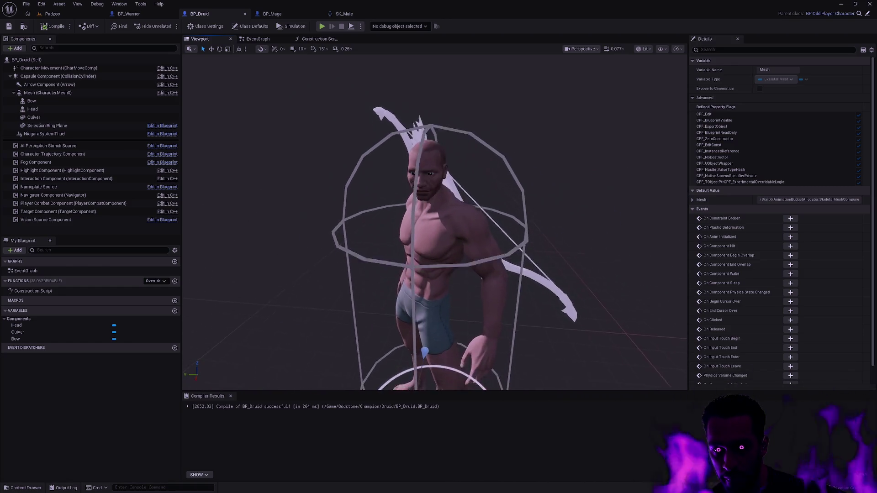
scroll(400, 325, up, 5)
mouse_move(400, 326)
mouse_down()
mouse_move(379, 322)
mouse_move(376, 311)
mouse_move(374, 338)
mouse_move(386, 340)
mouse_move(379, 327)
mouse_move(425, 326)
mouse_move(620, 261)
mouse_up()
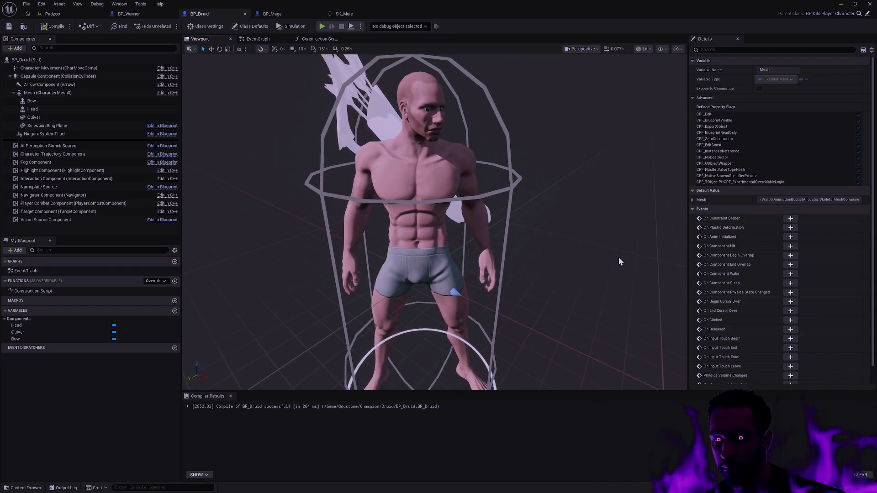
drag(561, 243, 577, 249)
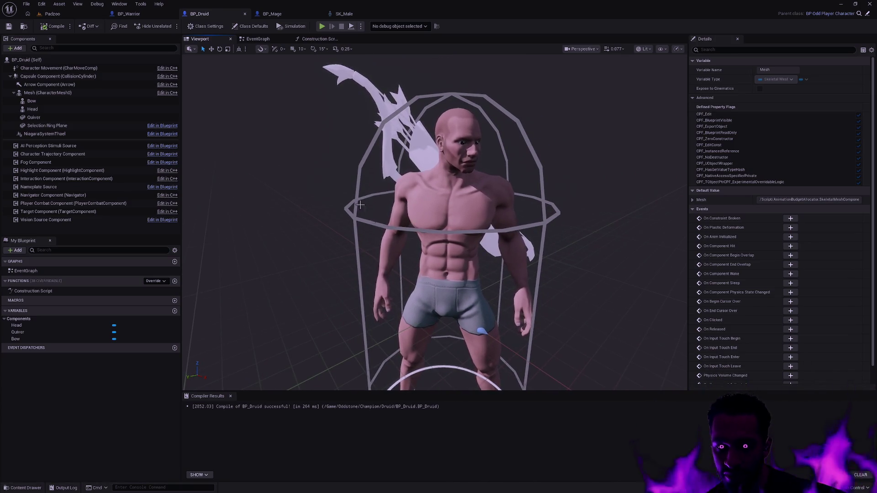
drag(589, 212, 568, 228)
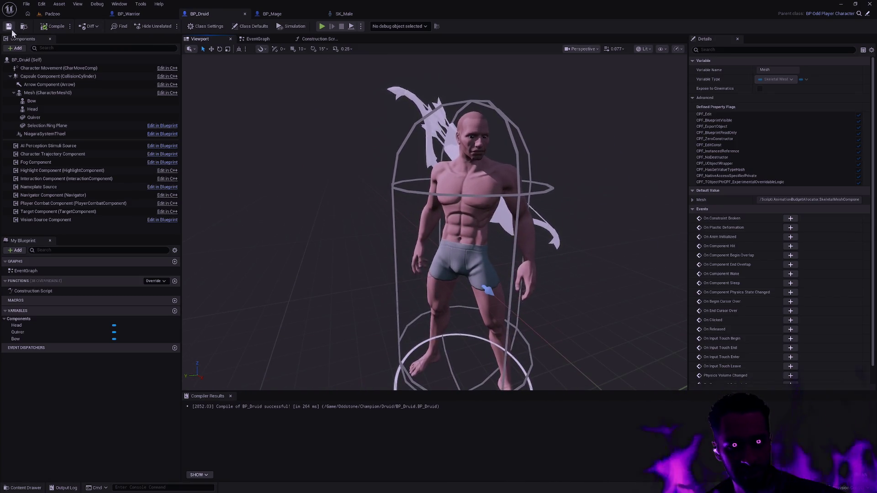
Assign MI_Male_b to the body's Element 0 and MI_Head_Male_05_b to the Head's Element 1.
click(51, 91)
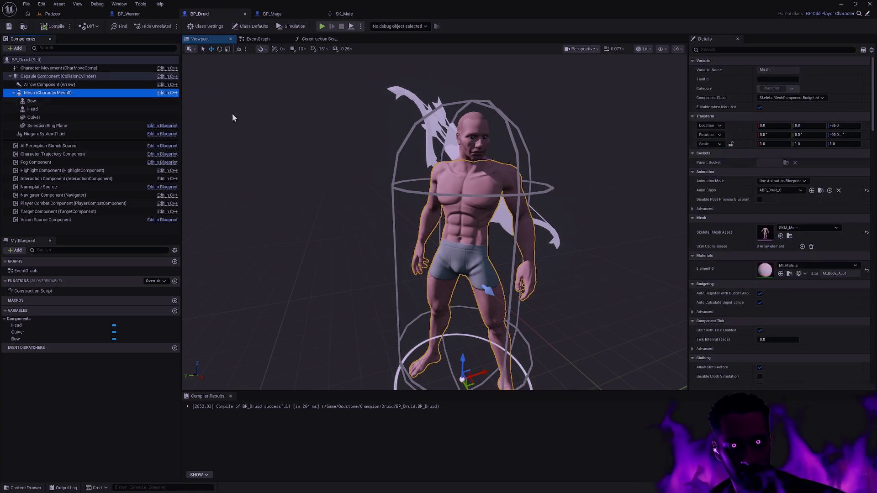
click(817, 265)
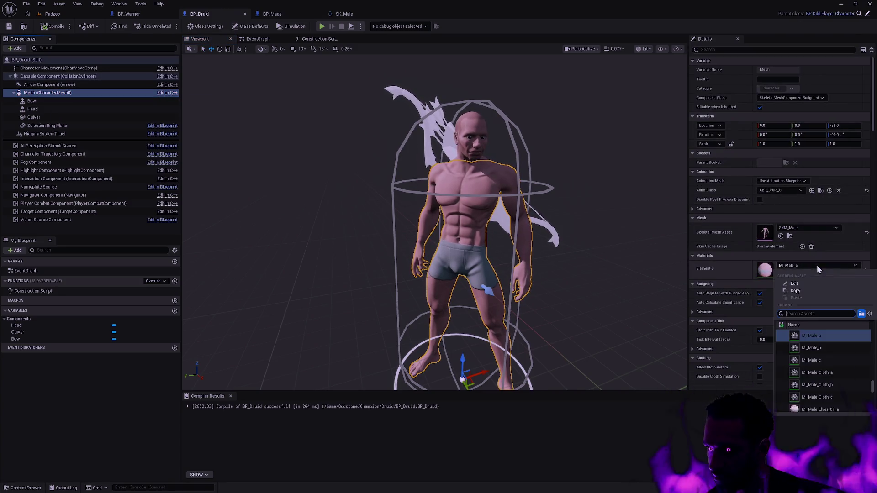
click(826, 345)
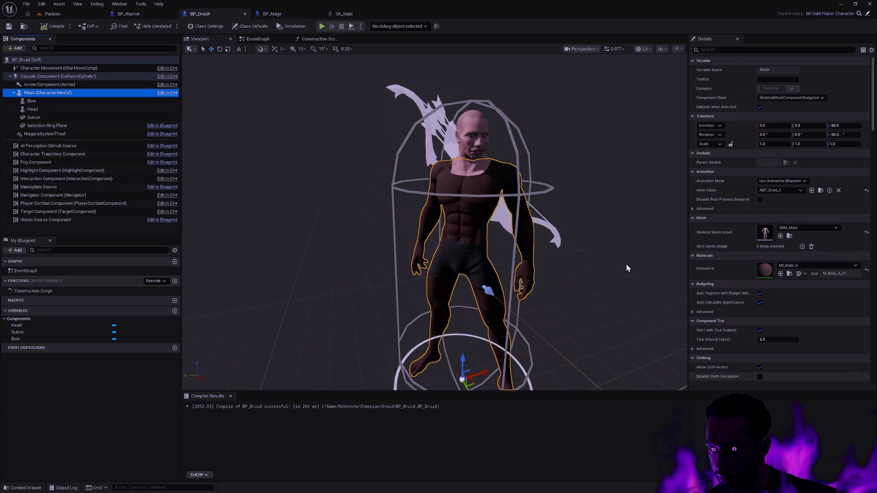
click(45, 109)
click(810, 320)
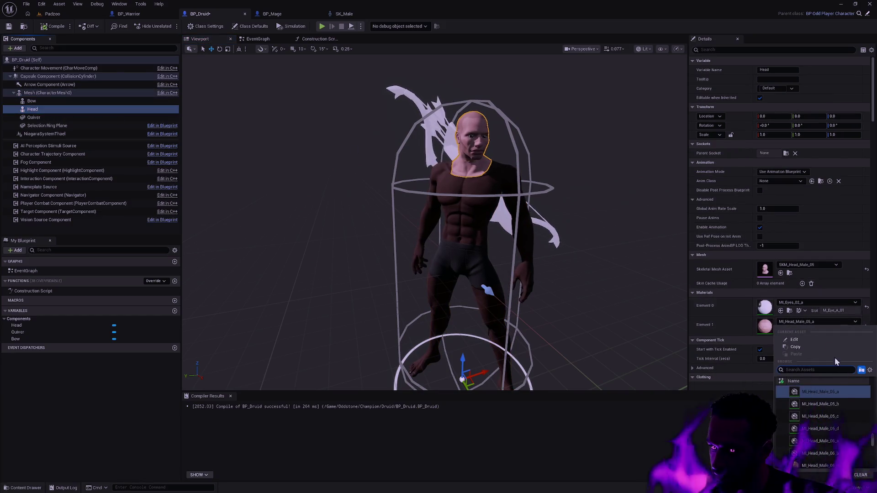
click(841, 403)
Save the BP_Druid blueprint with Ctrl+S.
click(609, 190)
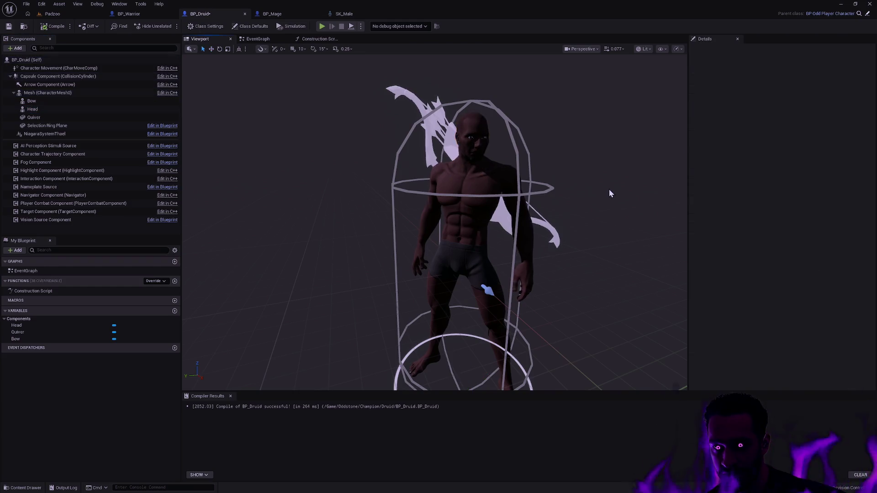
drag(609, 189, 601, 198)
key(ctrl+s)
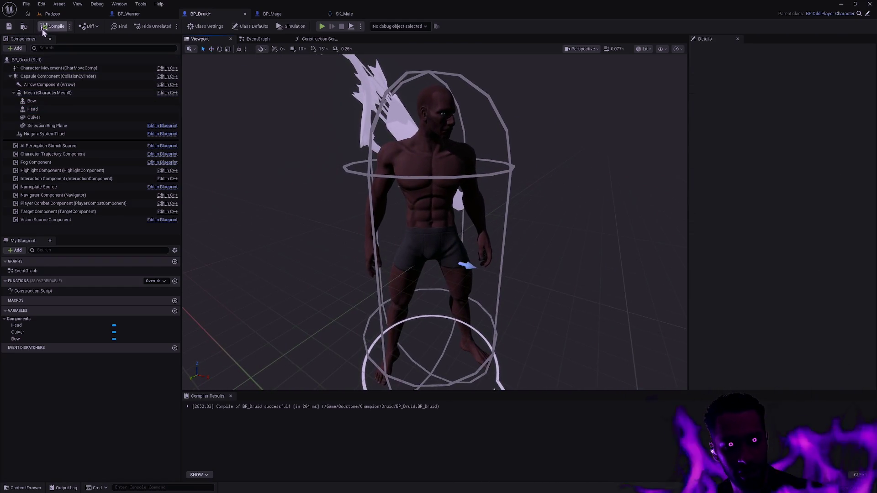
Play-test the Padzoo level in fullscreen, stop it, and return to BP_Druid.
click(74, 14)
click(187, 26)
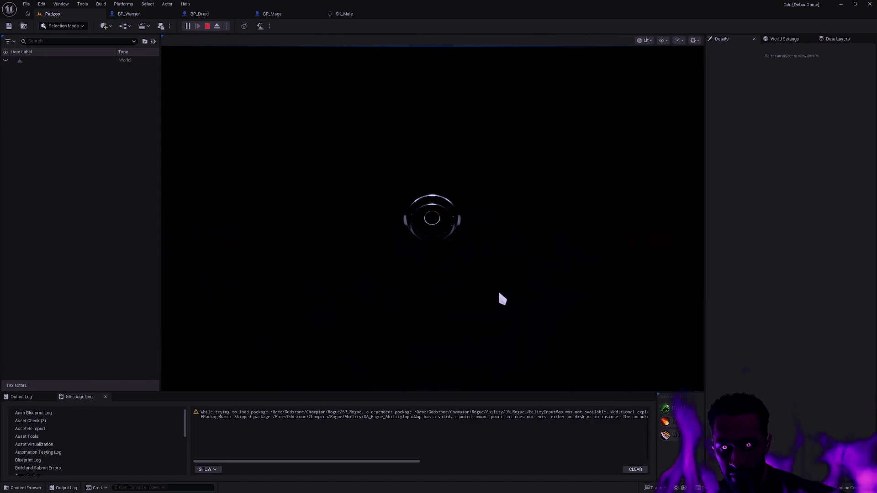
key(F11)
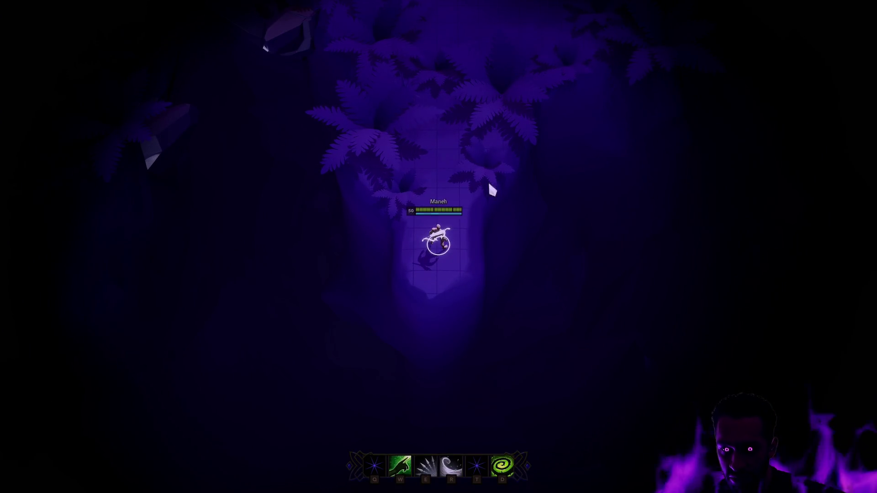
key(F11)
key(Escape)
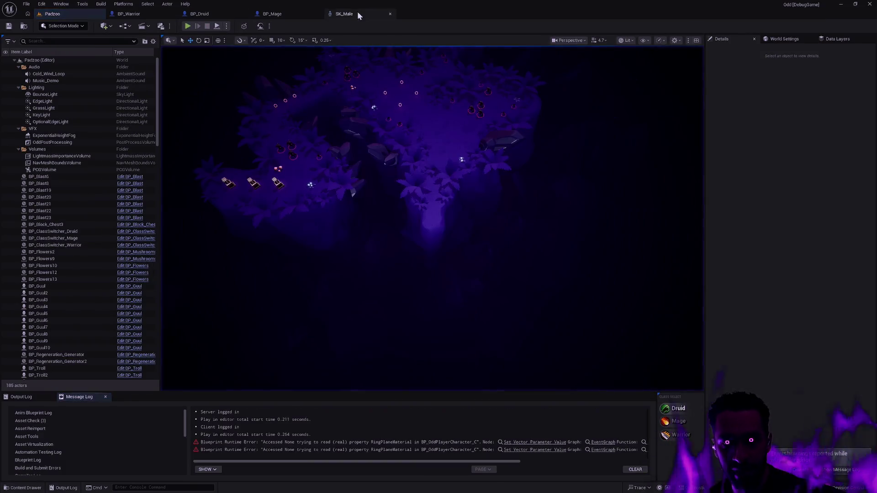
click(213, 14)
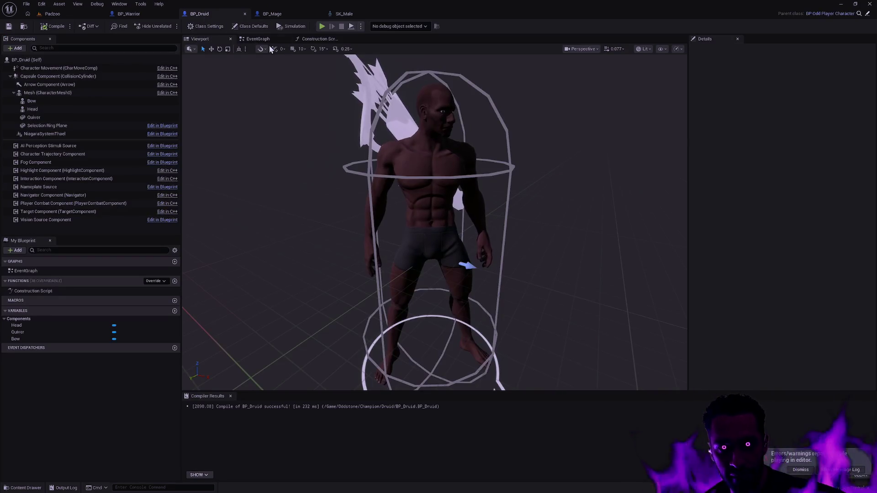
Add a Parent: Construction Script call wired before Set Leader Pose Component.
click(327, 40)
right_click(315, 206)
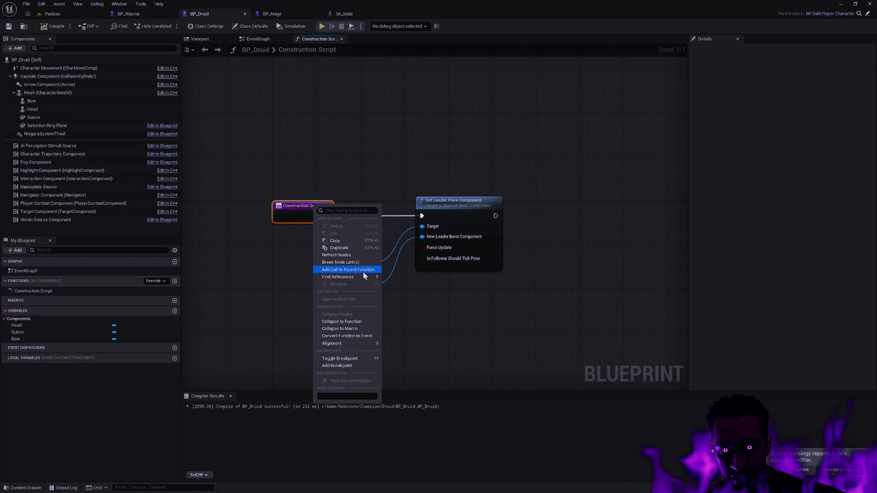
click(348, 270)
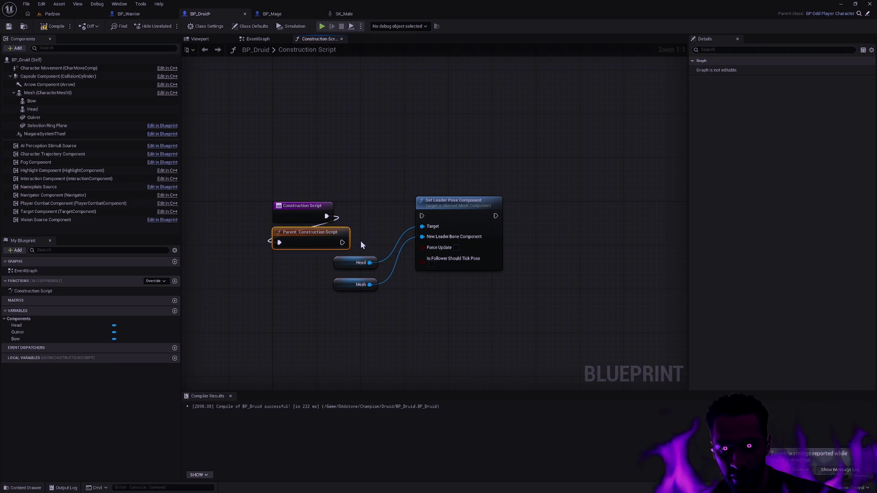
drag(421, 220, 421, 220)
Rearrange the Set Leader Pose, Head and Mesh nodes around the parent call and save.
mouse_move(347, 192)
mouse_down()
mouse_move(475, 333)
mouse_move(515, 335)
mouse_up()
drag(445, 204, 549, 204)
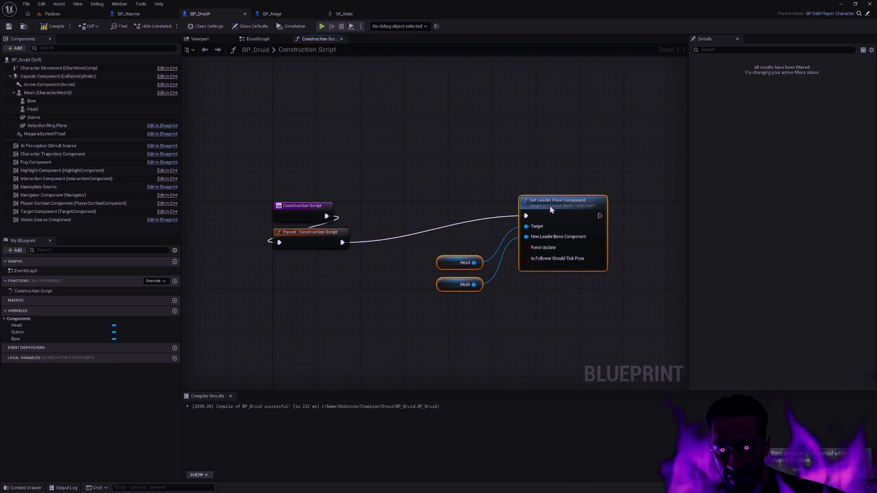
mouse_move(337, 239)
mouse_down()
mouse_move(370, 239)
mouse_move(386, 214)
mouse_up()
click(552, 211)
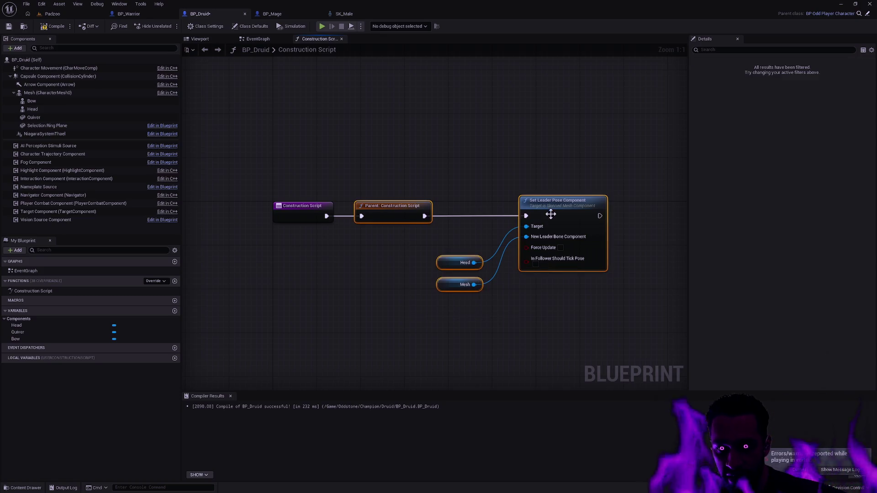
click(502, 202)
mouse_move(429, 297)
mouse_down()
mouse_move(567, 207)
mouse_move(493, 205)
mouse_up()
key(ctrl+s)
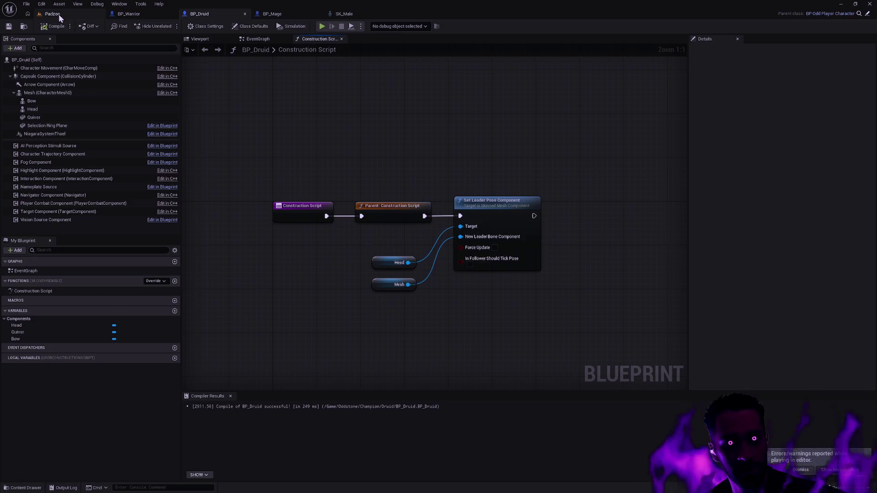
click(59, 15)
click(187, 26)
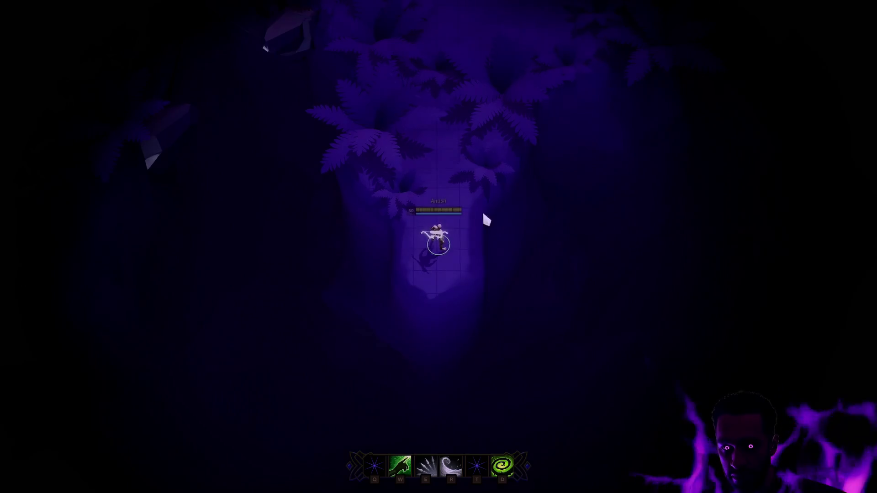
mouse_move(411, 271)
mouse_down()
mouse_move(476, 253)
mouse_move(475, 172)
mouse_move(443, 182)
mouse_move(428, 223)
mouse_move(470, 248)
mouse_move(441, 264)
mouse_move(426, 192)
mouse_move(442, 239)
mouse_move(471, 264)
mouse_move(454, 196)
mouse_move(399, 219)
mouse_move(454, 279)
mouse_move(475, 158)
mouse_move(491, 144)
mouse_move(415, 122)
mouse_move(437, 308)
mouse_move(466, 286)
mouse_move(451, 245)
mouse_move(358, 229)
mouse_move(393, 192)
mouse_move(452, 250)
mouse_up()
key(e)
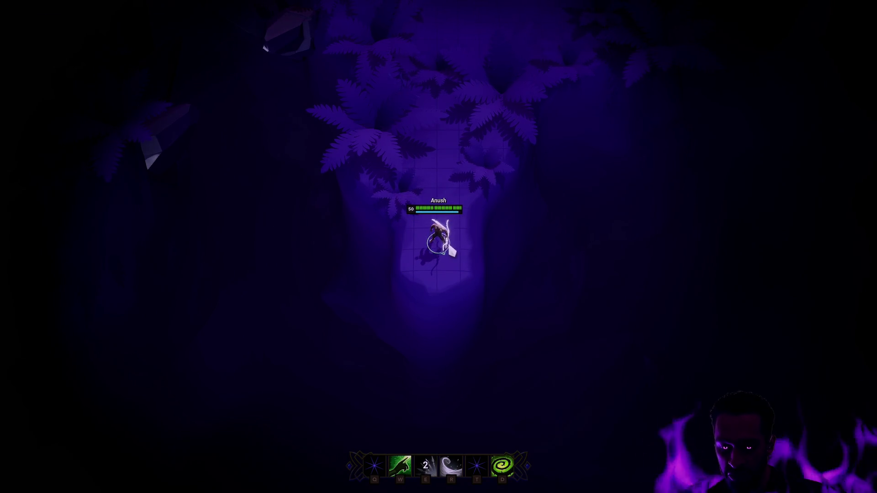
key(F11)
key(Escape)
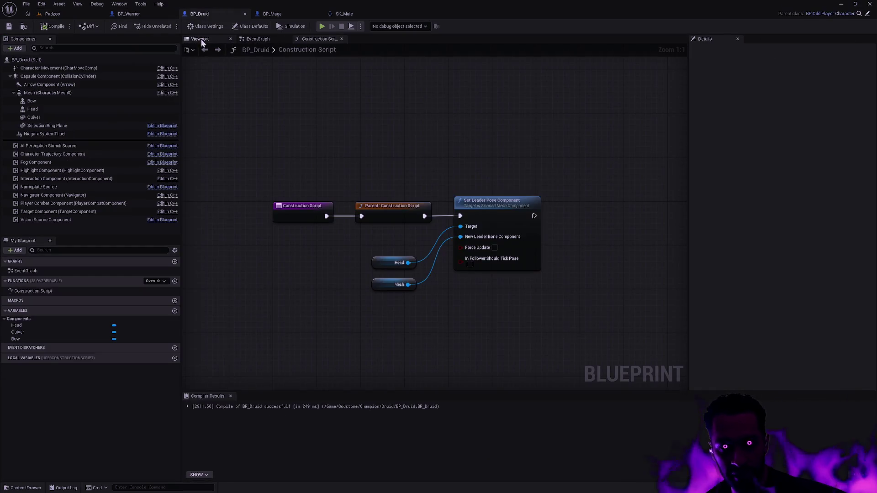
Set the Druid body mesh's Location Z to -98 and recompile BP_Druid.
click(200, 39)
drag(525, 183, 525, 219)
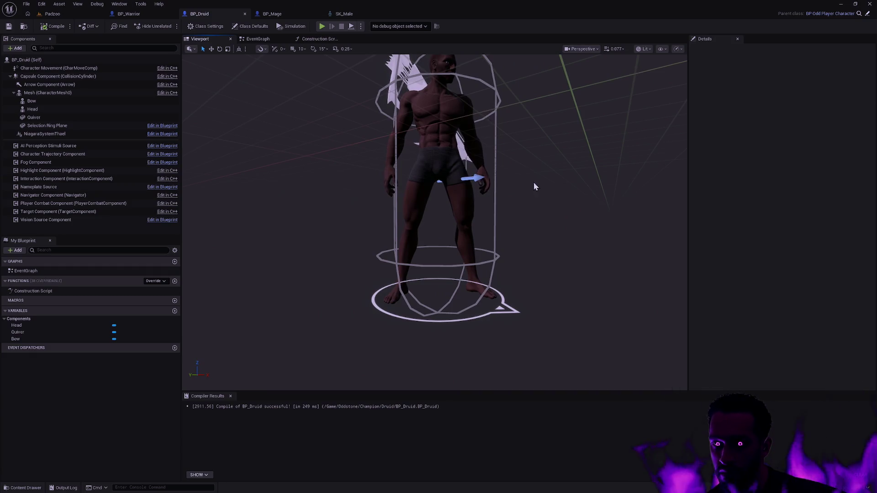
drag(533, 186, 466, 187)
click(466, 188)
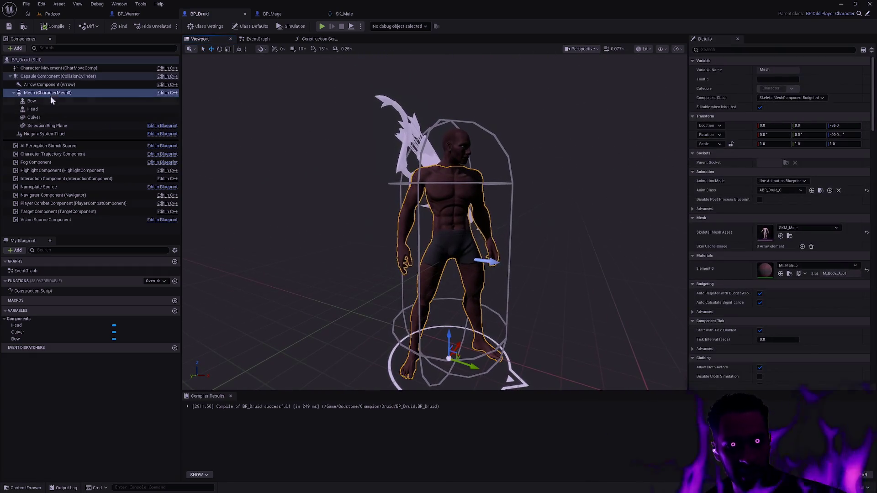
click(845, 125)
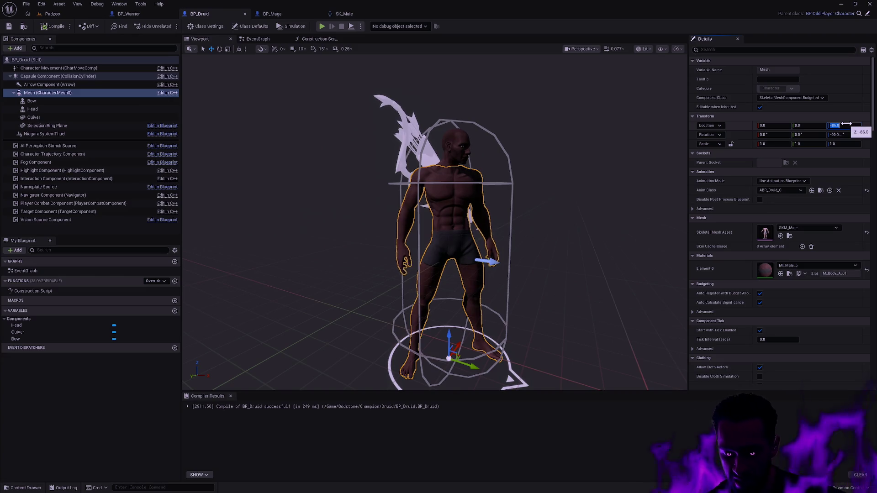
text(-98)
key(Return)
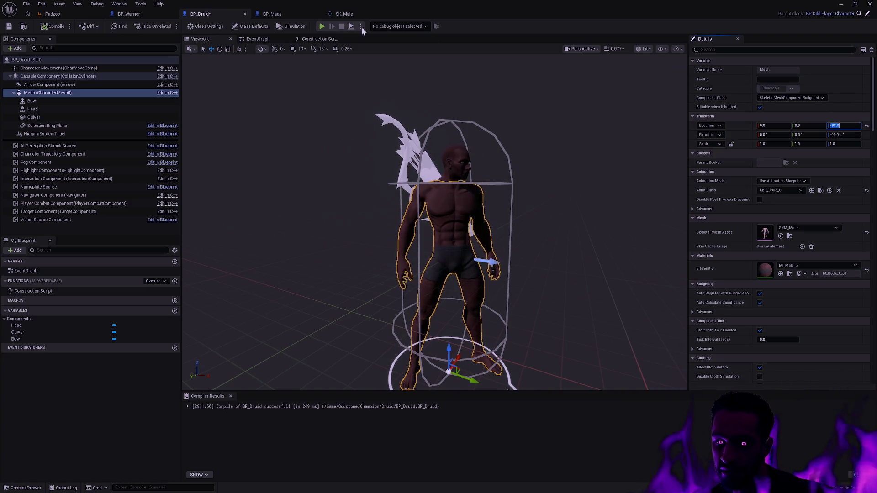
click(51, 27)
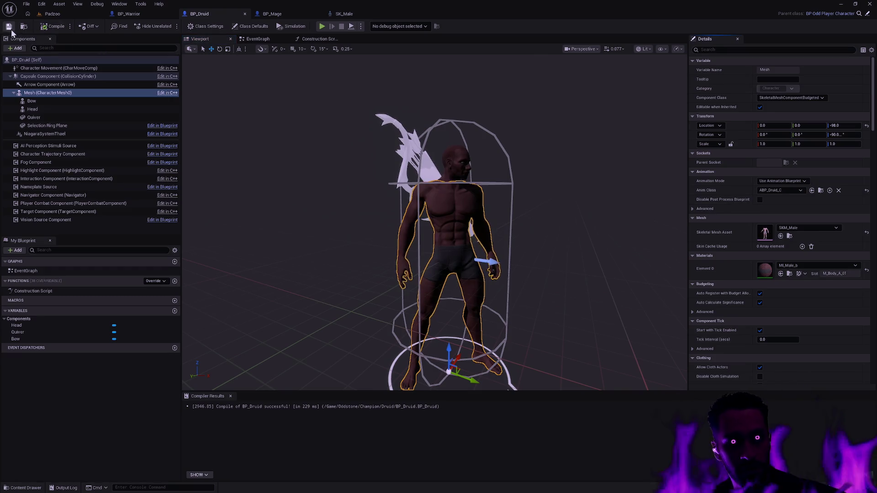
Check the BP_Mage mesh's Z location, then visit BP_Warrior and the Padzoo level.
click(283, 13)
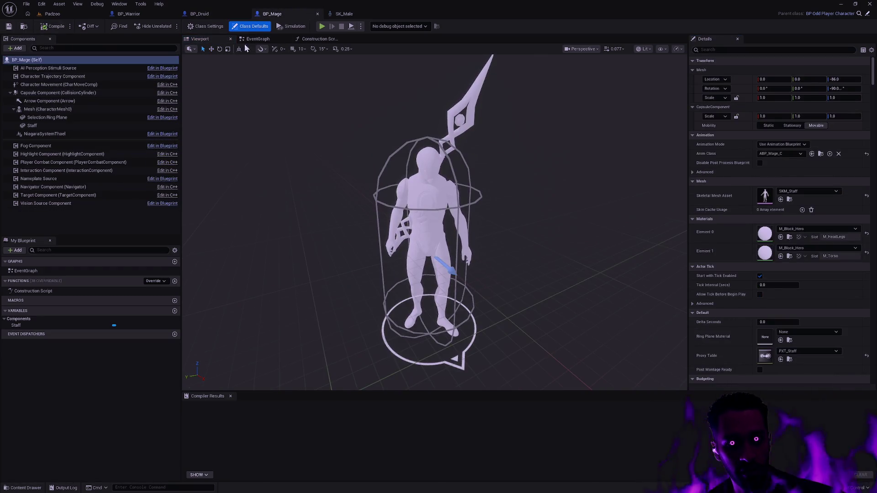
click(844, 79)
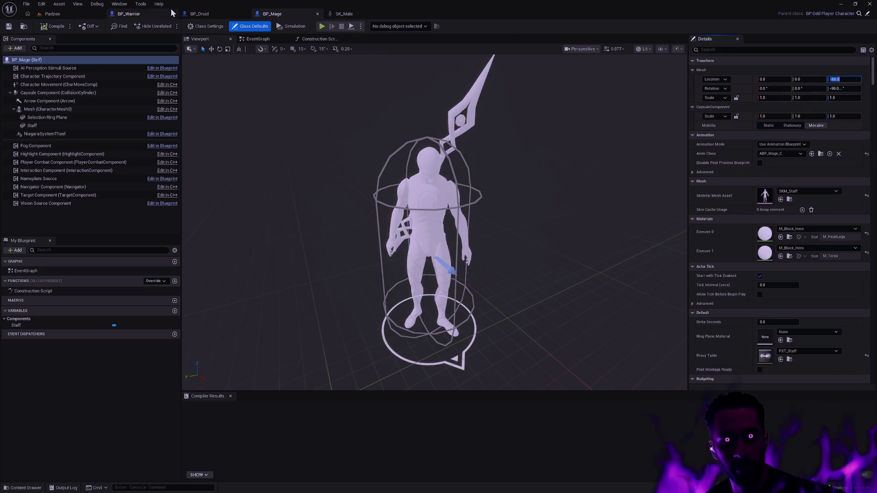
click(128, 14)
click(53, 14)
Start a Padzoo play test and walk the druid up and down the forest path.
key(alt+p)
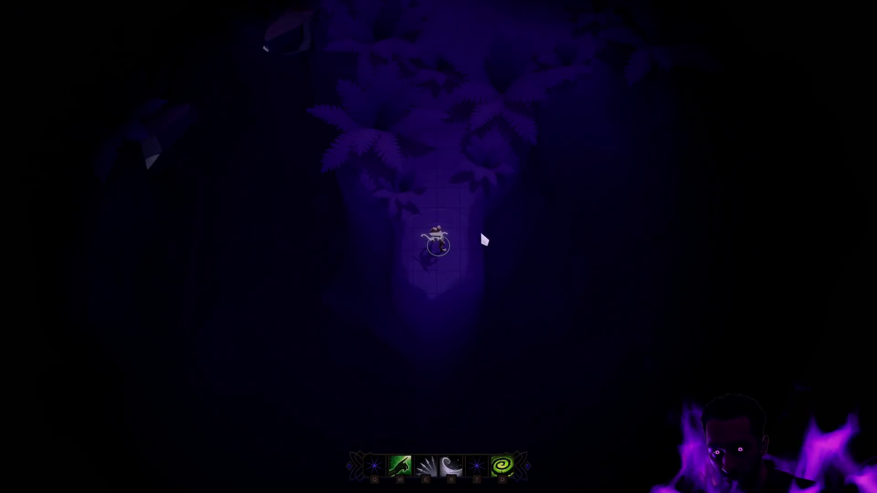
right_click(473, 132)
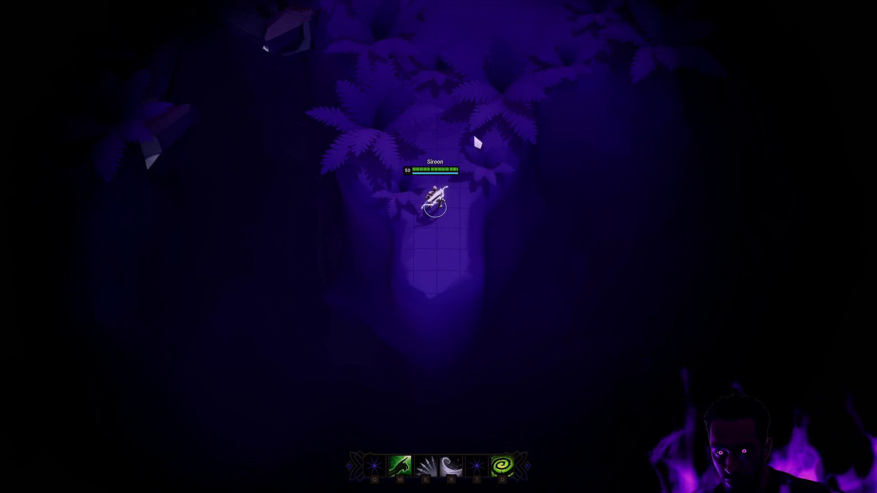
right_click(440, 277)
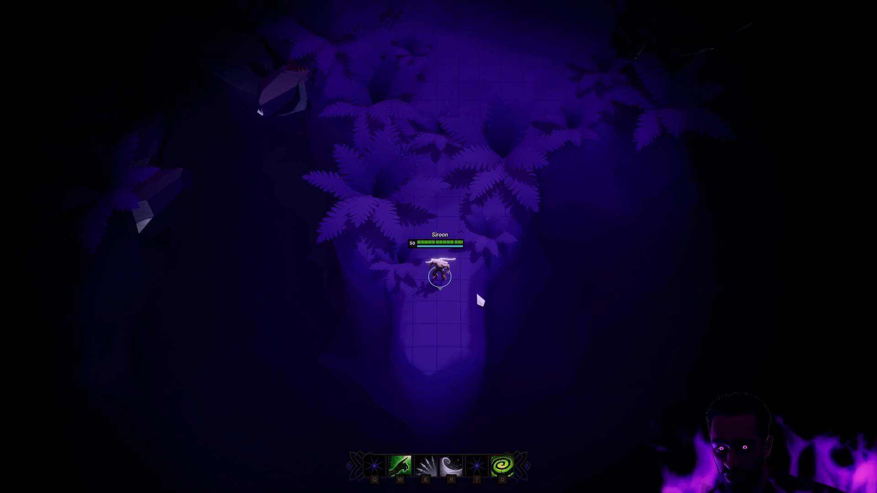
right_click(460, 304)
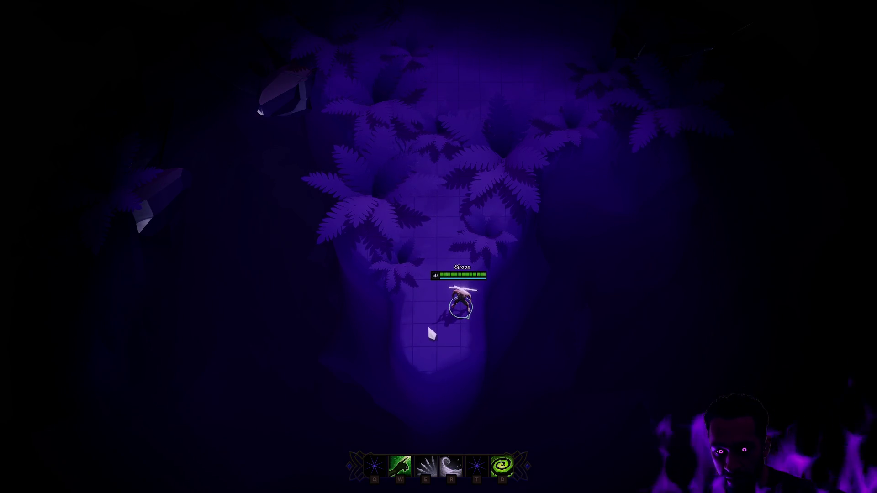
right_click(426, 343)
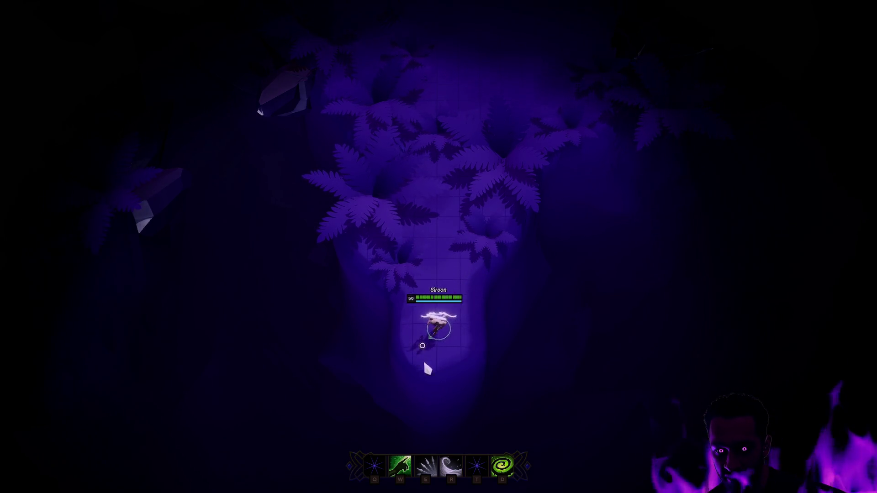
right_click(456, 188)
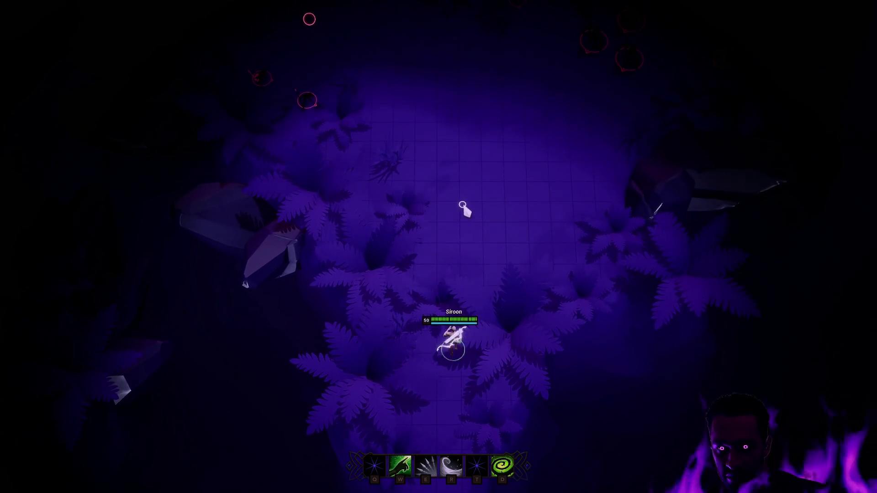
right_click(443, 382)
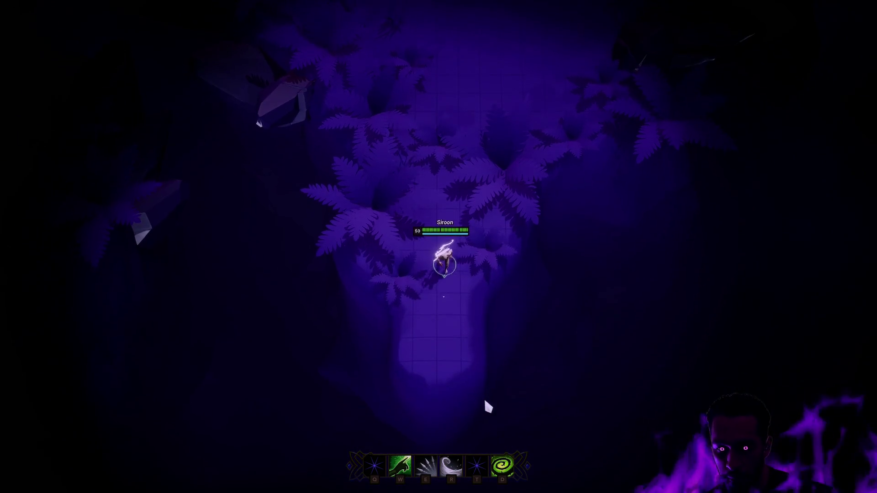
Leave fullscreen, stop the play session, and bring up the Open Asset list.
key(F11)
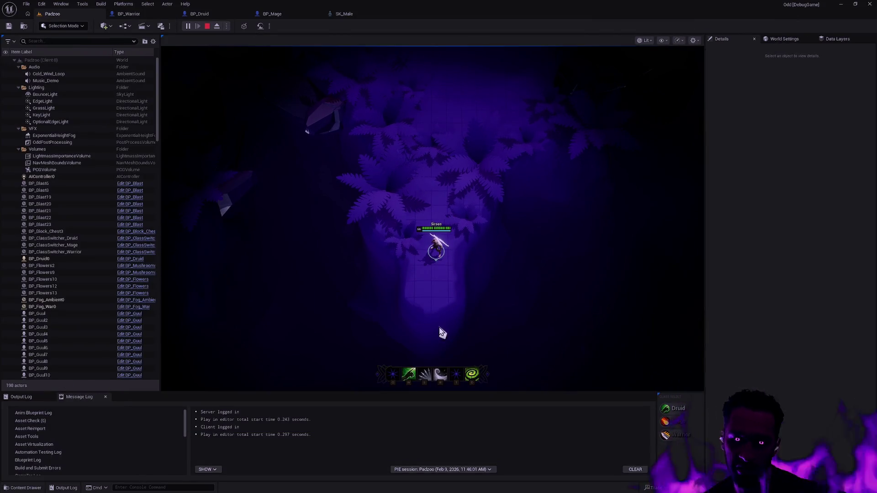
key(Escape)
key(ctrl+p)
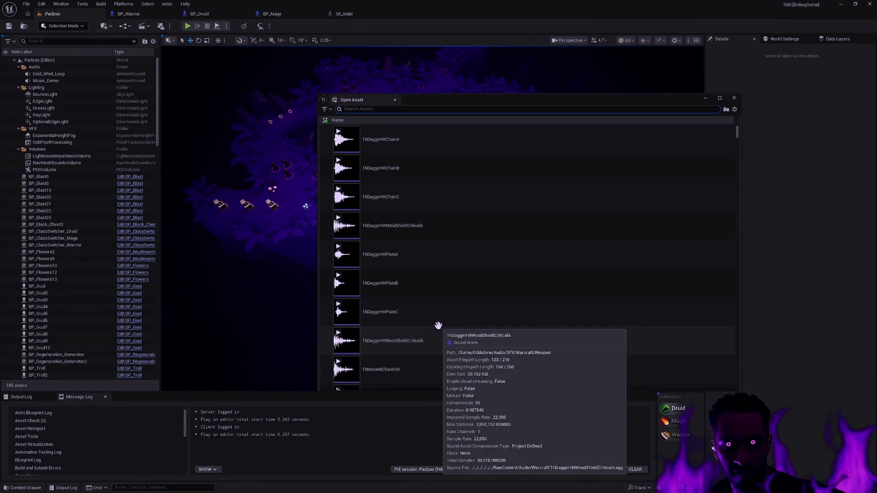
Switch to the SK_Male editor, enable Window > Asset Details, and re-expand Compatible Skeletons.
key(Escape)
click(356, 17)
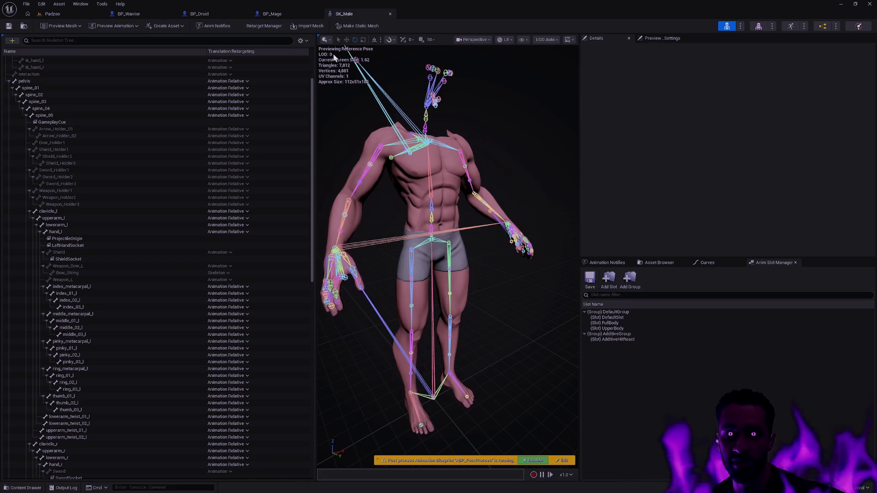
click(88, 7)
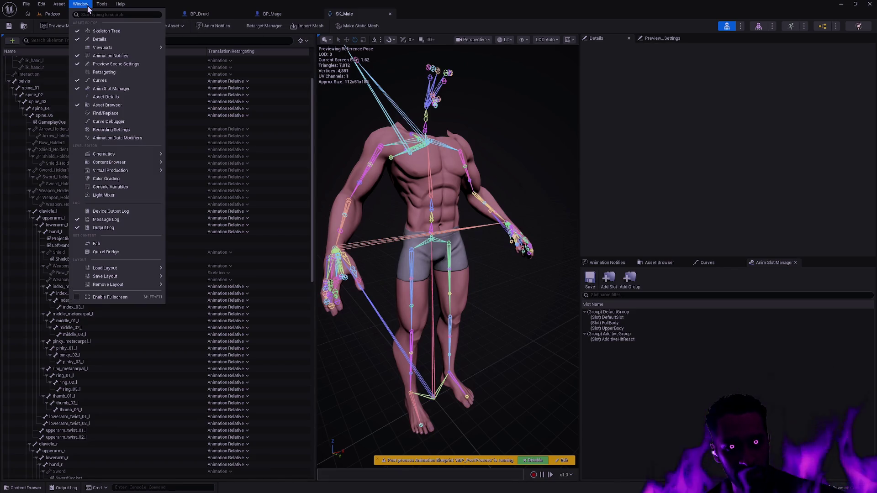
click(128, 98)
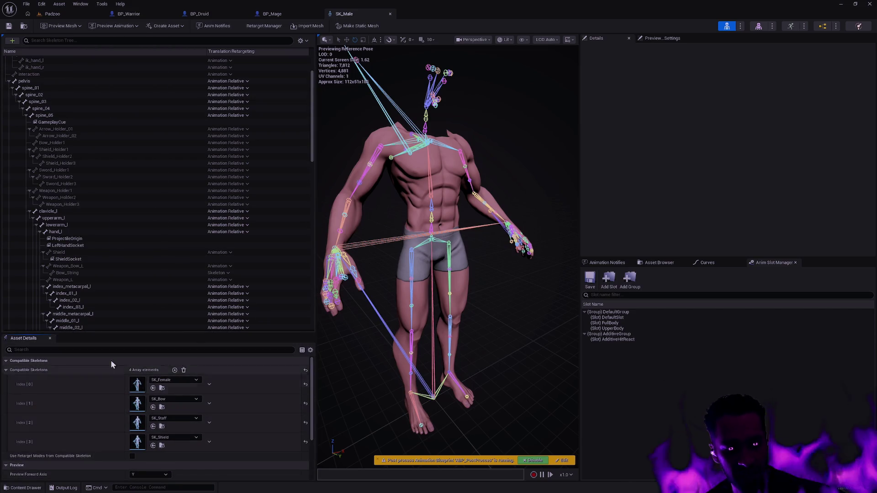
click(23, 370)
click(23, 371)
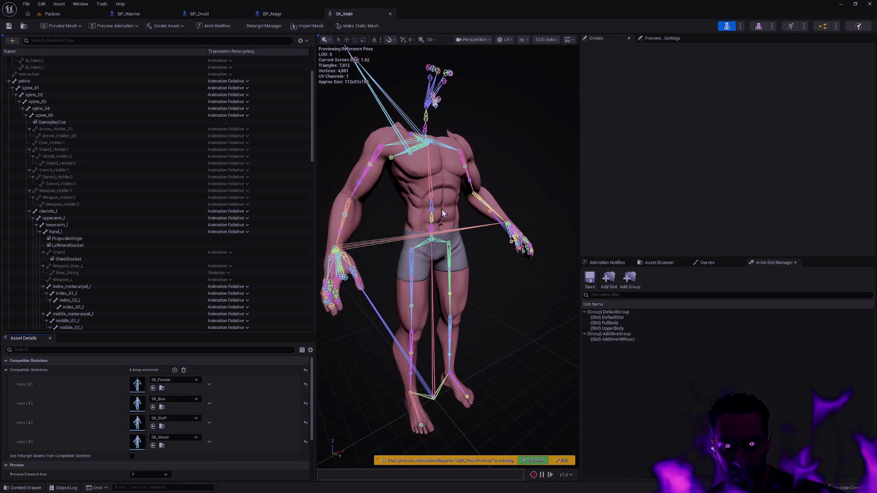
mouse_move(457, 226)
mouse_down()
mouse_move(457, 265)
mouse_move(457, 238)
mouse_up()
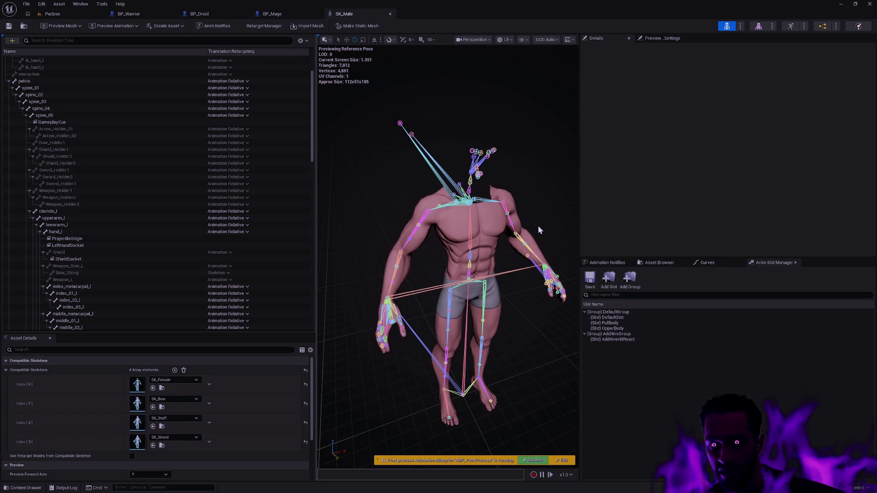
click(190, 14)
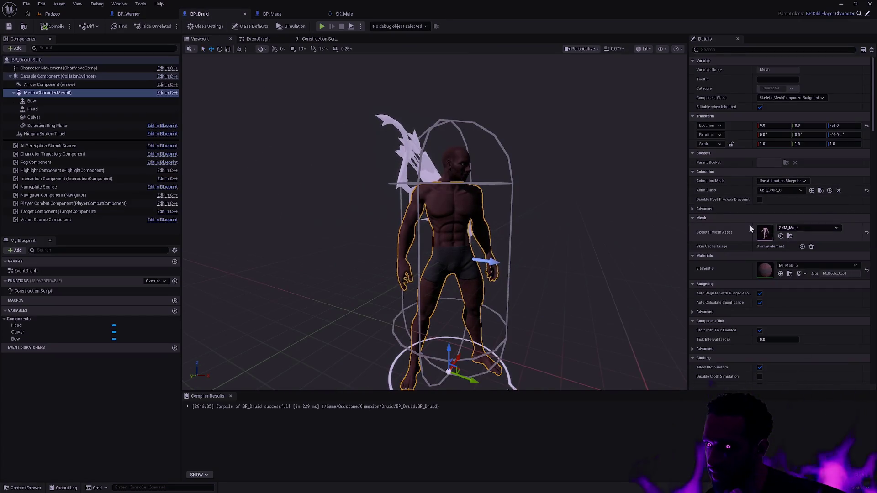
click(571, 229)
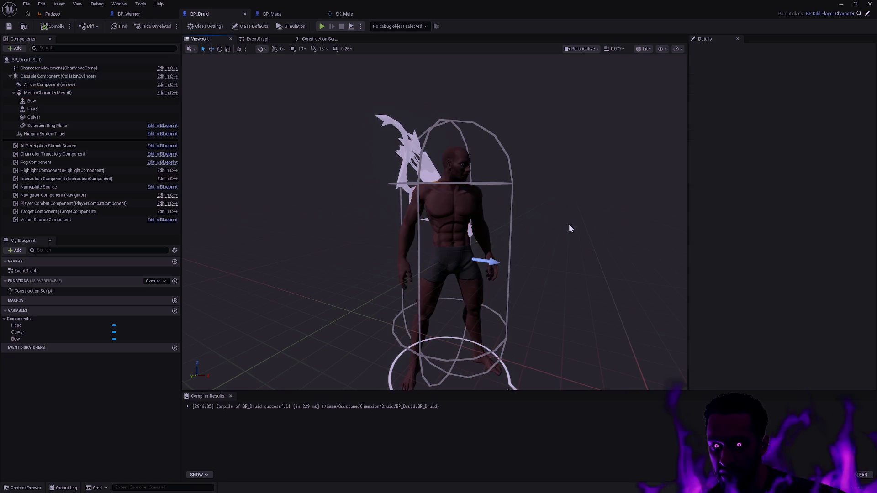
scroll(457, 219, up, 5)
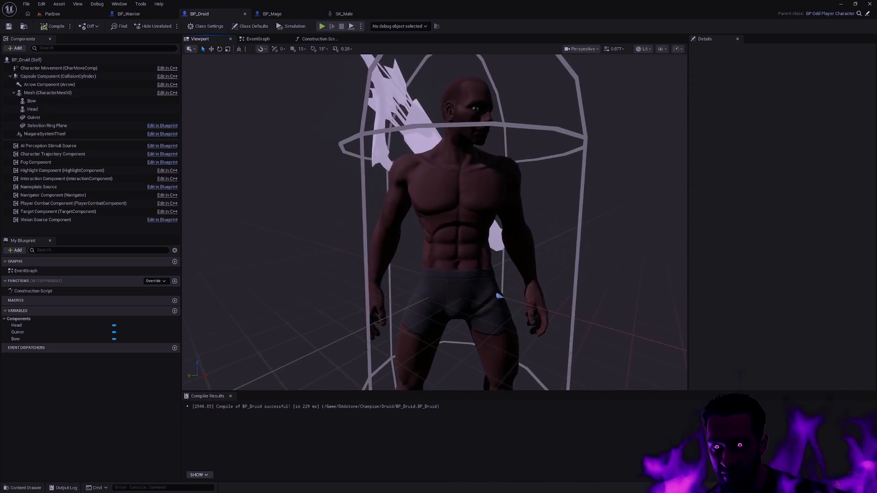
click(358, 14)
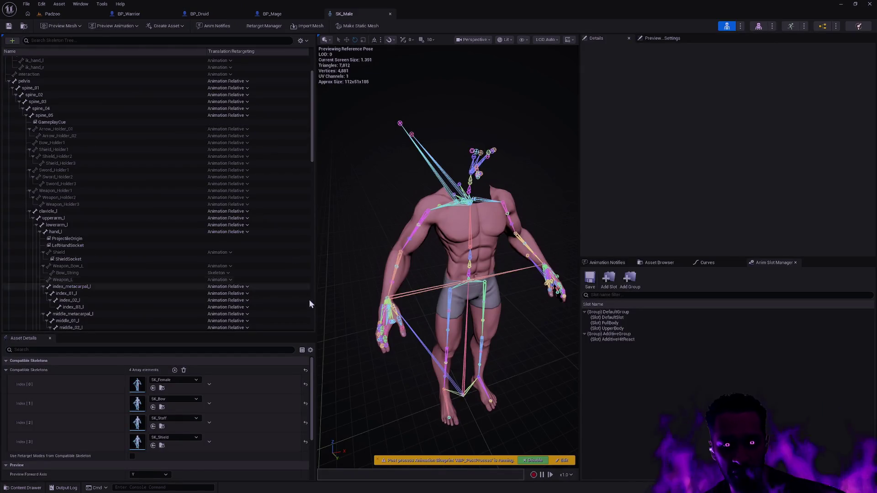
click(50, 339)
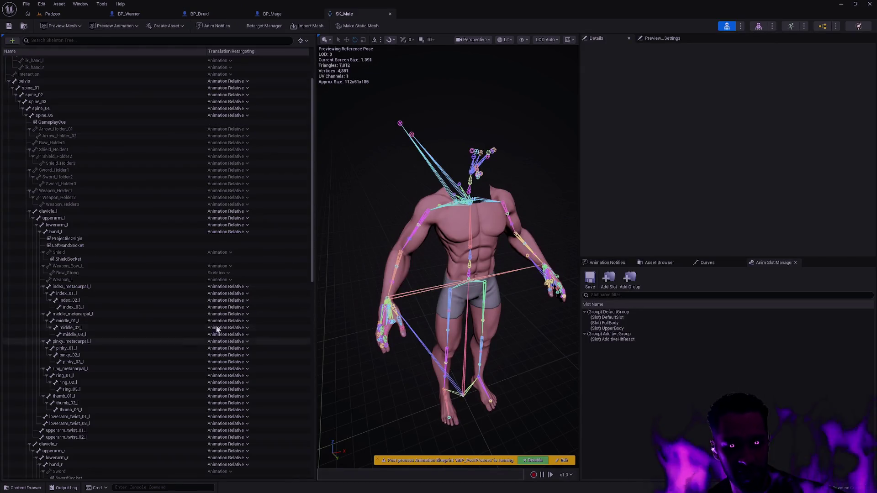
click(300, 41)
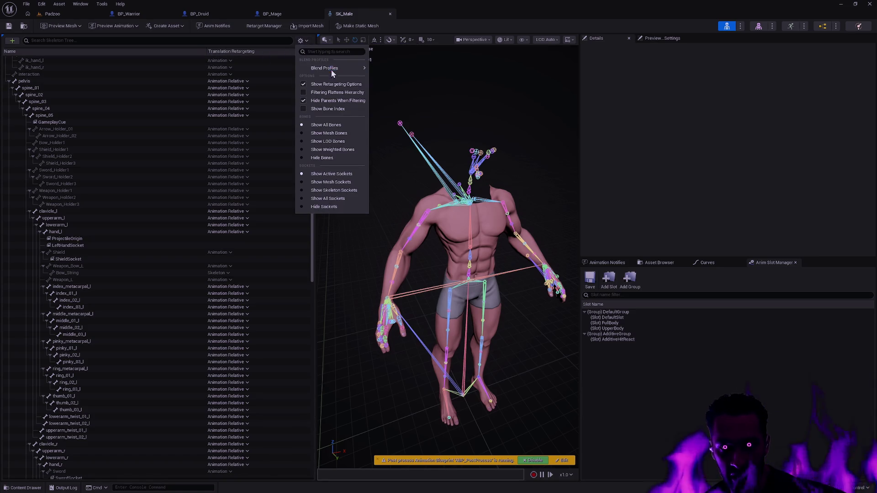
mouse_move(350, 71)
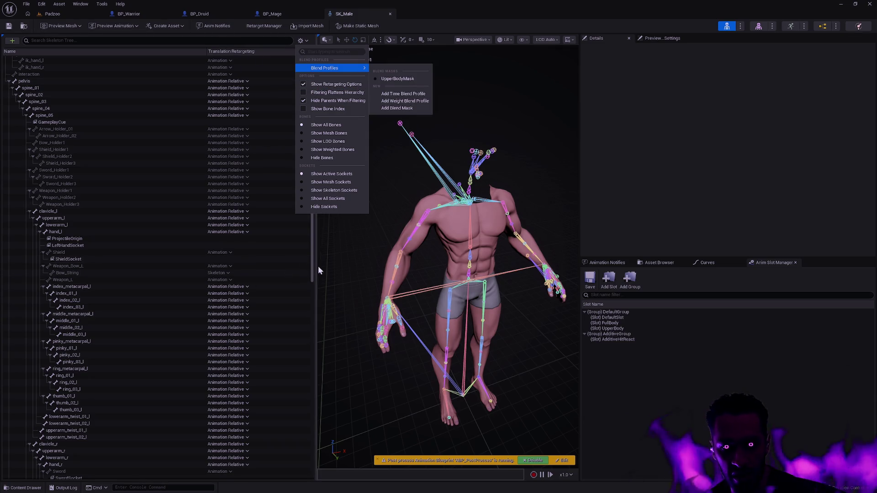
click(312, 256)
scroll(311, 256, up, 3)
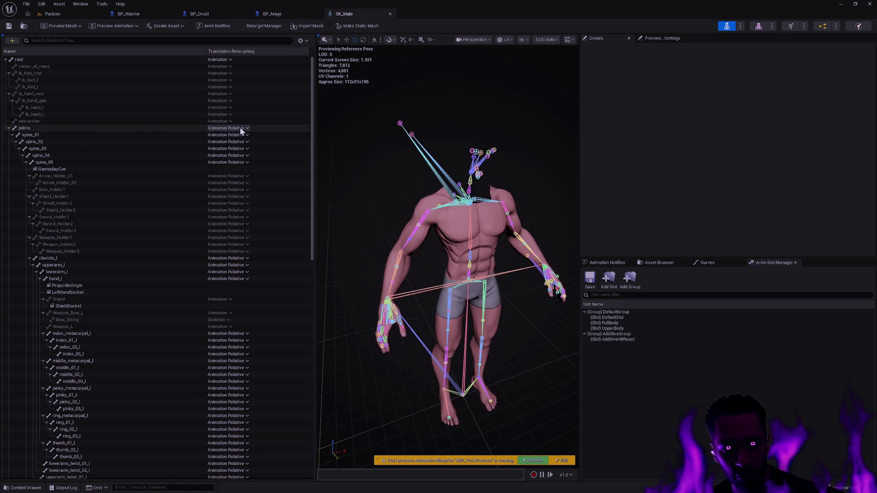
click(30, 130)
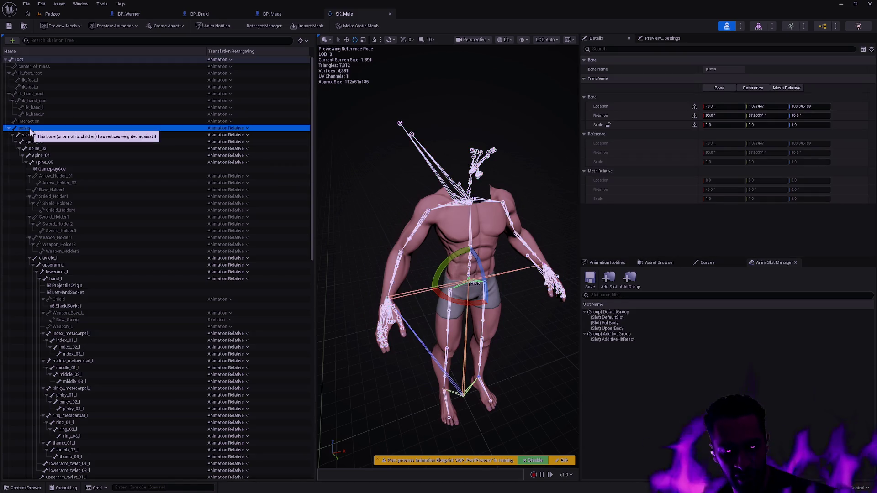
right_click(68, 130)
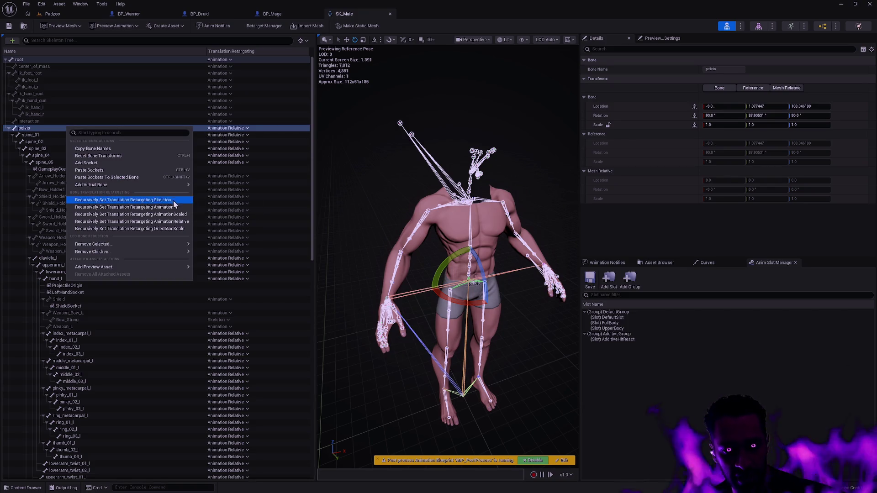
mouse_move(311, 127)
mouse_down()
mouse_move(295, 284)
mouse_move(305, 369)
mouse_up()
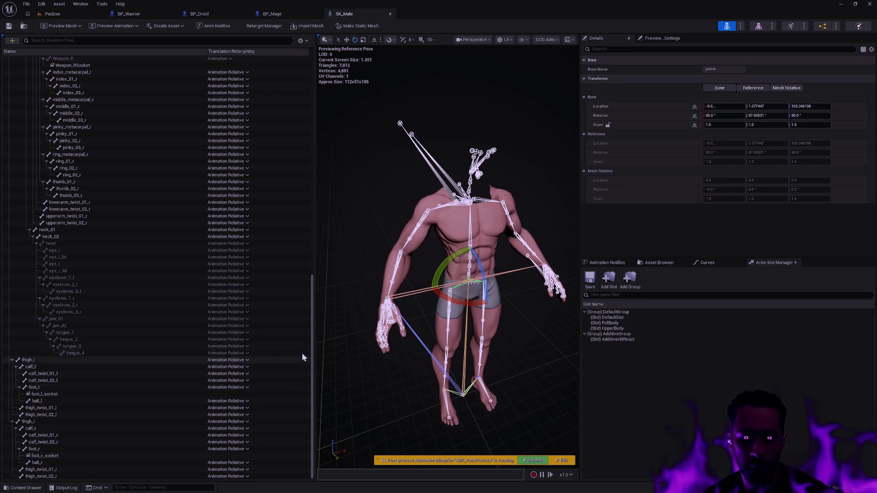
mouse_move(311, 340)
mouse_down()
mouse_move(327, 230)
mouse_move(317, 175)
mouse_up()
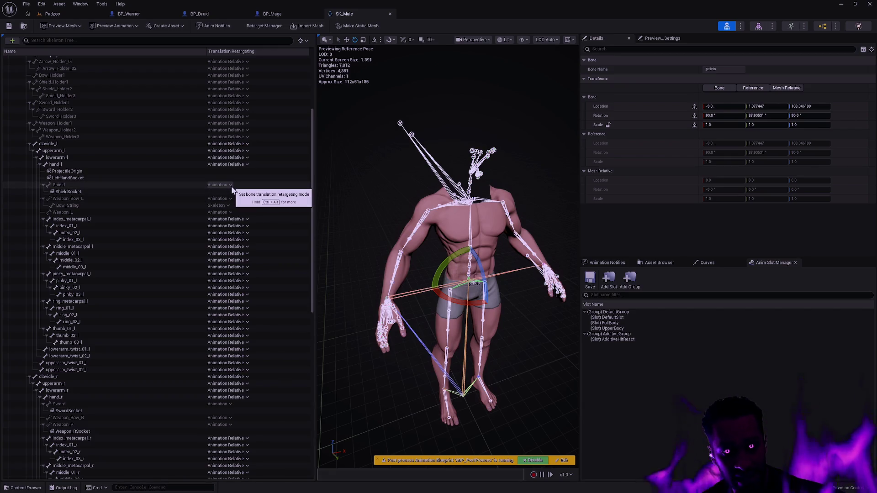
click(86, 207)
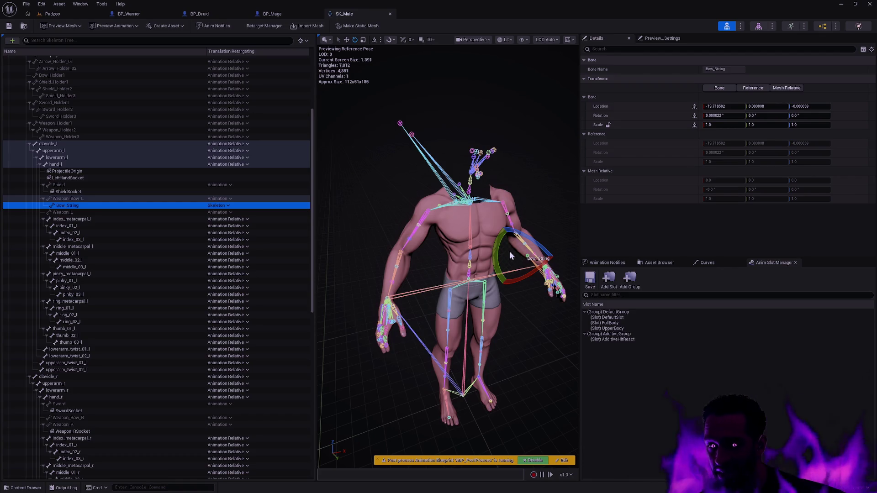
click(227, 205)
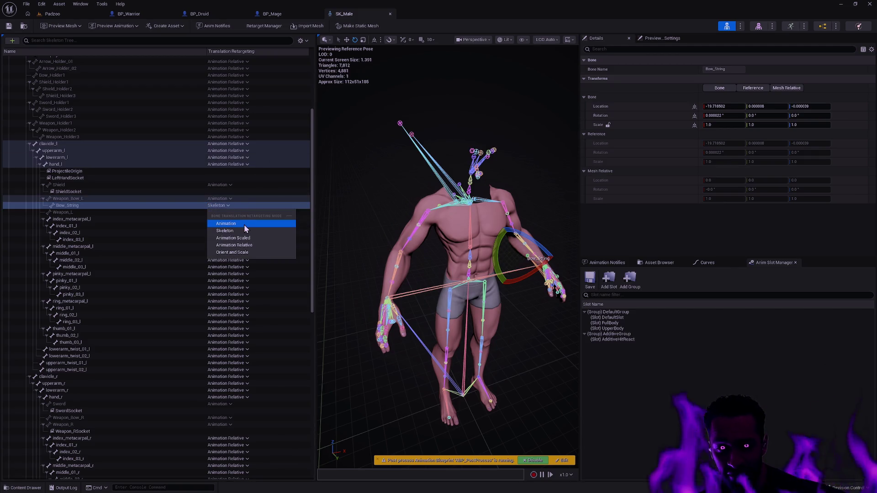
click(264, 198)
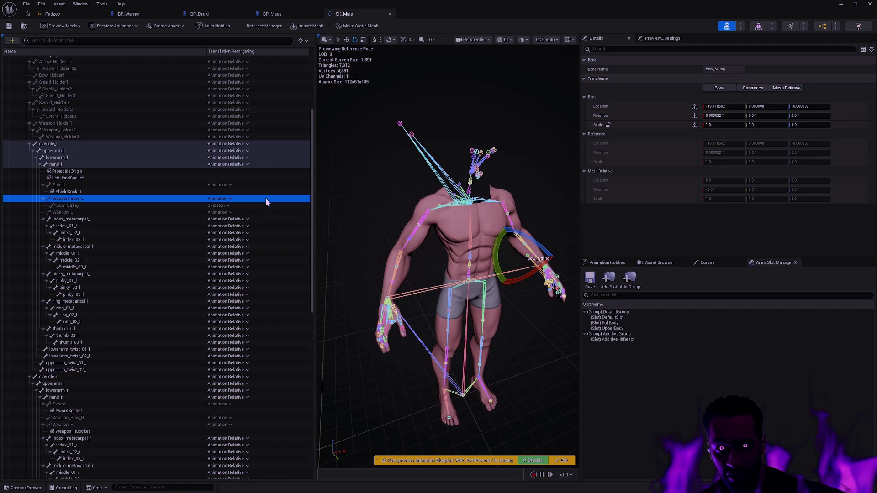
click(325, 223)
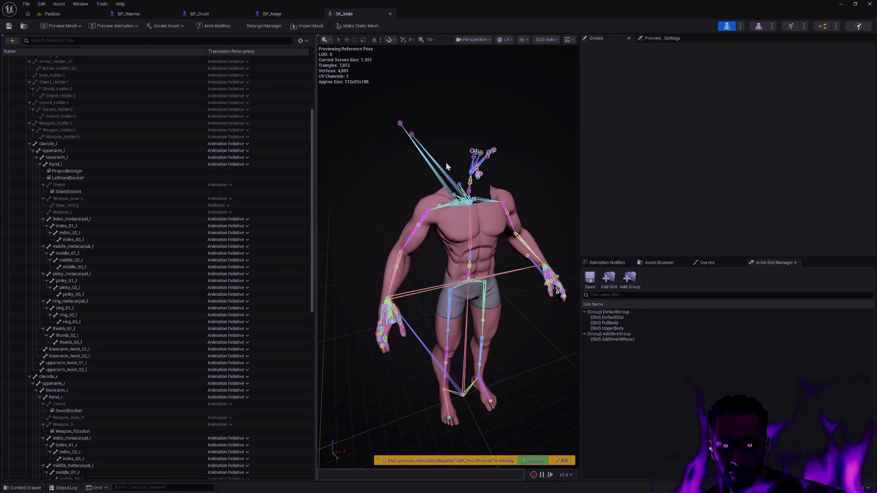
Orbit and zoom around the SK_Male character, then scroll the skeleton tree back up.
scroll(494, 186, up, 10)
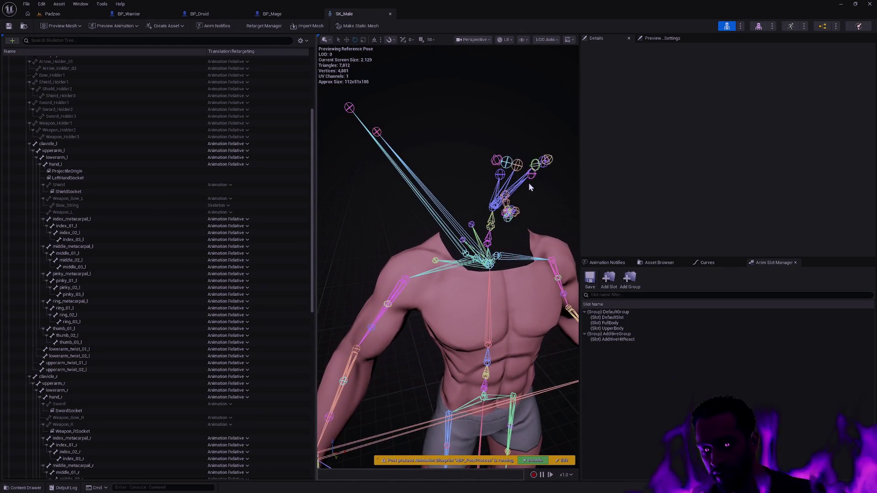
mouse_move(528, 183)
mouse_down()
mouse_move(488, 185)
mouse_move(536, 200)
mouse_up()
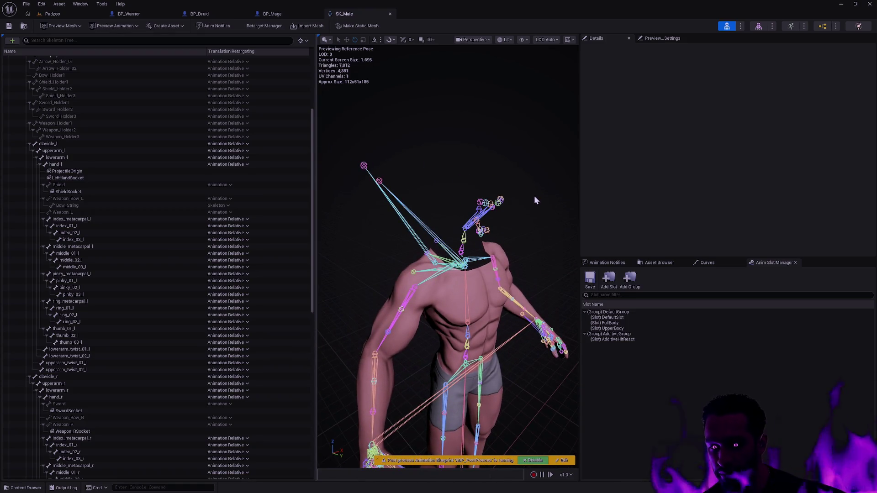
drag(530, 198, 544, 229)
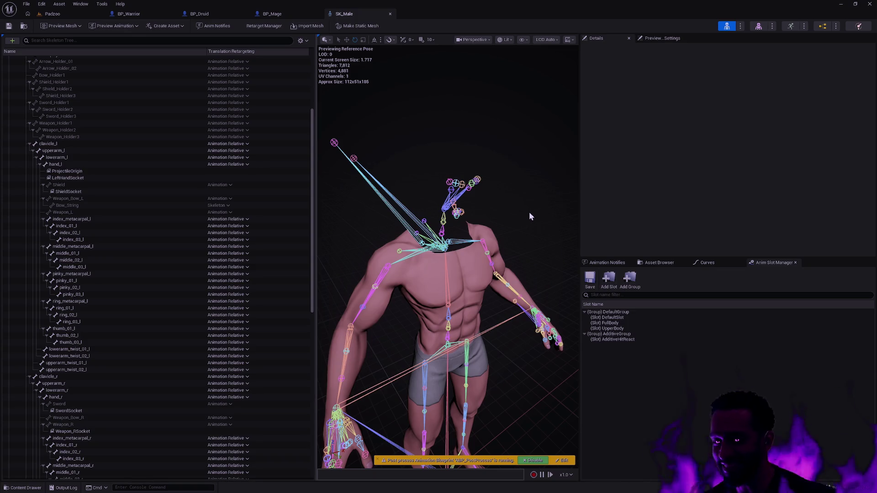
mouse_move(508, 197)
mouse_down()
mouse_move(528, 220)
mouse_move(535, 214)
mouse_up()
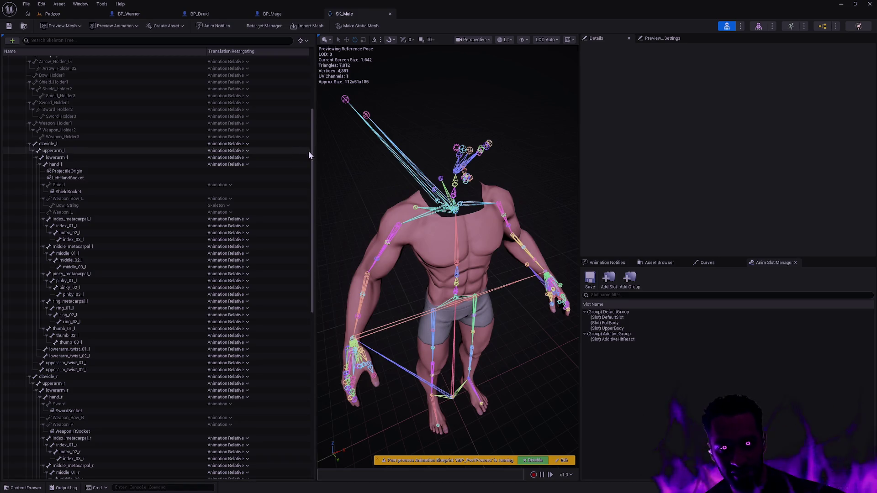
scroll(312, 154, up, 3)
drag(355, 163, 355, 182)
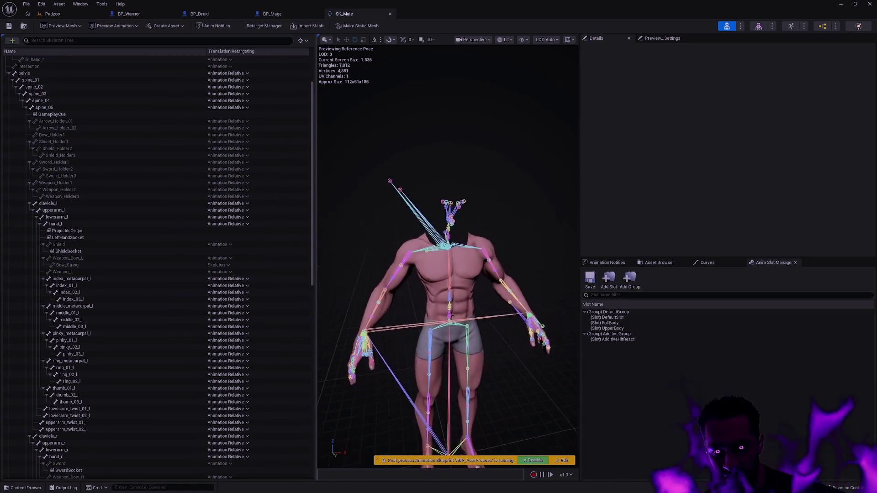
Play-test the Padzoo level full-screen, walking the character around and casting slash.
click(52, 13)
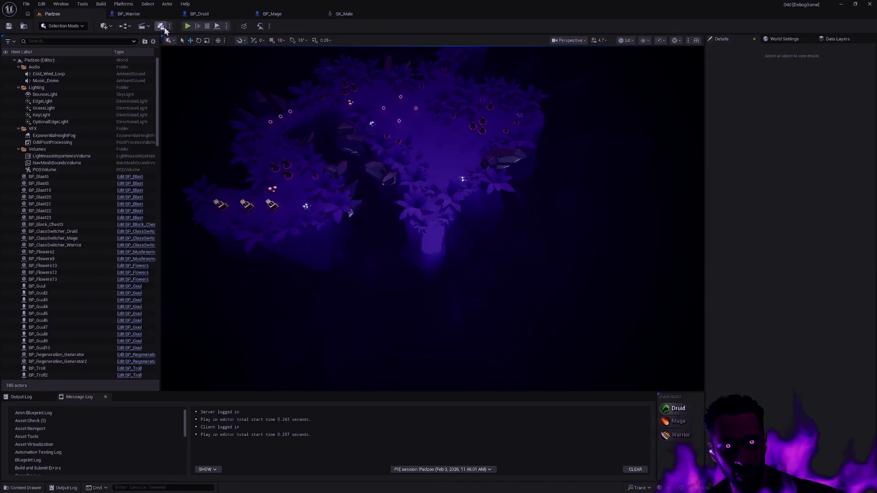
key(alt+p)
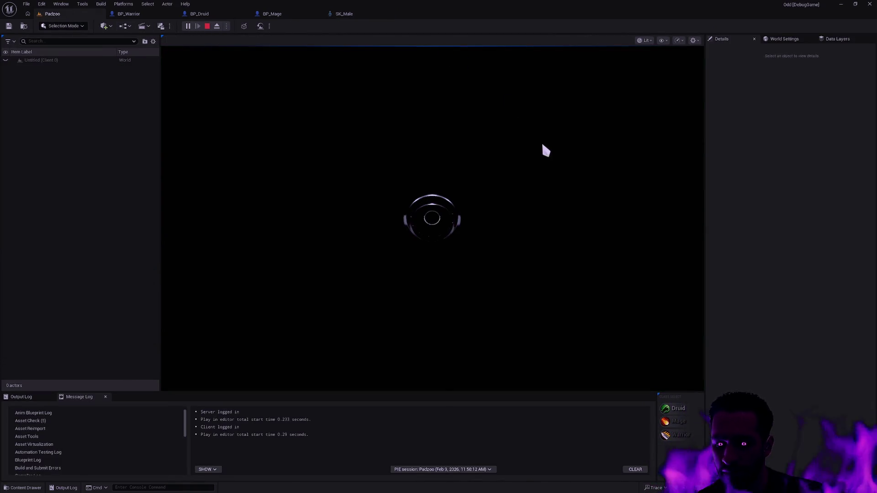
key(F11)
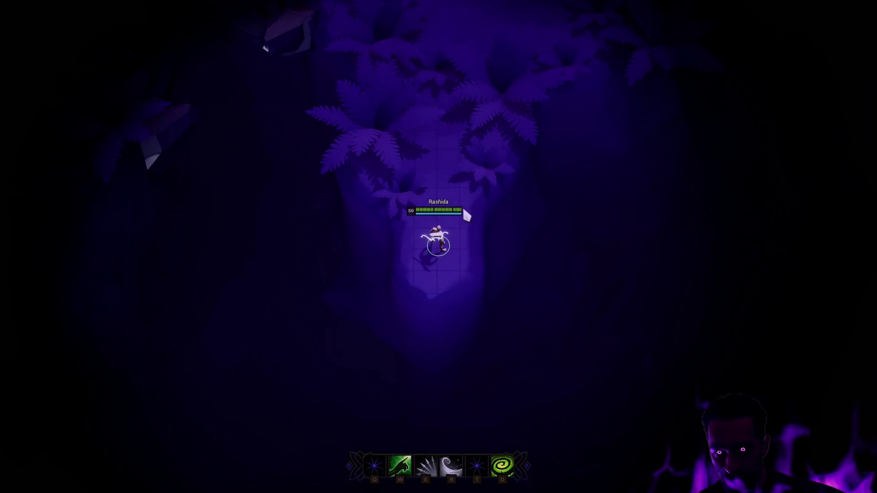
click(455, 211)
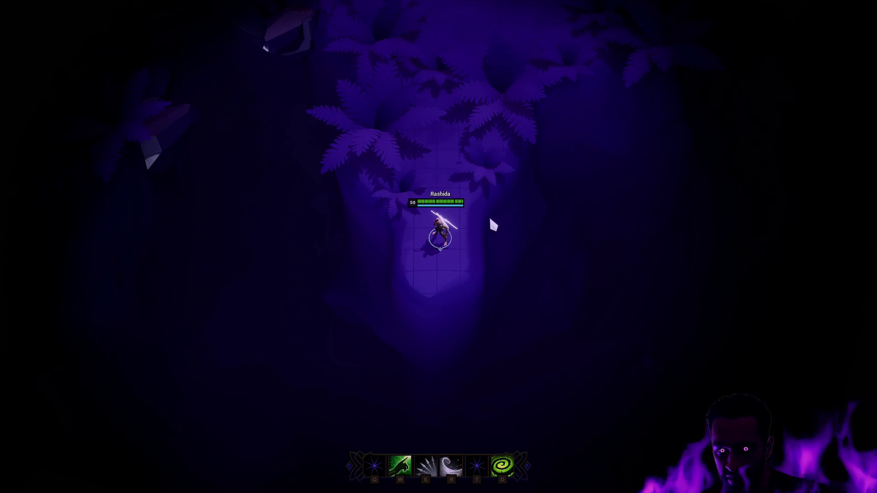
click(433, 279)
click(446, 196)
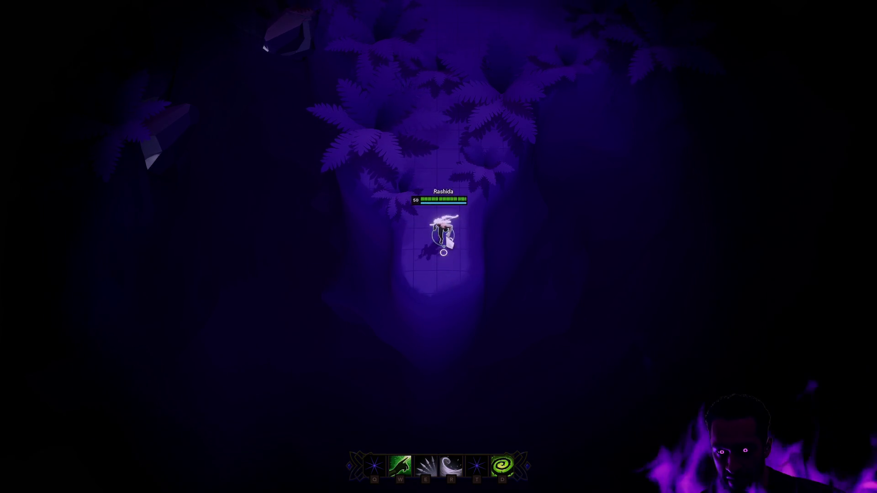
key(space)
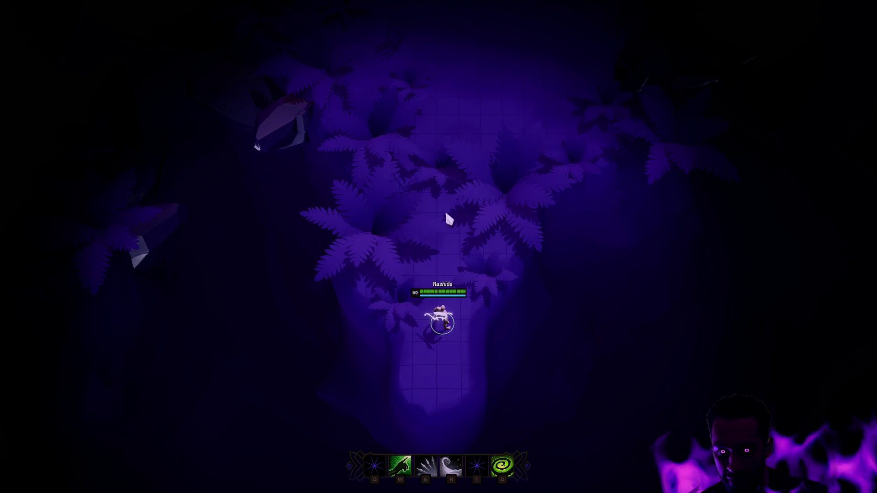
key(e)
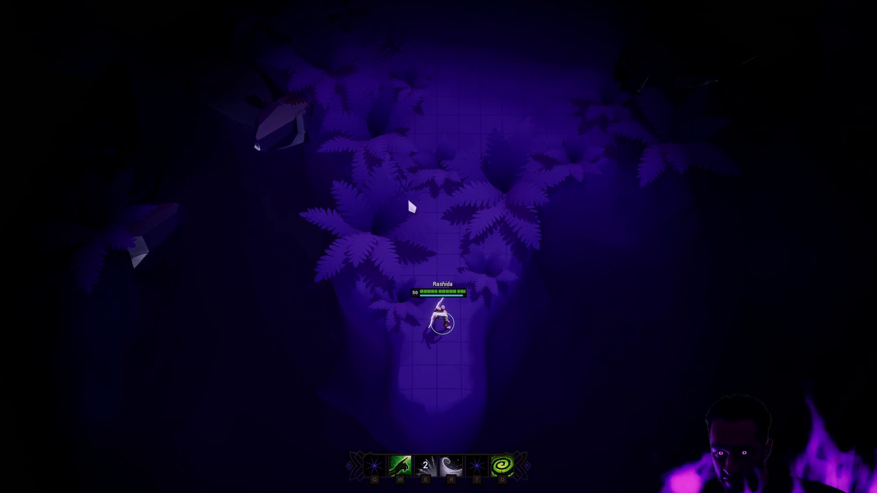
Fight the enemies with sword swings and slash, then stop playing and switch to BP_Warrior.
click(454, 226)
mouse_move(464, 6)
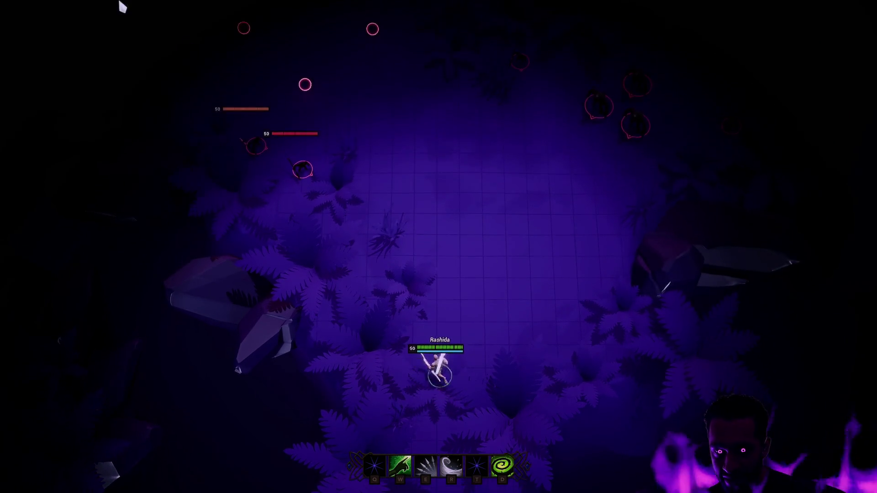
click(431, 436)
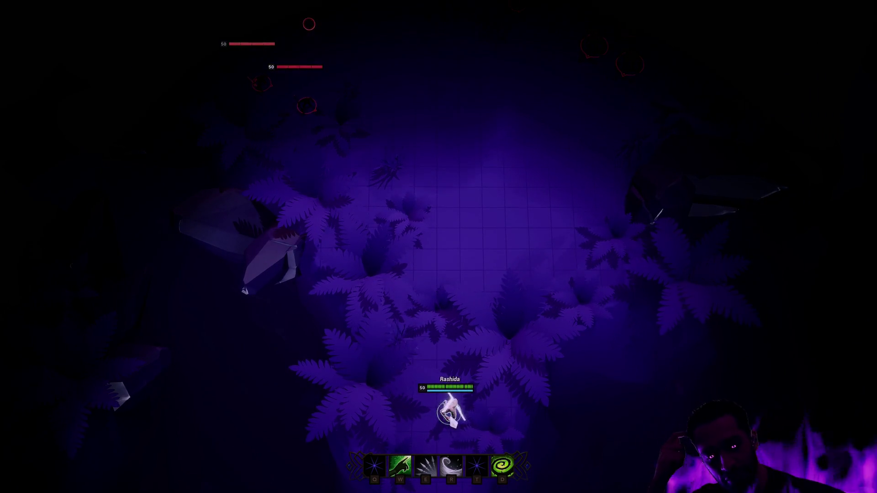
click(475, 329)
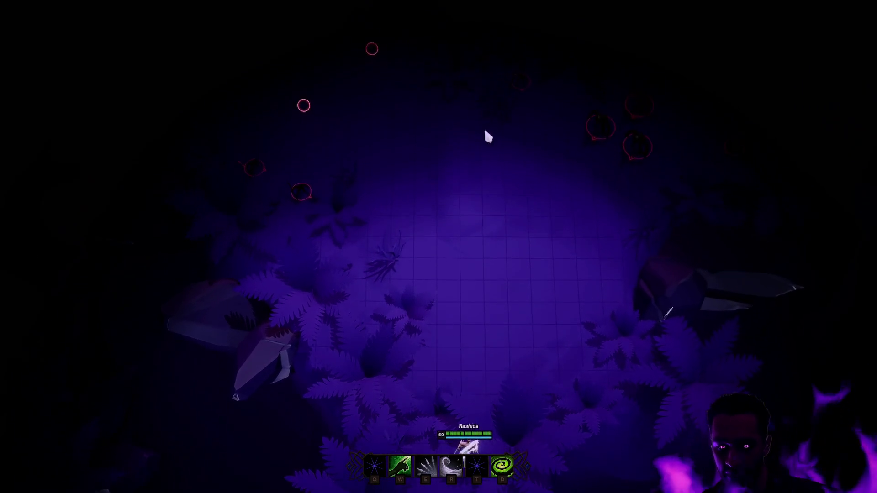
click(484, 135)
click(527, 310)
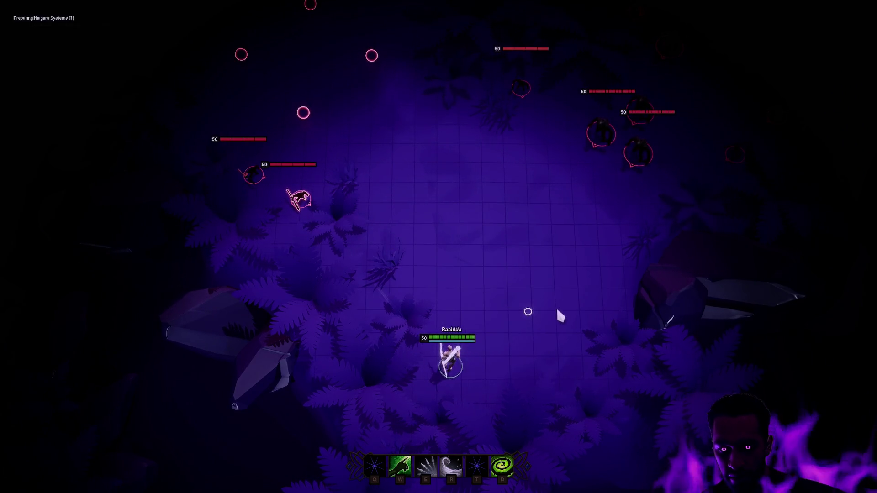
click(554, 265)
key(e)
click(588, 267)
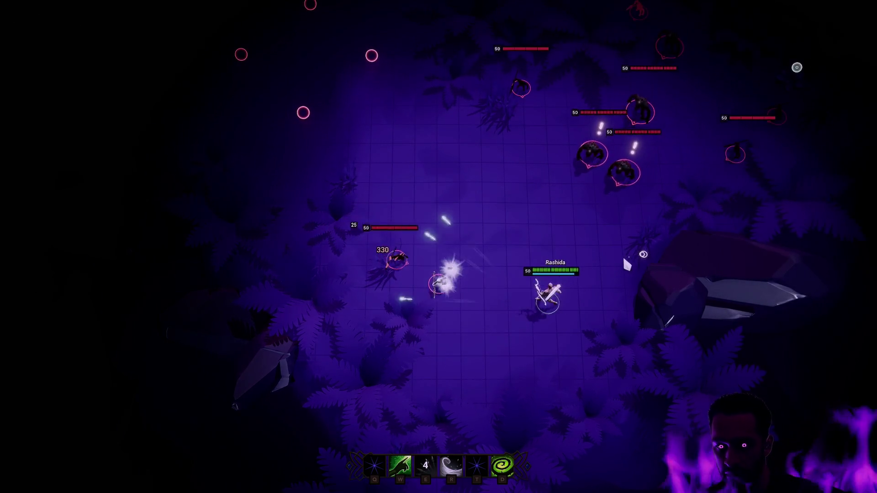
click(584, 392)
key(Escape)
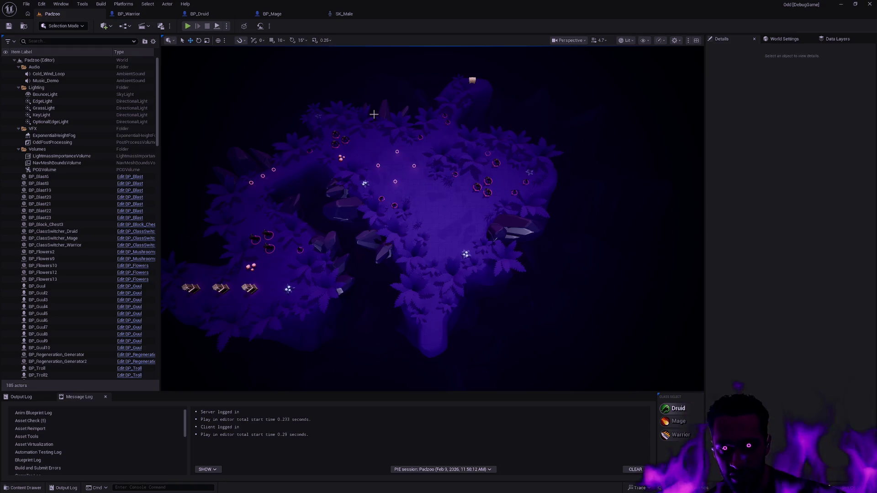
click(128, 13)
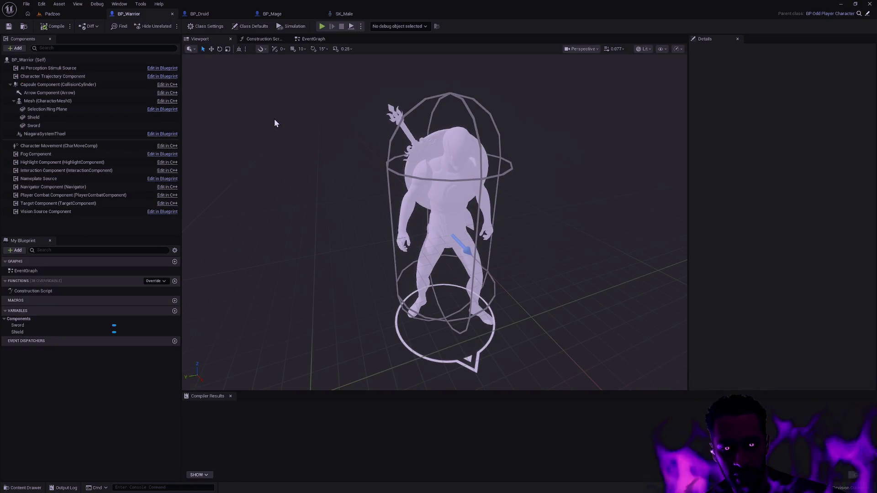
Move to the Source Control desktop and run gs in Git Bash to check branch status.
key(ctrl+super+Left)
key(ctrl+super+Left)
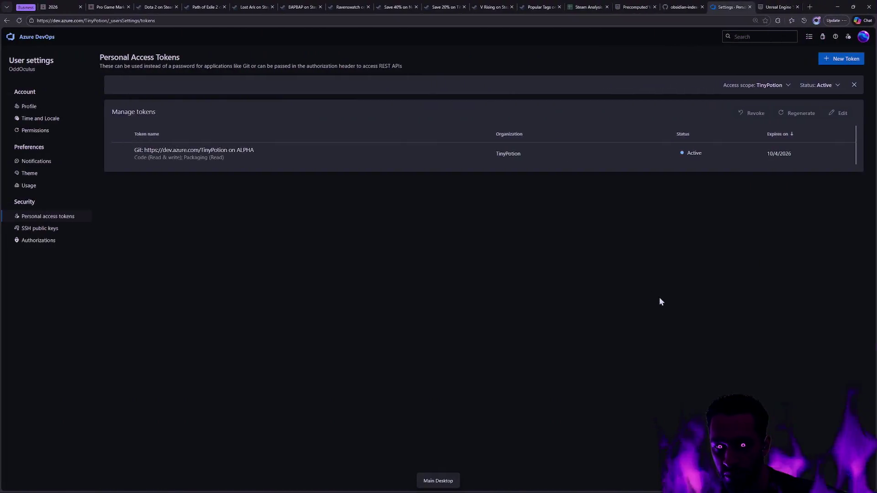
key(ctrl+super+Left)
text(gs)
key(Return)
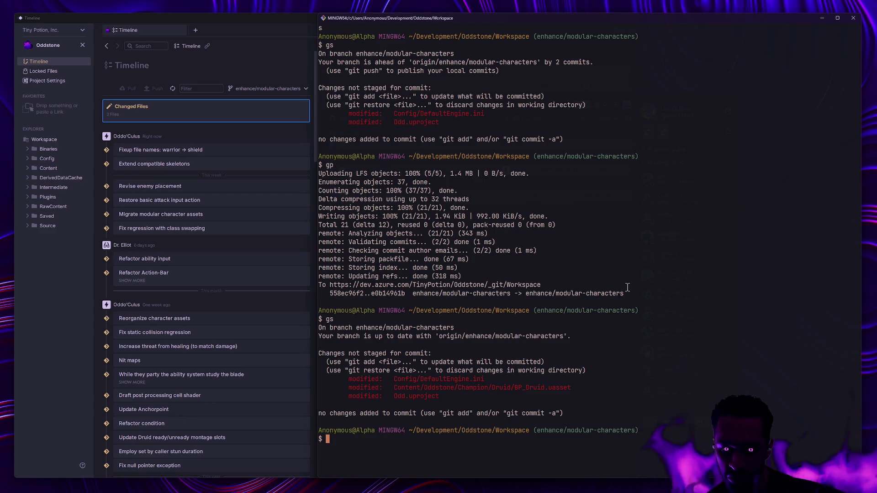
Return to the Unreal Editor desktop showing the BP_Warrior blueprint.
key(ctrl+super+Right)
key(ctrl+super+Right)
key(ctrl+super+Right)
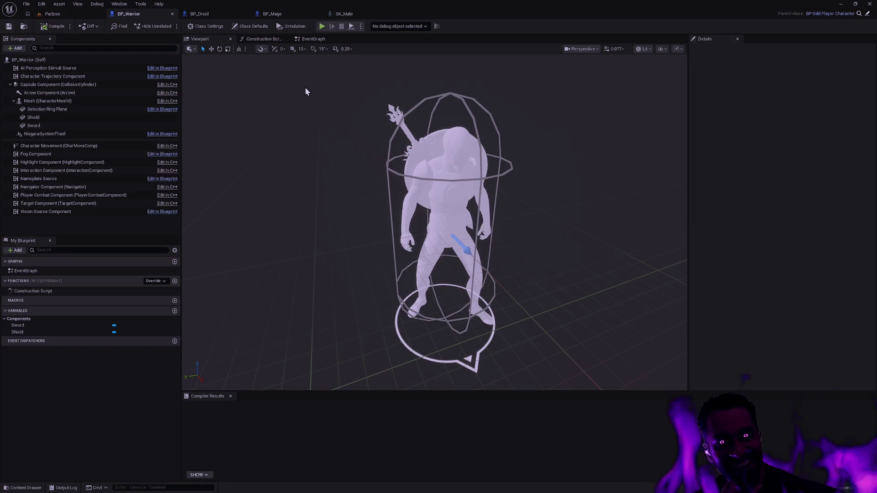
Bring up BP_Mage and clear Class Defaults from the Details panel.
click(287, 20)
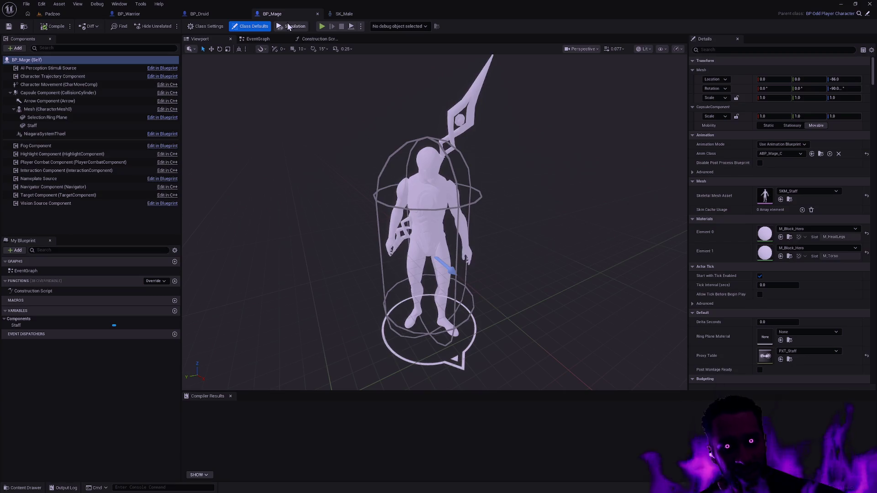
click(511, 173)
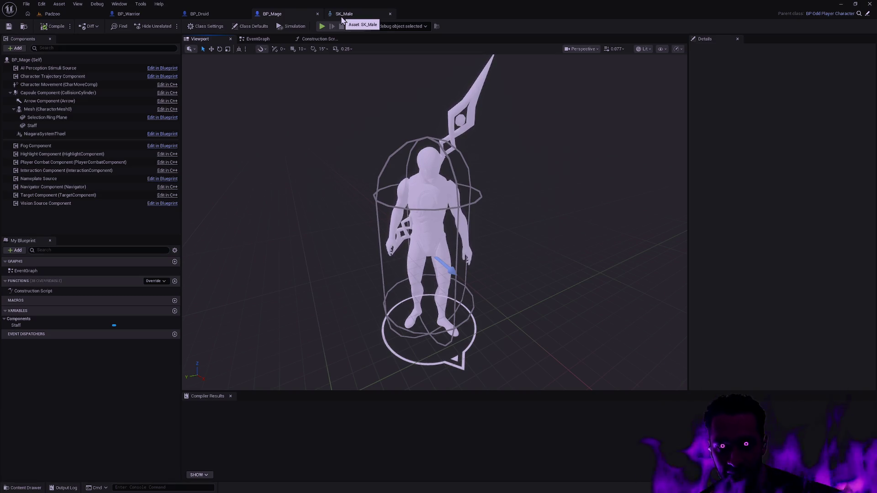
Float SK_Male in its own window, then briefly open the SK_Female skeleton and close it.
drag(342, 18, 256, 123)
click(314, 114)
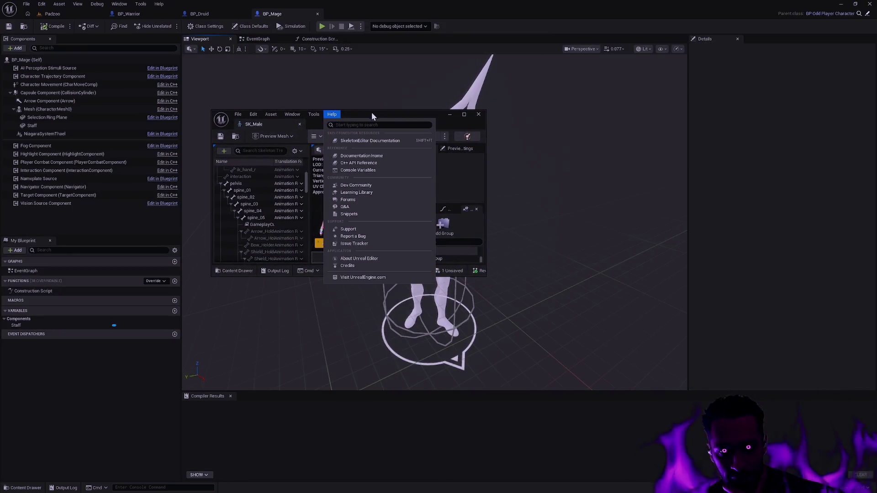
click(377, 111)
key(ctrl+p)
text(SK_Female)
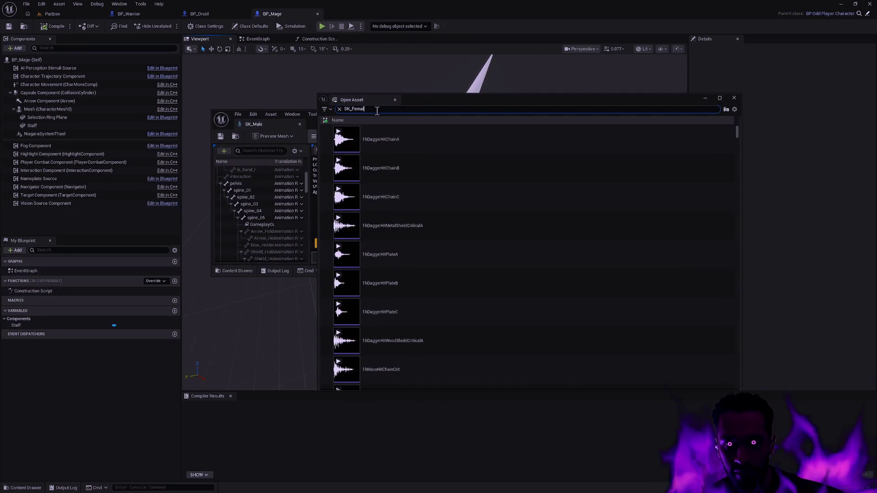
click(399, 148)
double_click(433, 139)
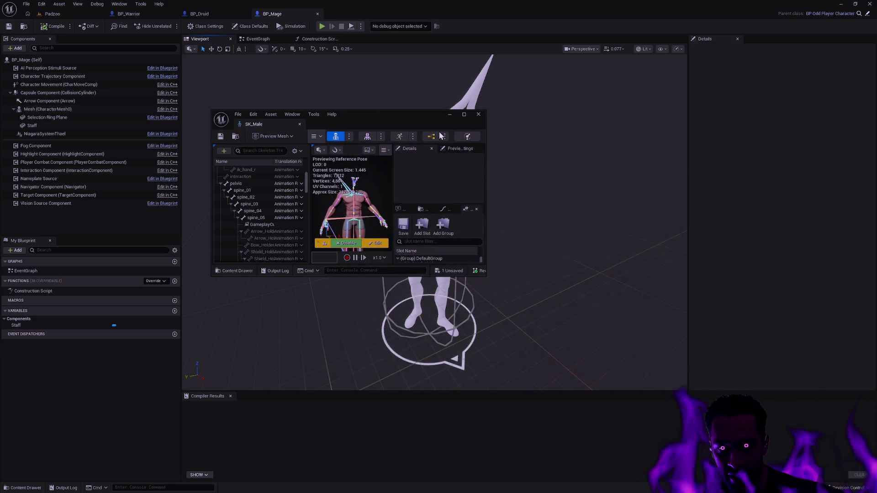
mouse_move(347, 51)
mouse_down()
mouse_move(505, 78)
mouse_move(578, 108)
mouse_up()
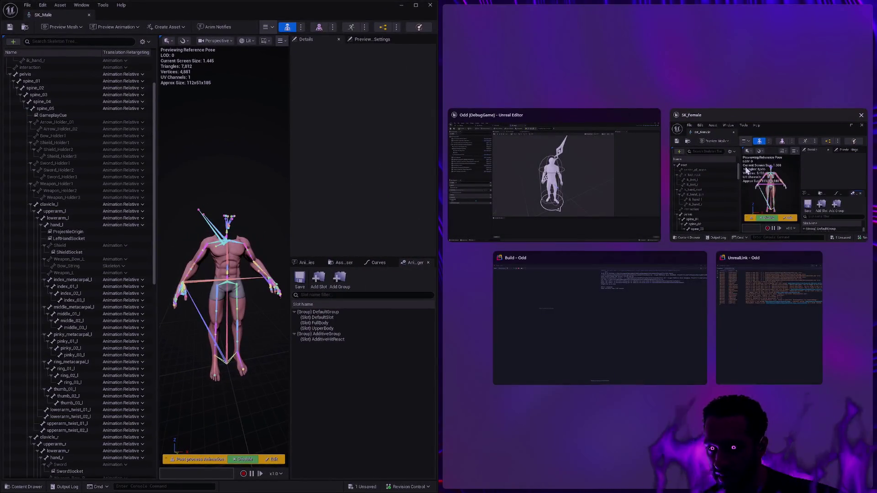
click(746, 171)
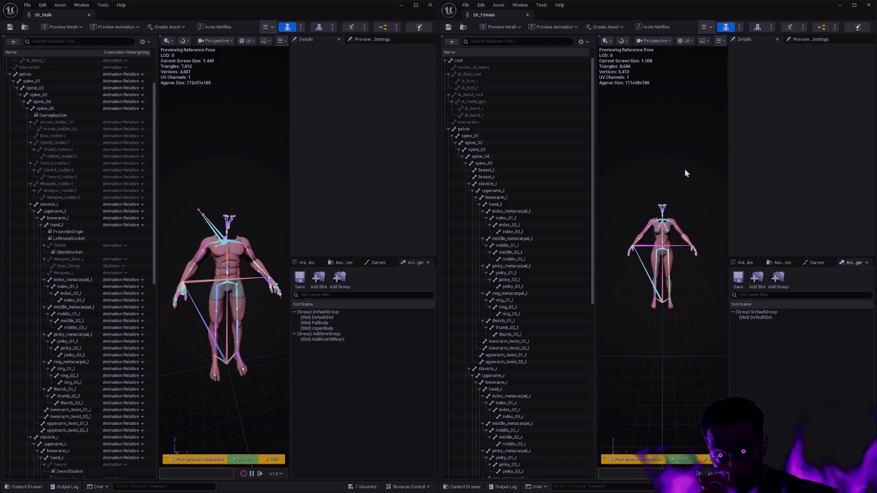
click(528, 15)
Open SKM_Female via Ctrl+P and turn off Show Retargeting Options in its skeleton tree.
key(ctrl+p)
text(SKM_Female)
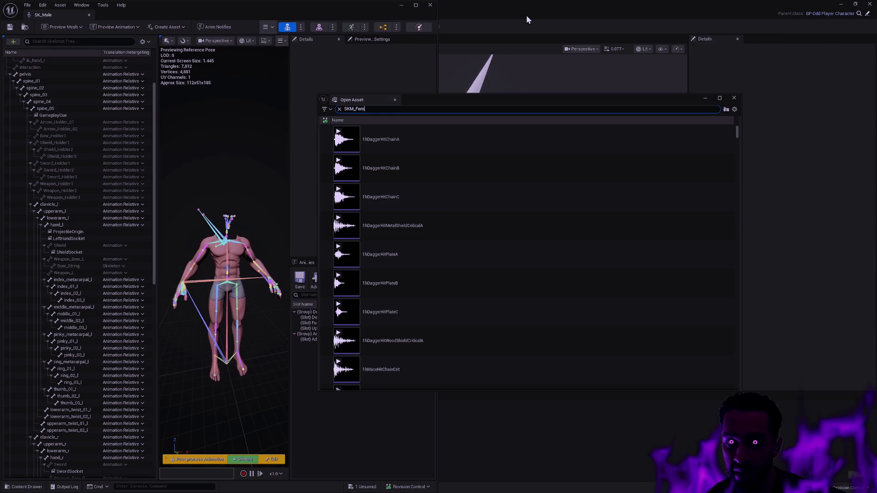
click(421, 150)
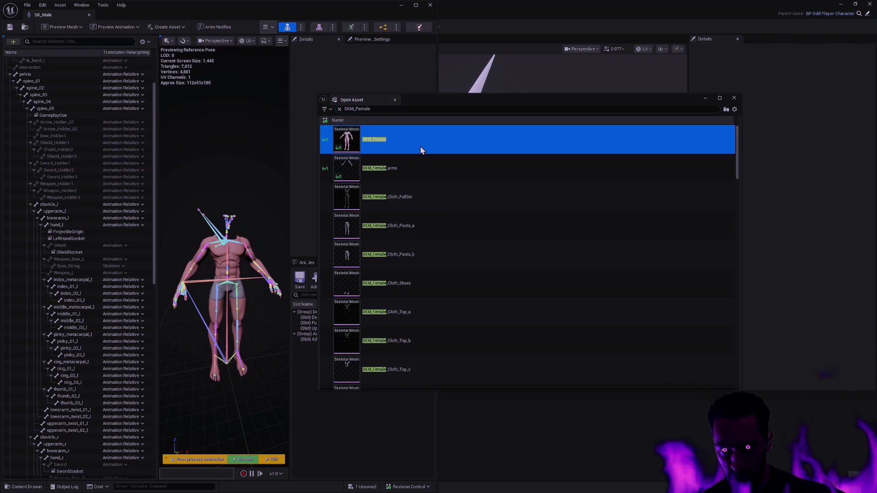
double_click(462, 149)
click(143, 41)
click(169, 86)
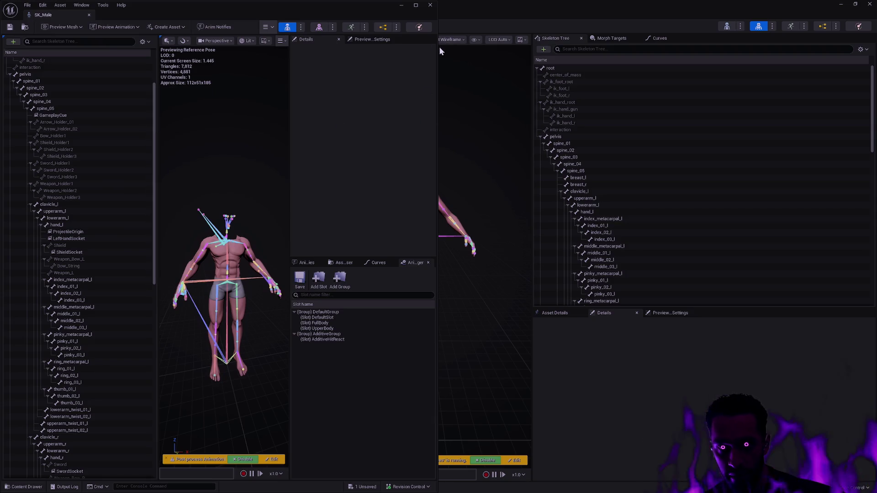
Restore the SKM_Female window and snap it to the right half of the screen.
drag(414, 12, 369, 51)
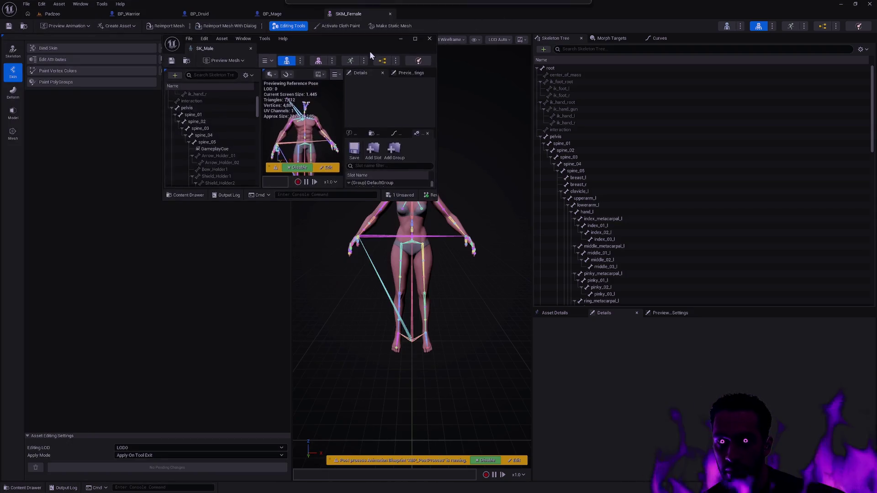
double_click(453, 9)
drag(590, 120, 875, 157)
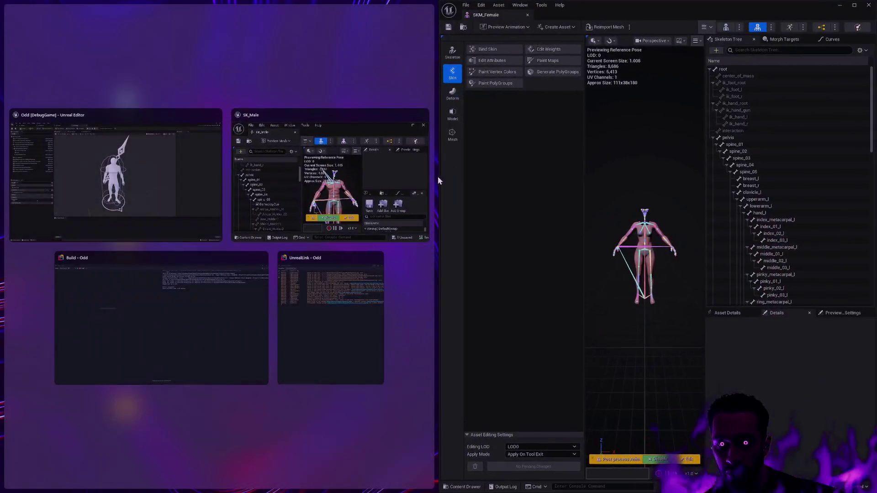
click(385, 198)
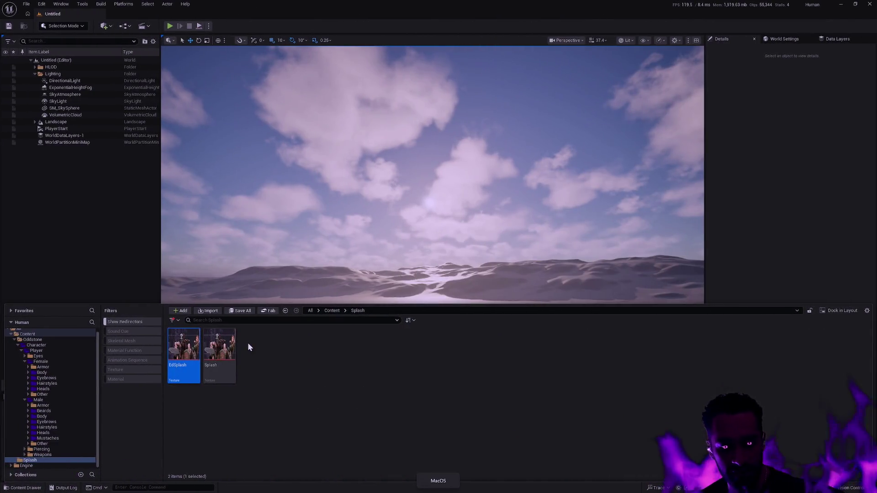
double_click(184, 350)
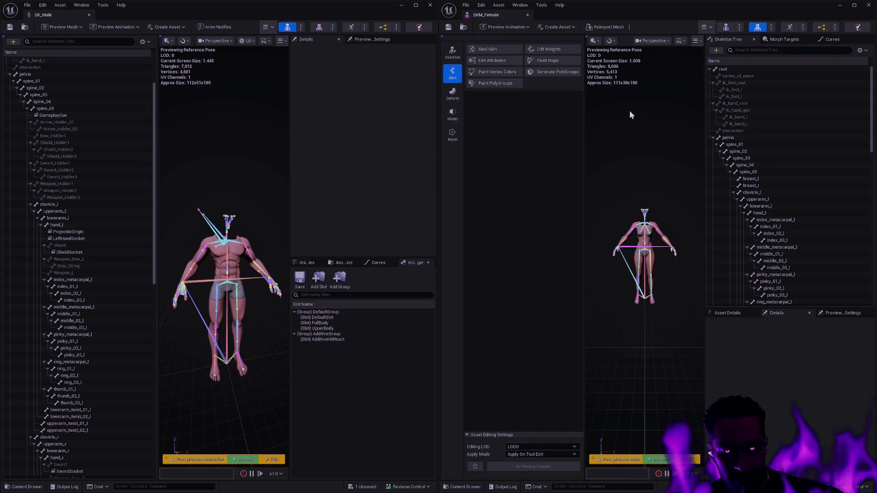
Enter Edit Skeleton mode, collapse neck_02 and clavicle branches, and add child bones under spine_05.
click(458, 54)
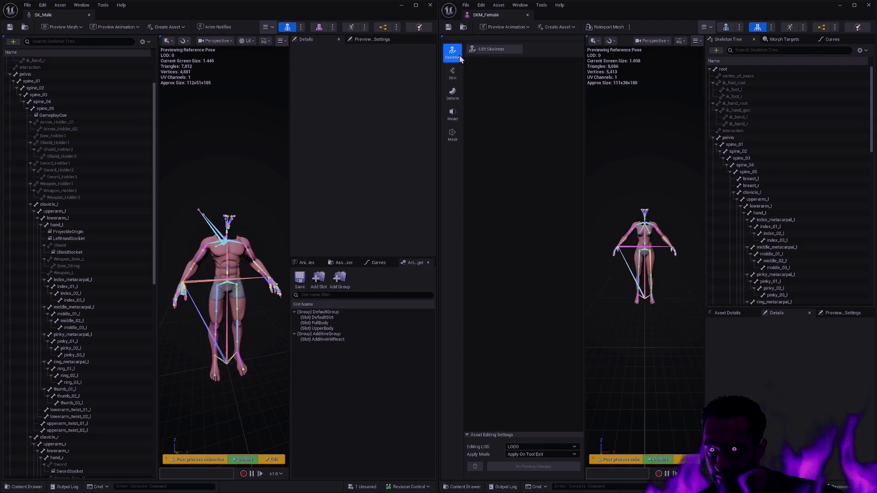
click(504, 53)
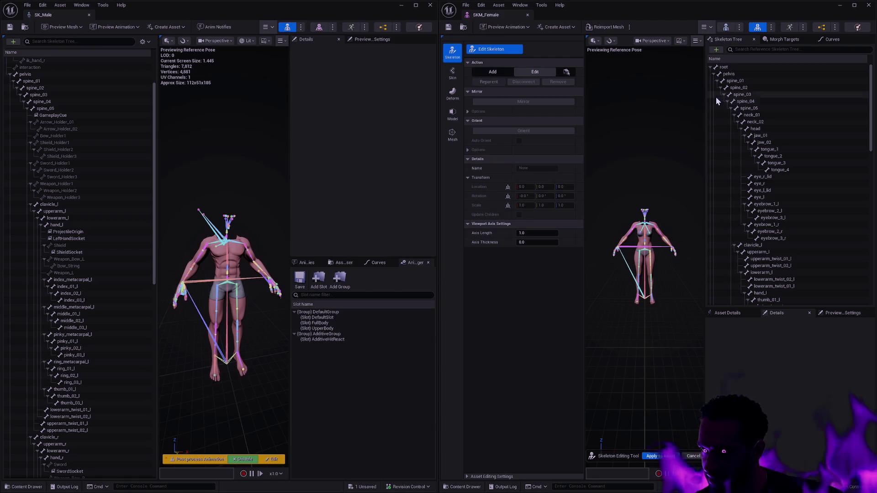
click(737, 122)
click(734, 128)
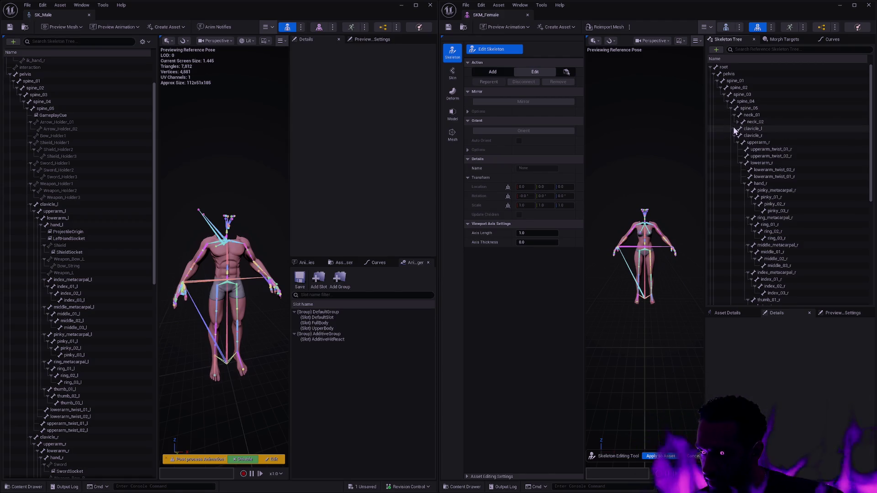
click(736, 135)
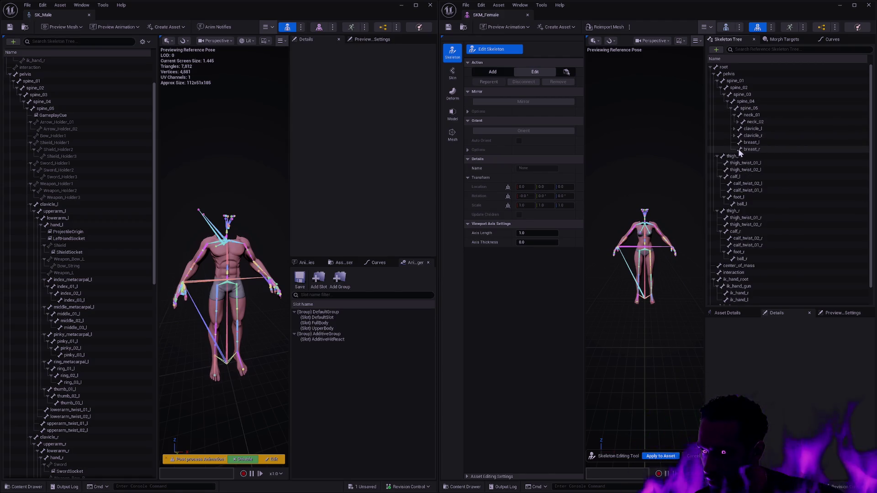
click(761, 107)
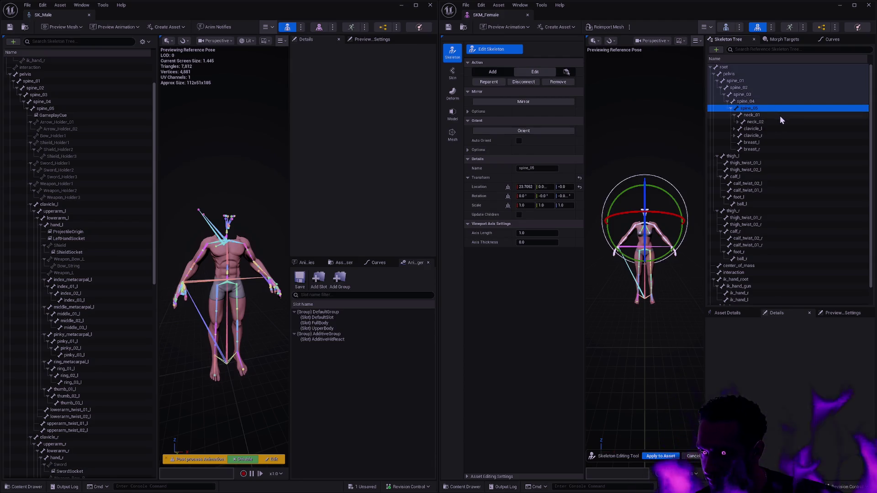
key(ctrl+v)
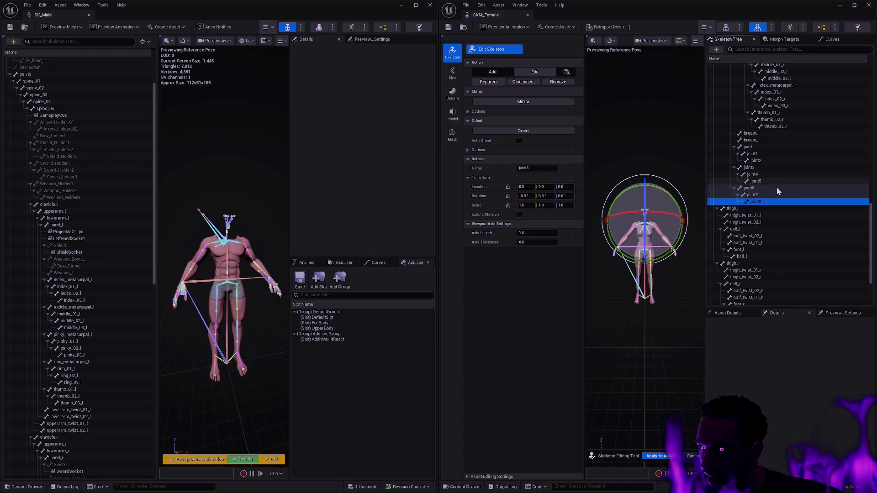
Add joint9, joint10 and joint11 as further new bones under spine_05.
scroll(751, 151, up, 10)
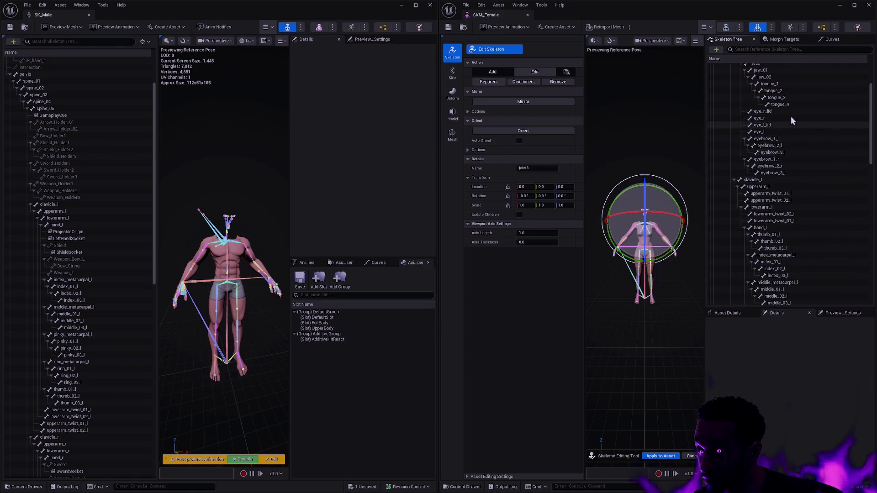
scroll(790, 120, up, 3)
click(763, 108)
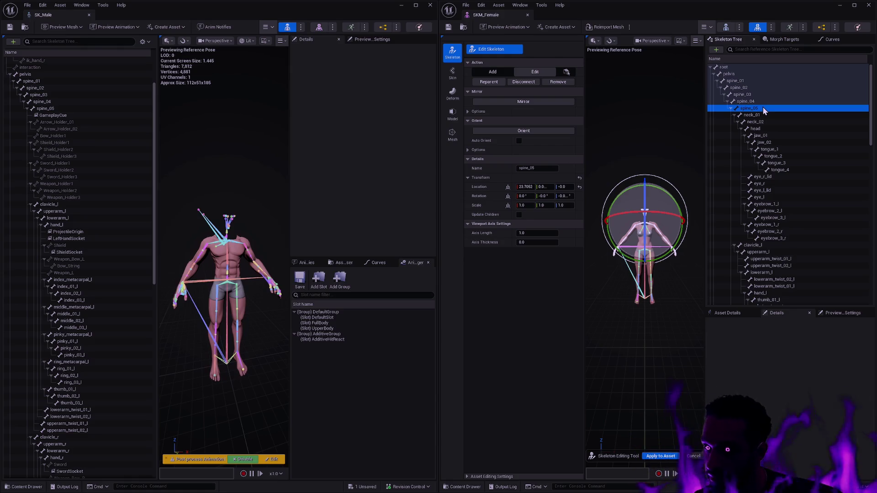
key(ctrl+z)
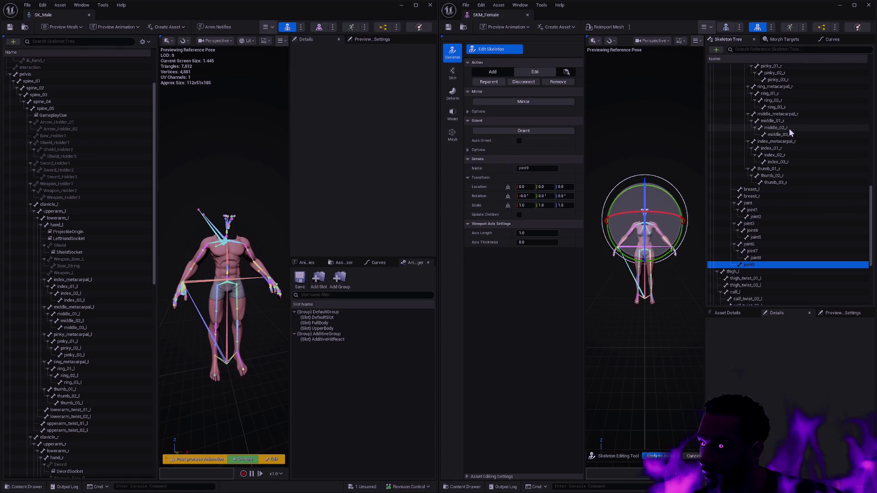
key(ctrl+y)
scroll(790, 119, up, 15)
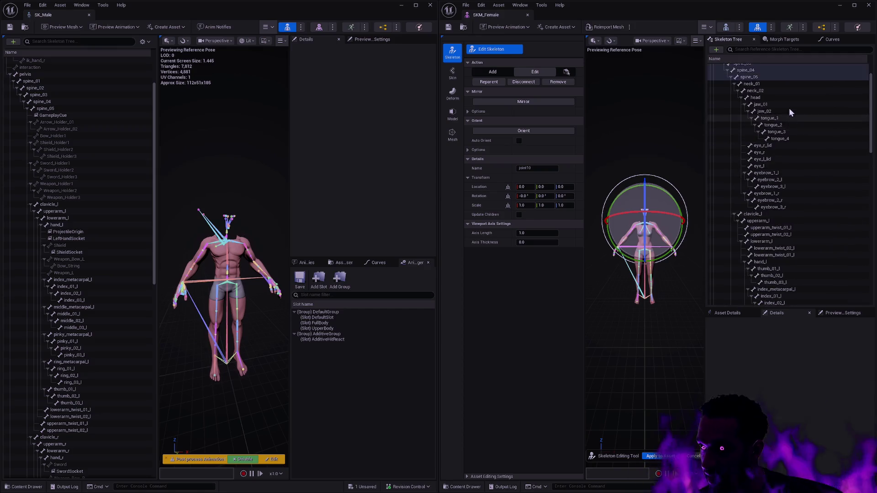
click(765, 108)
key(ctrl+y)
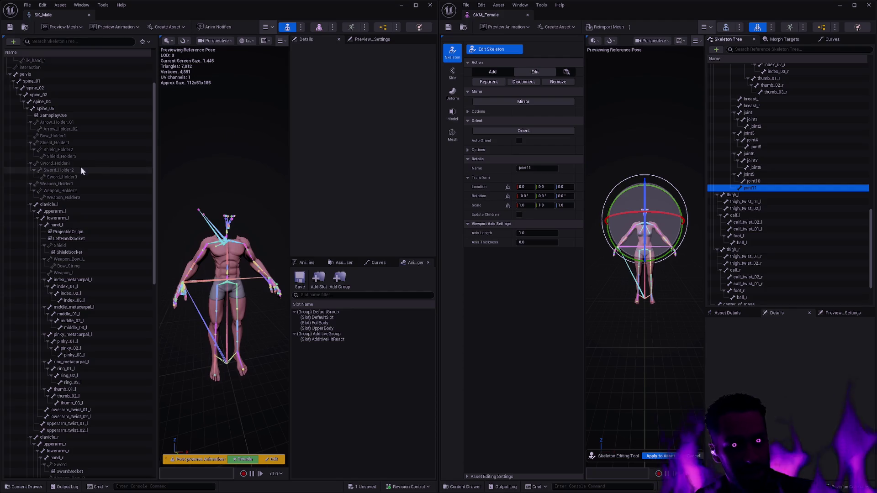
Rename joint9 and joint10 to Arrow_Holder_01 and Arrow_Holder_02.
double_click(770, 113)
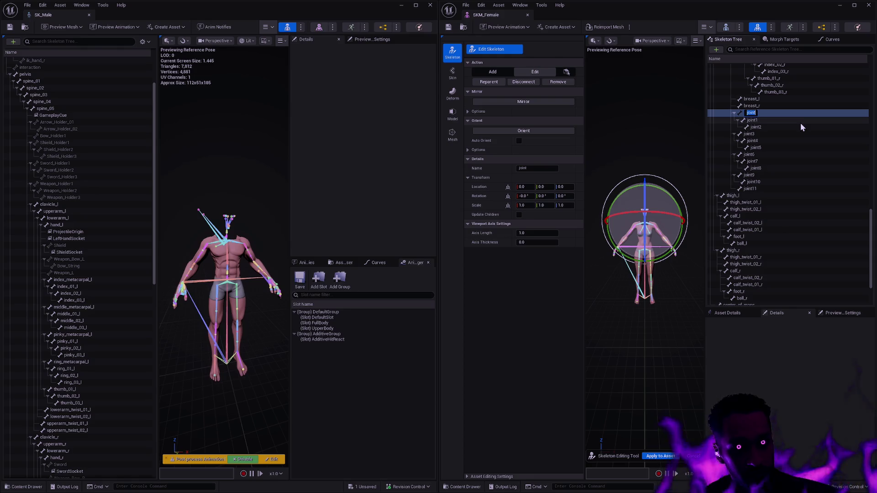
text(Arrow_Hol)
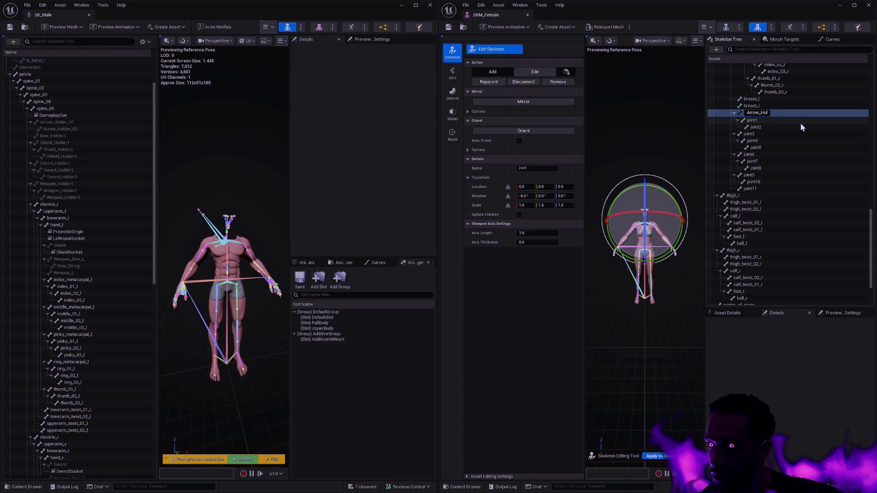
key(Escape)
double_click(770, 175)
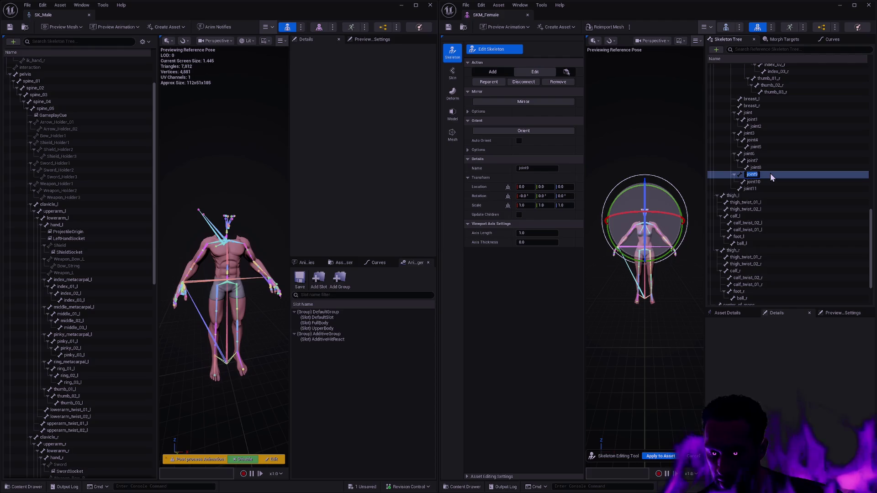
text(Arrow_Holder_01)
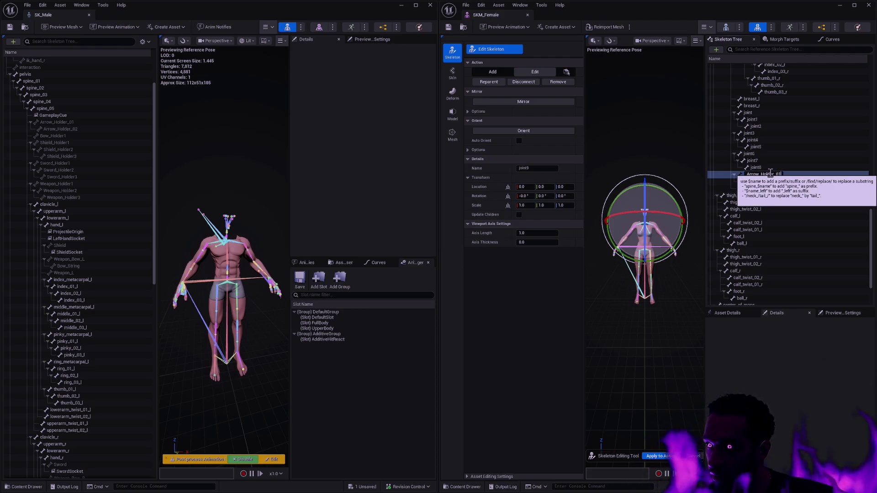
key(Return)
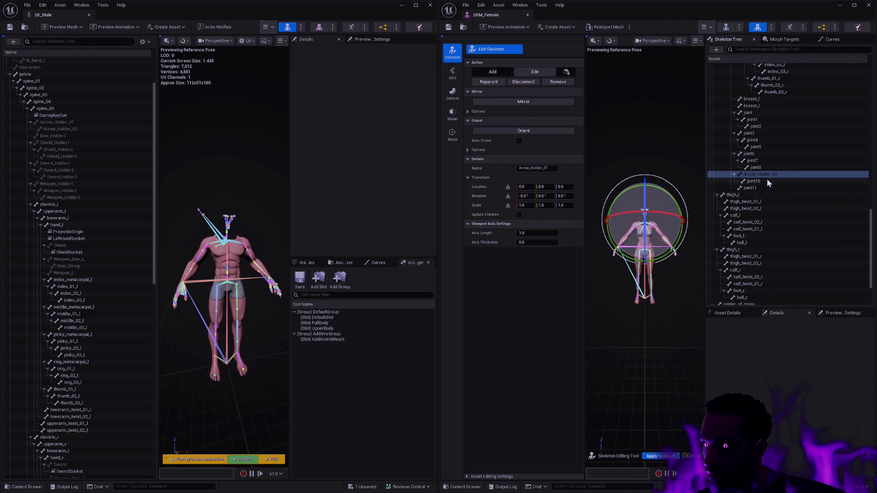
double_click(766, 181)
text(Arrow_Holder_01)
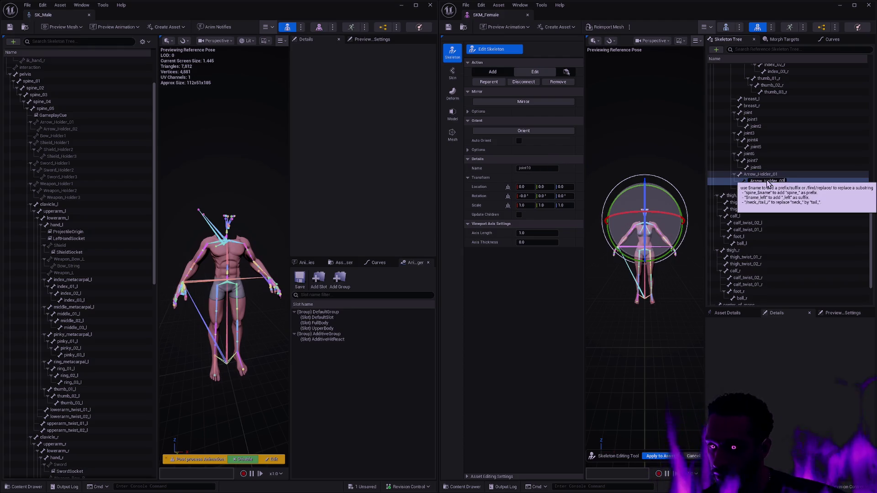
key(Return)
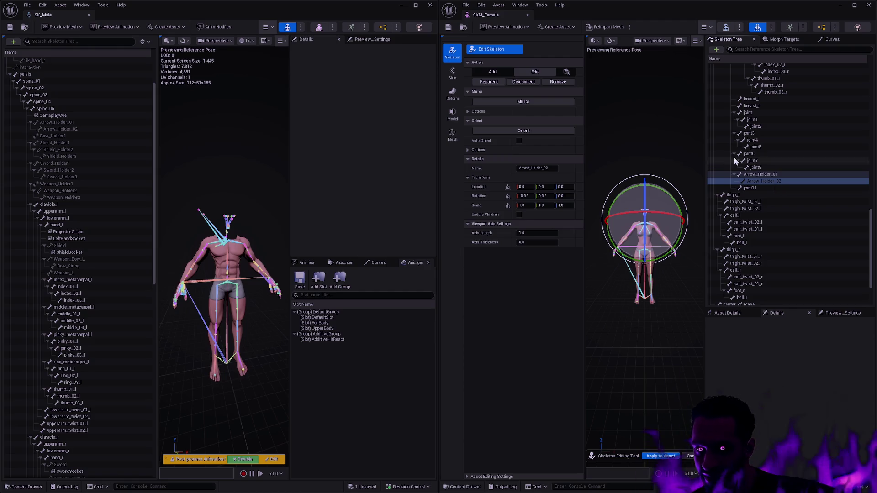
Rename joint11 to Bow_Holder1 and begin renaming the joint bone.
double_click(770, 190)
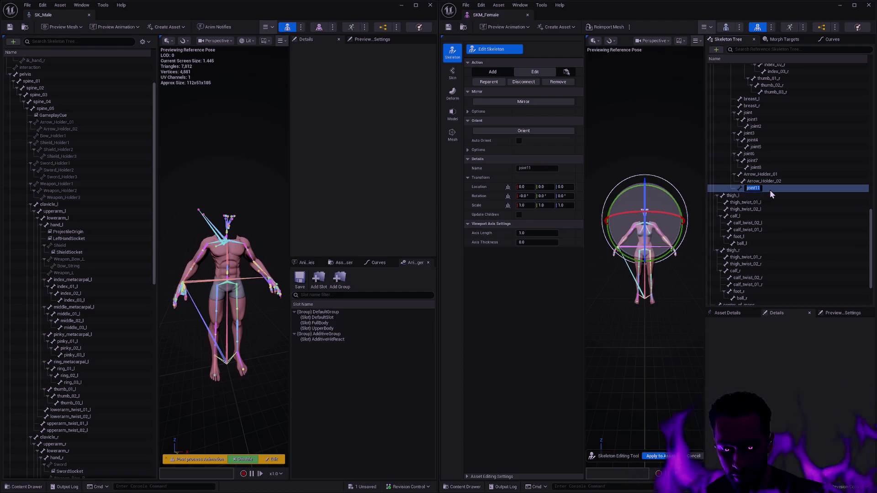
text(Bow_Holder1)
key(Return)
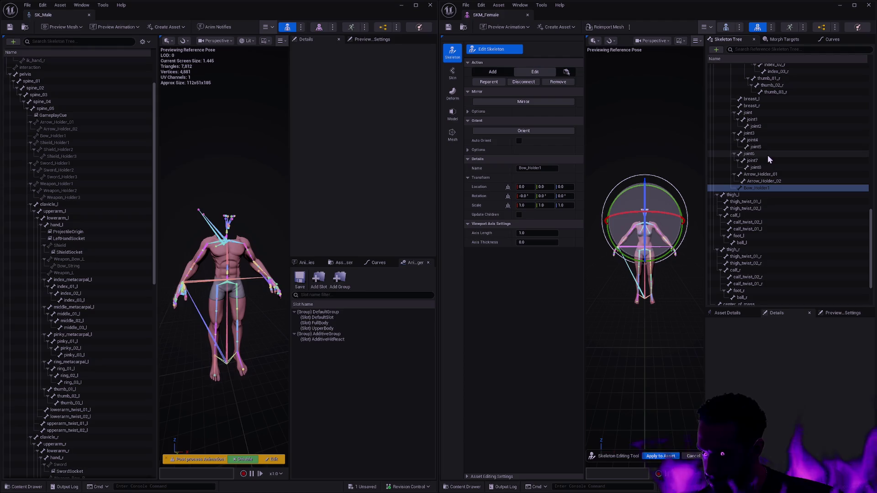
double_click(764, 113)
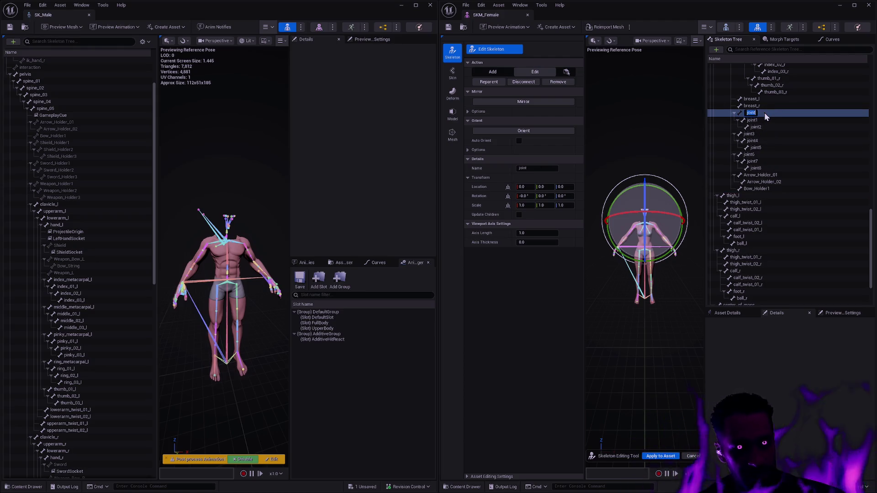
Rename the first chain to Shield_Holder1, Shield_Holder2 and Shield_Holder3.
text(Shield_Hold)
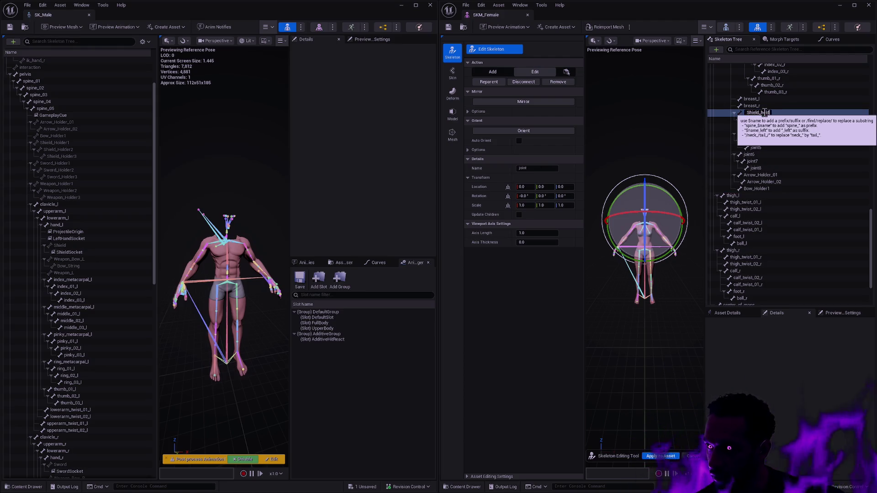
text(er1)
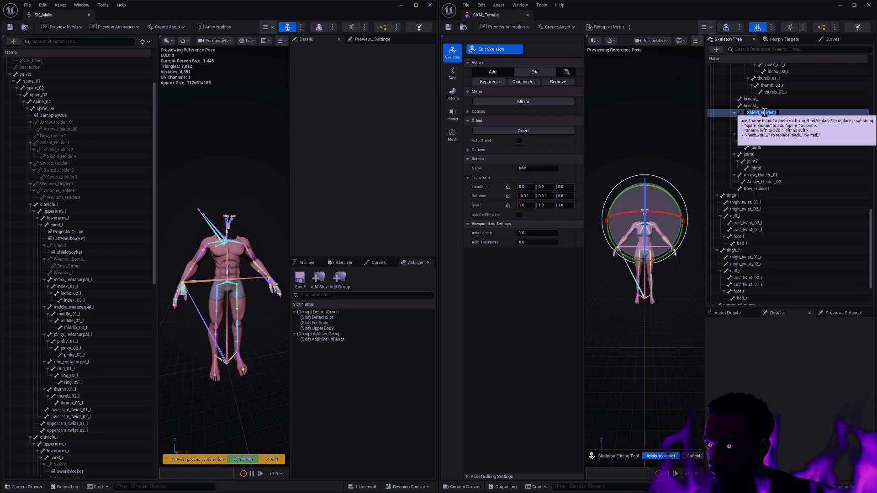
key(Return)
double_click(766, 119)
key(ctrl+v)
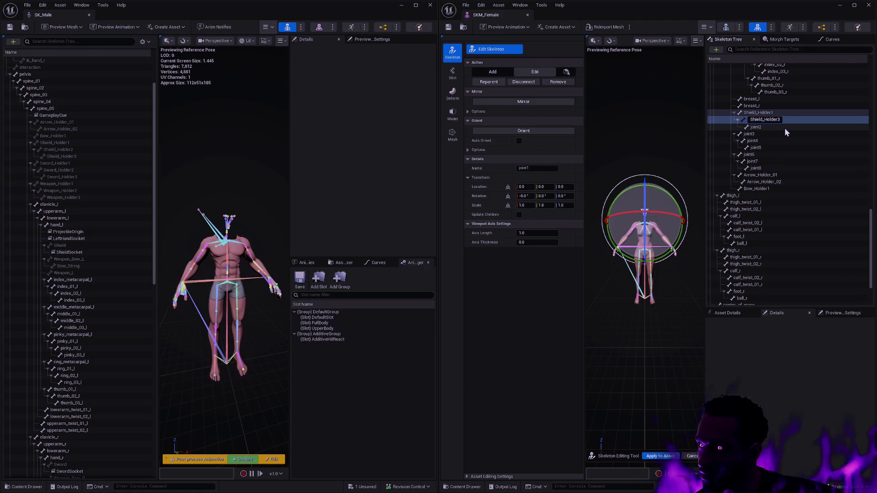
key(Return)
key(F2)
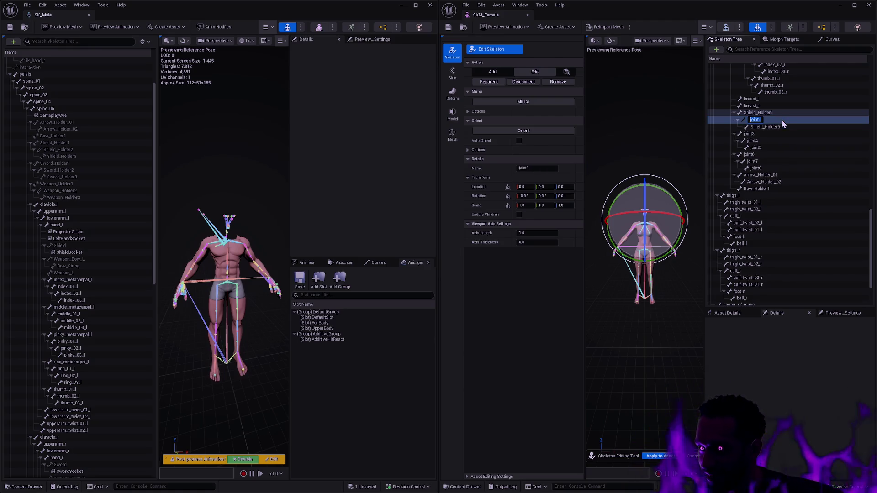
text(Shield_Holder1)
key(BackSpace)
text(2)
key(Return)
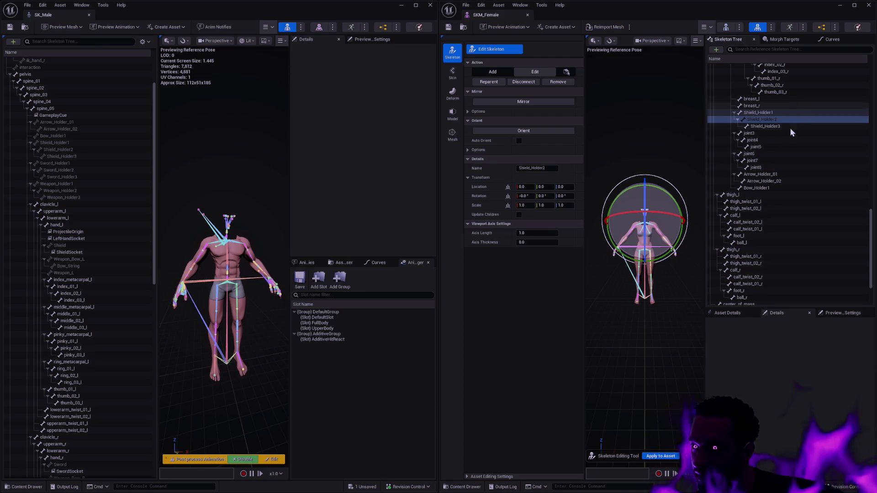
click(770, 135)
Rename joint3, joint4 and joint5 to Sword_Holder1, Sword_Holder2 and Sword_Holder3.
key(F2)
text(Sword_)
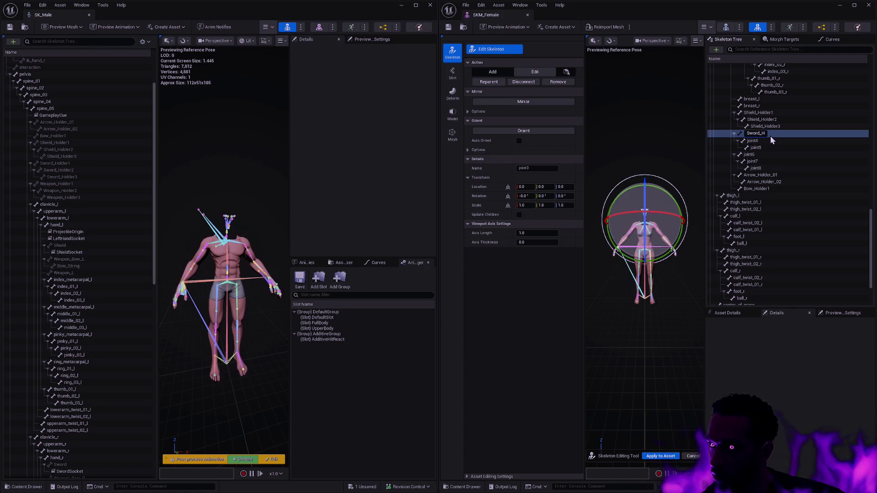
text(Holder1)
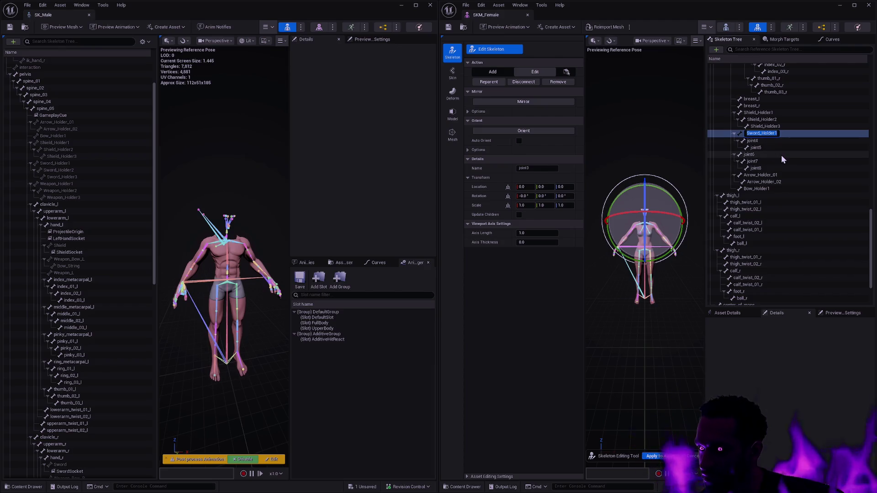
key(Return)
click(775, 141)
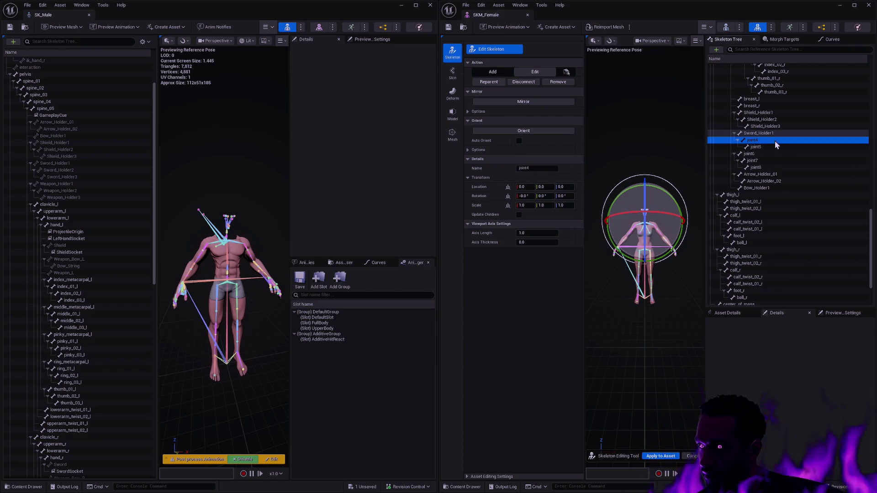
key(F2)
text(Sword_Holder2)
key(Return)
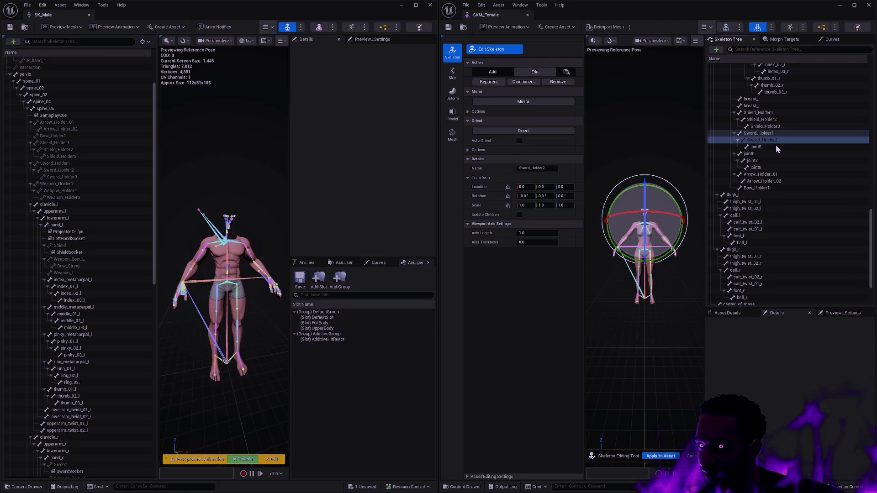
click(774, 147)
key(F2)
text(Sword_Holder3)
key(Return)
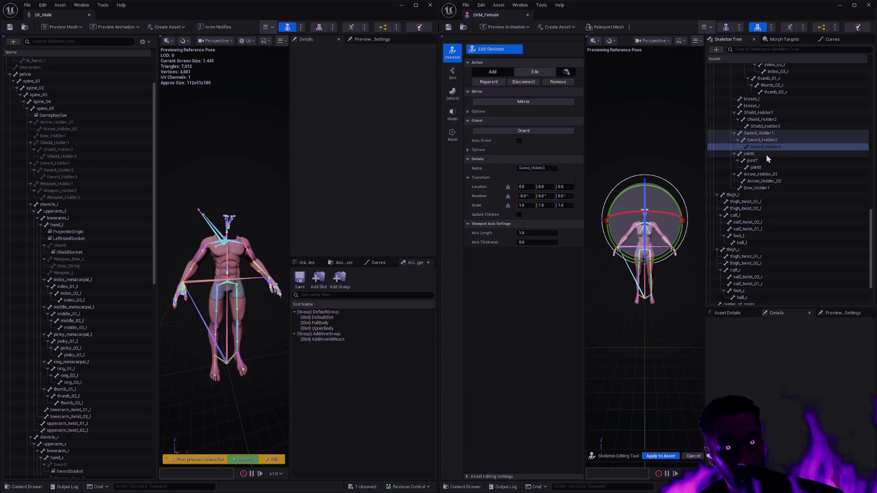
Rename joint6, joint7 and joint8 to Weapon_Holder1, Weapon_Holder2 and Weapon_Holder3.
click(766, 154)
key(F2)
text(Weapon)
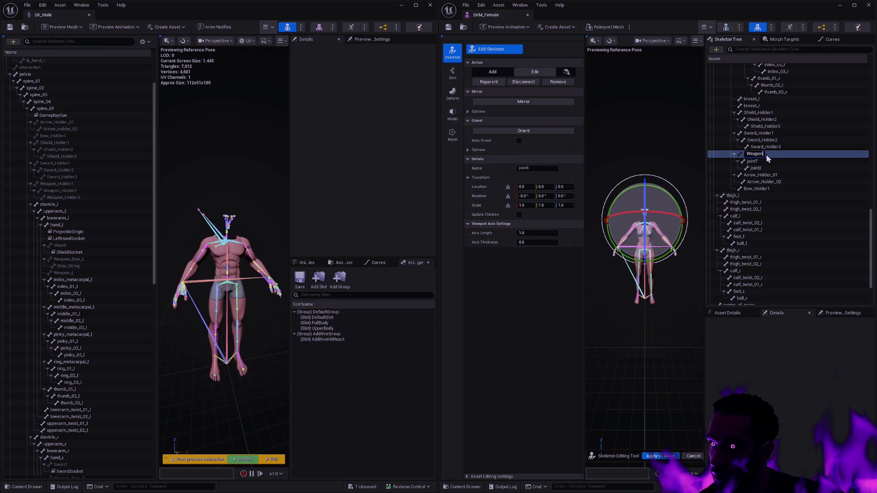
text(_Holder1)
key(Return)
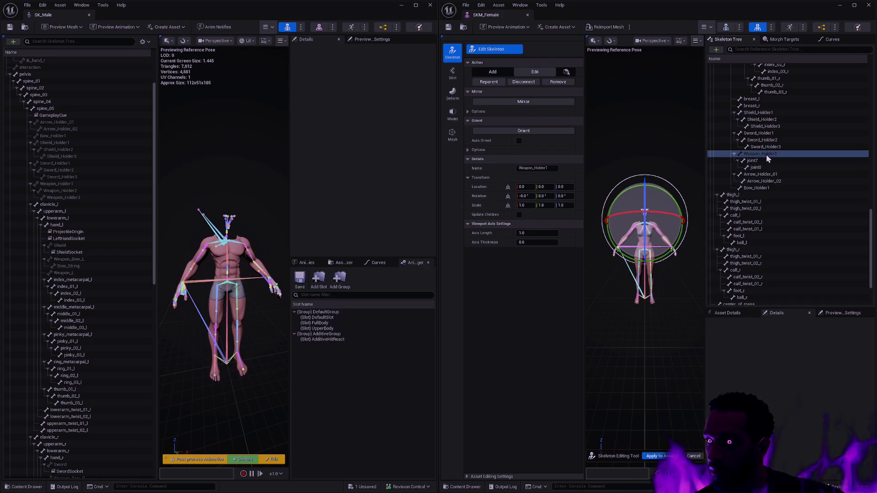
key(Down)
key(F2)
text(Weapon_Holder2)
key(Return)
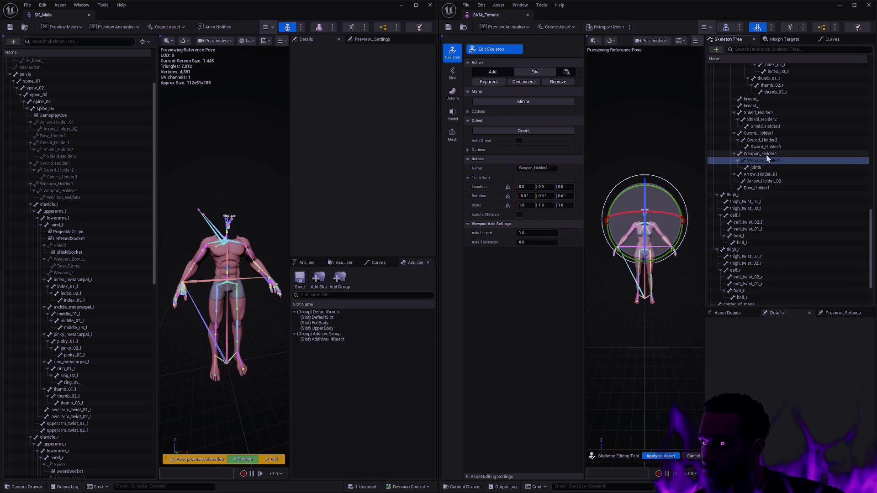
key(Down)
key(F2)
text(Weapon_Holder3)
key(Return)
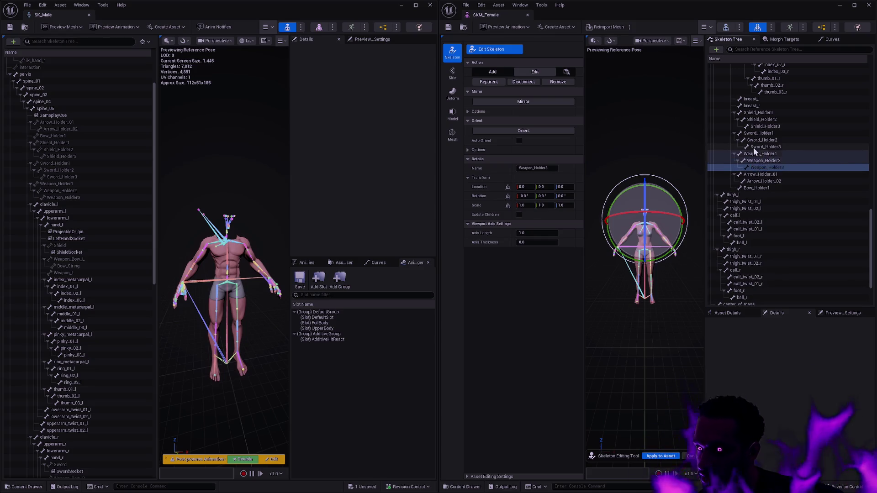
Copy SK_Male's Arrow_Holder_01 and Arrow_Holder_02 location and rotation onto the female's matching bones.
click(78, 123)
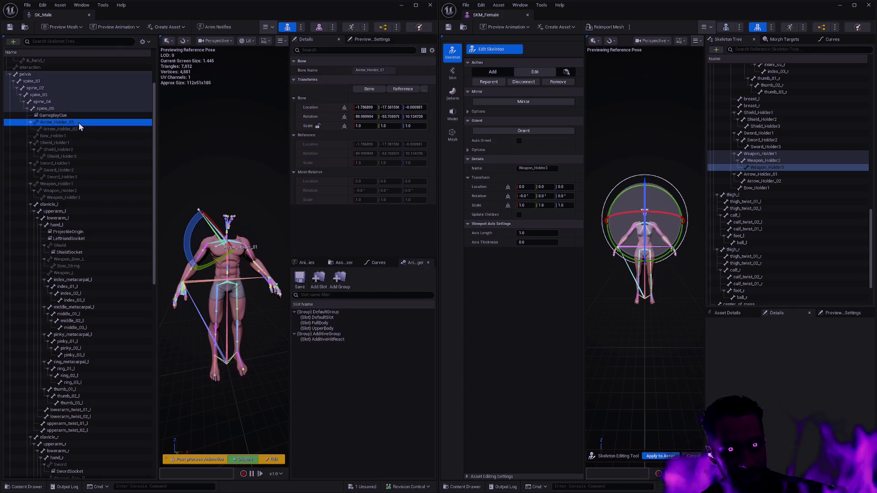
click(759, 174)
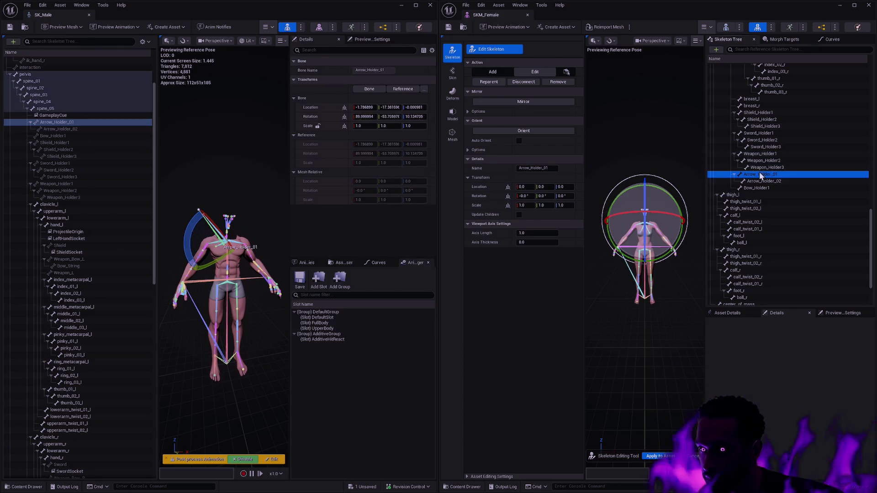
shift+right_click(323, 107)
shift+click(485, 188)
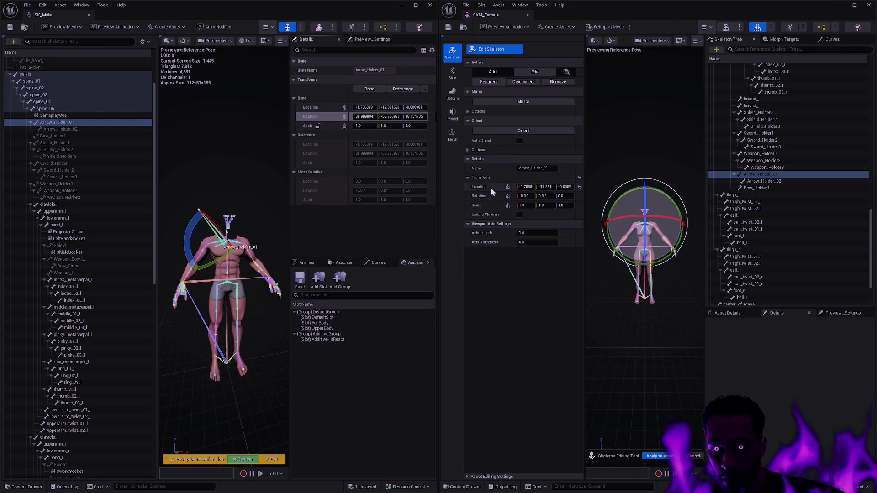
shift+right_click(315, 116)
shift+click(484, 196)
click(772, 180)
click(111, 129)
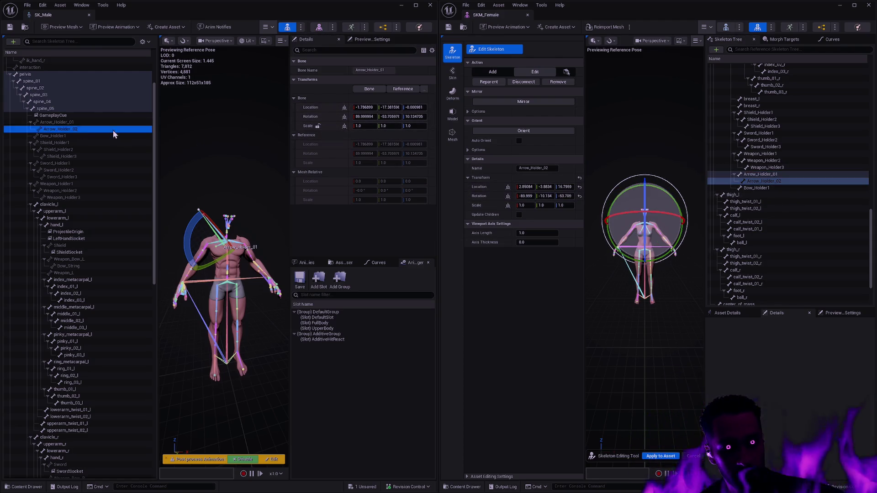
shift+right_click(321, 107)
shift+click(486, 188)
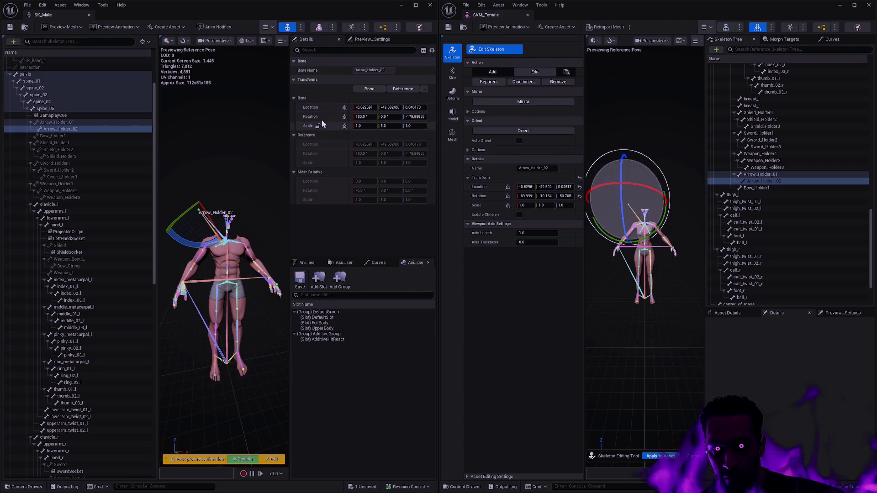
shift+right_click(314, 117)
shift+click(500, 196)
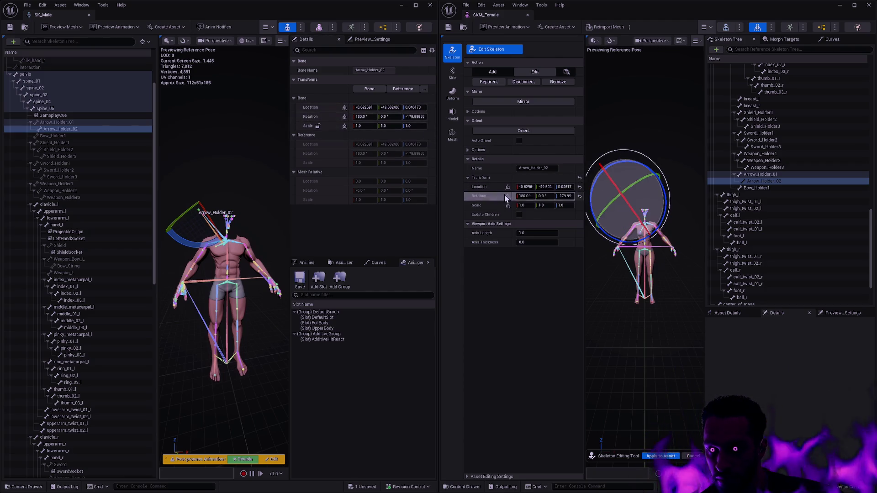
Copy SK_Male's Bow_Holder1 transform onto the female Bow_Holder1.
click(74, 135)
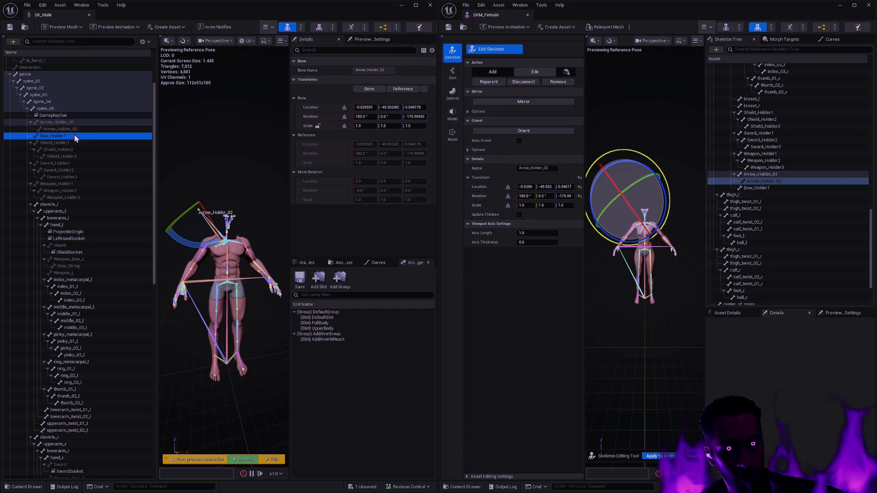
click(757, 187)
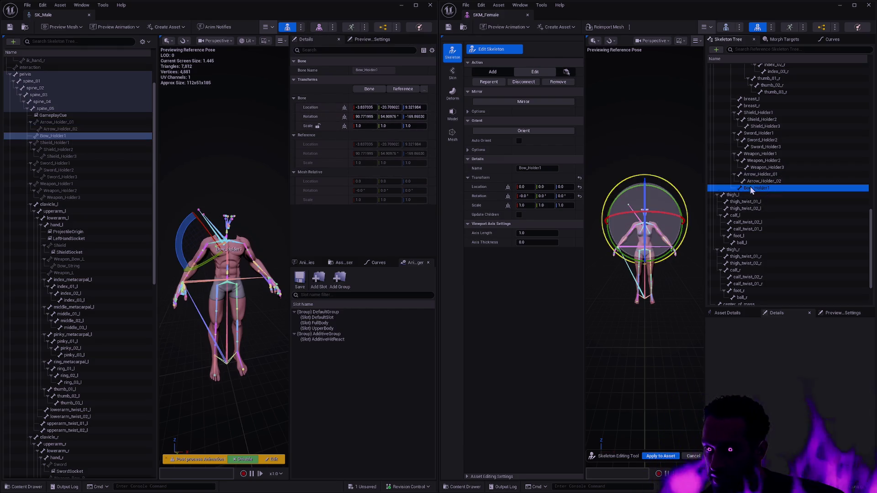
shift+click(484, 178)
shift+right_click(313, 117)
shift+click(478, 195)
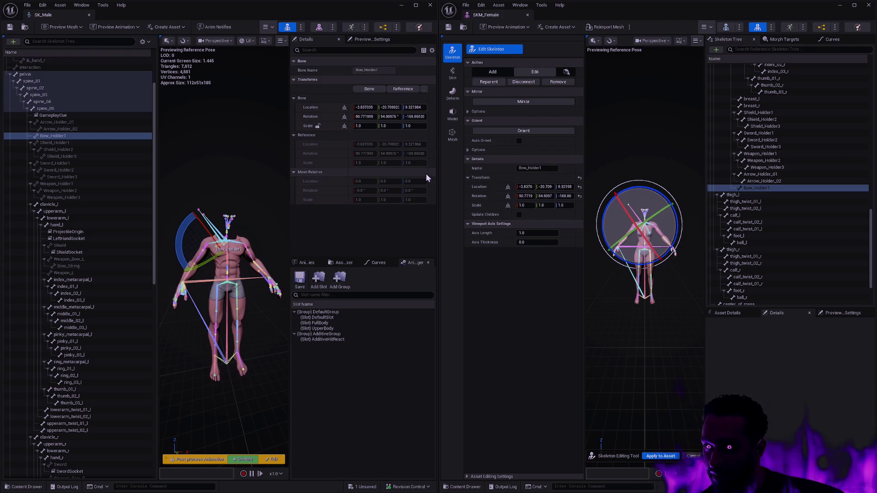
Copy SK_Male's Shield_Holder3 location and rotation onto the female Shield_Holder3.
click(63, 143)
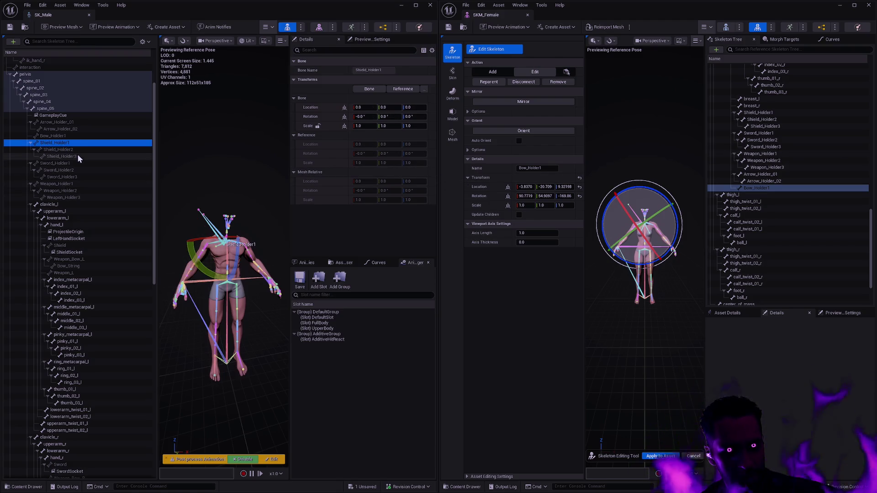
click(77, 156)
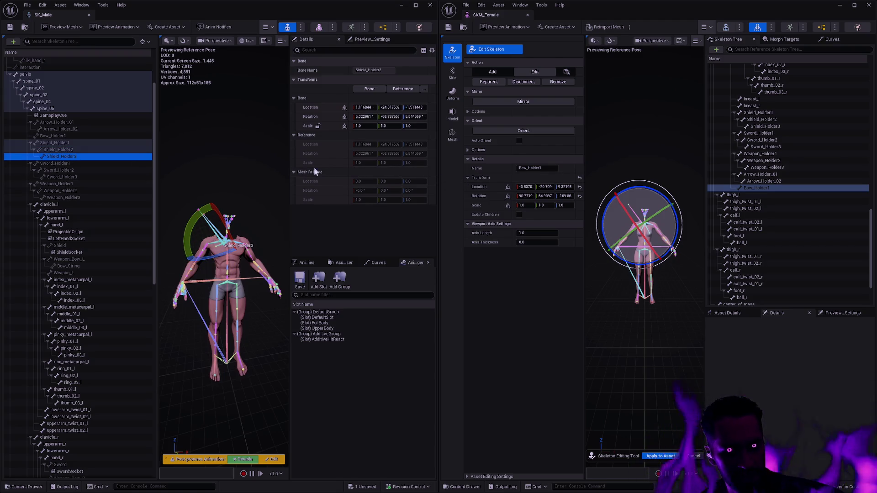
click(790, 168)
click(768, 127)
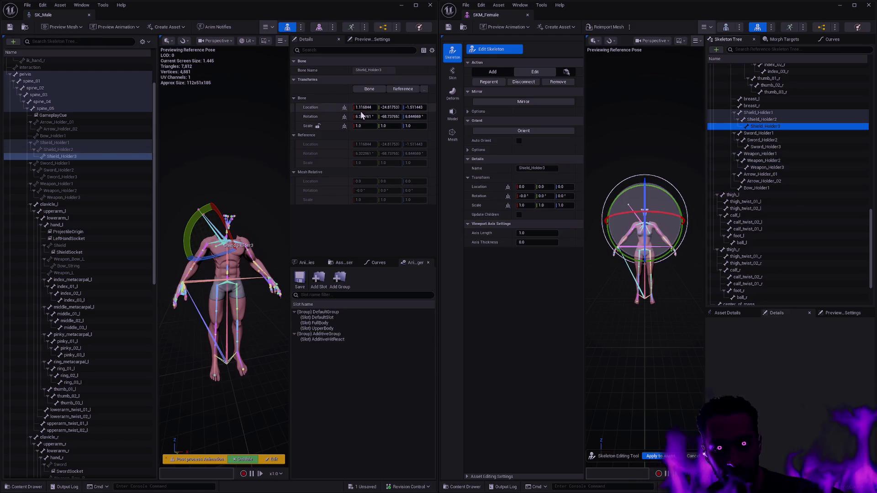
shift+right_click(320, 107)
shift+click(486, 187)
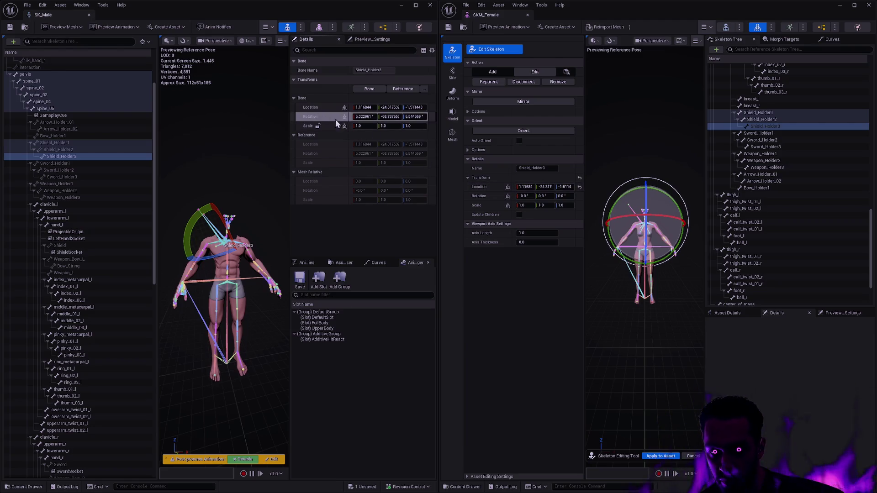
shift+right_click(336, 119)
shift+click(495, 195)
Copy SK_Male's Sword_Holder3 location and rotation onto the female Sword_Holder3.
click(779, 146)
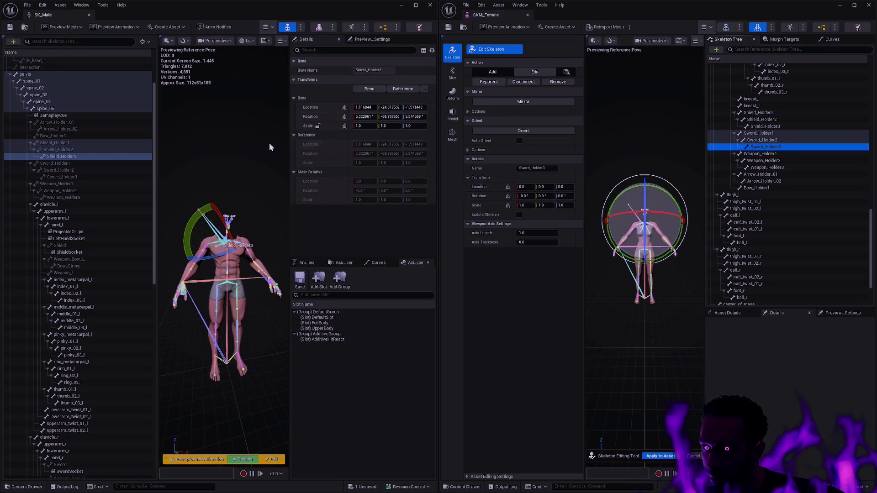
click(125, 176)
shift+right_click(324, 107)
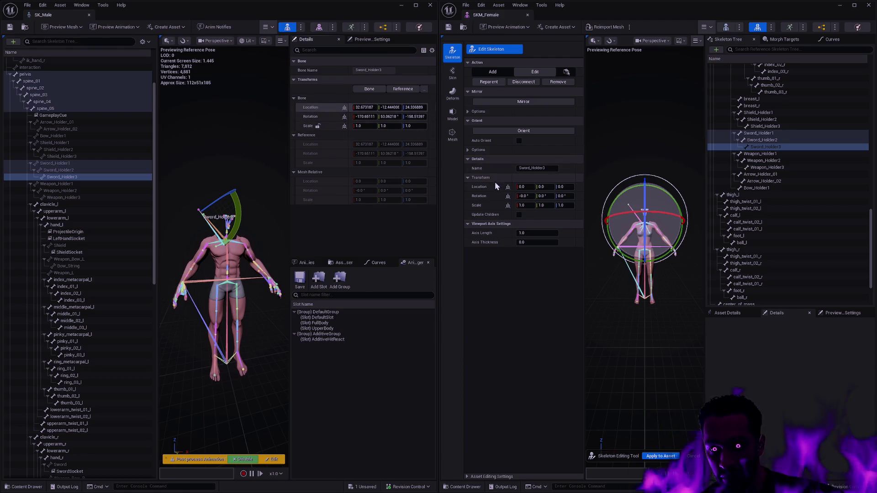
shift+click(496, 186)
shift+right_click(338, 117)
shift+click(528, 195)
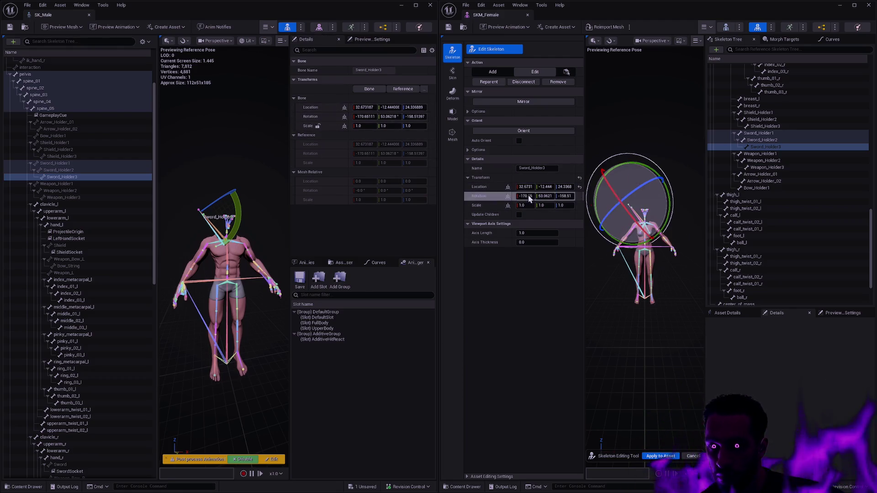
Give female Weapon_Holder3 the male's location 7.54, -17.99, -2.08 and rotation -104.61, -2.18, -80.54.
click(767, 167)
click(64, 197)
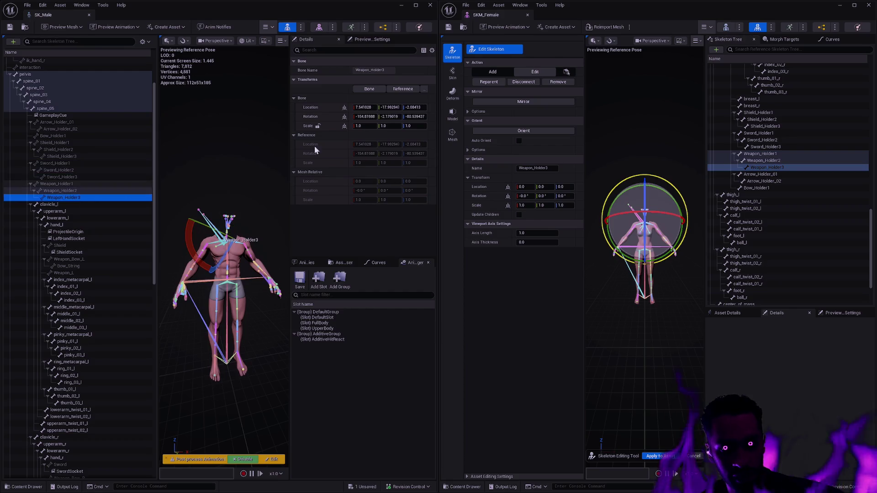
shift+right_click(320, 107)
shift+click(492, 186)
shift+right_click(333, 117)
shift+click(479, 196)
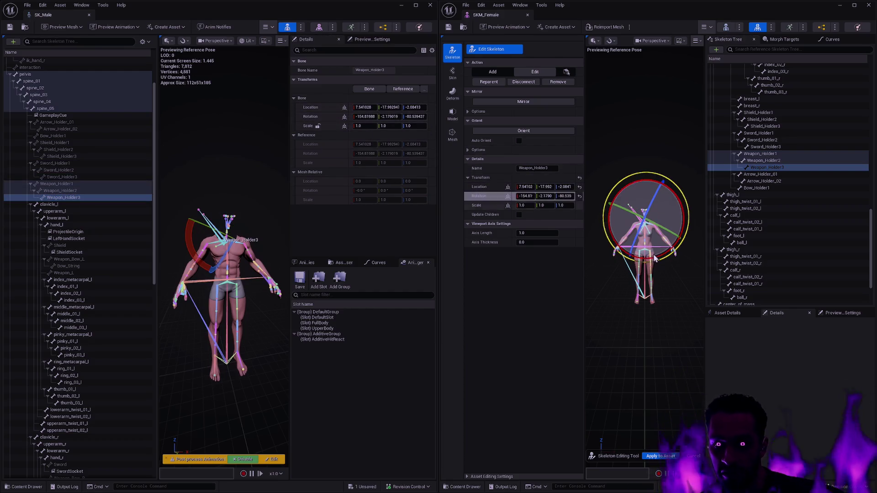
mouse_move(665, 289)
mouse_down()
mouse_move(694, 210)
mouse_move(621, 210)
mouse_move(609, 222)
mouse_up()
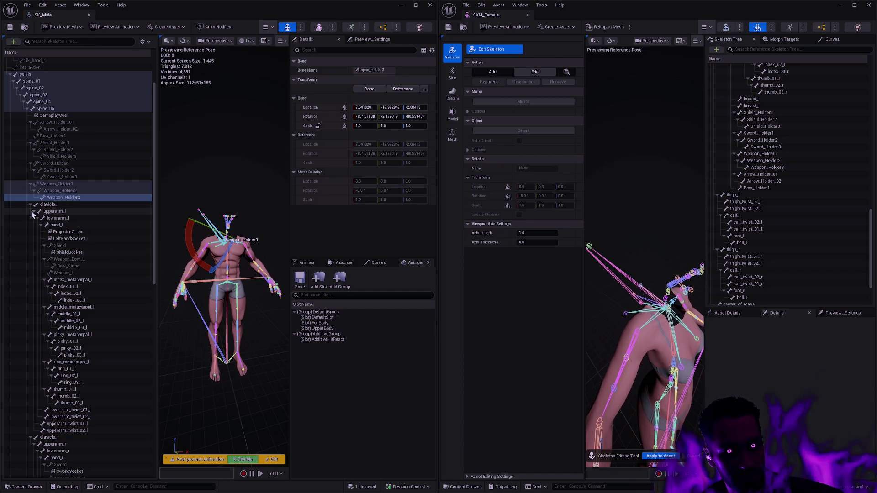
Collapse the female's neck and clavicle branches, then expand clavicle_l down to hand_l's finger bones.
mouse_move(870, 226)
mouse_down()
mouse_move(871, 263)
mouse_move(871, 89)
mouse_up()
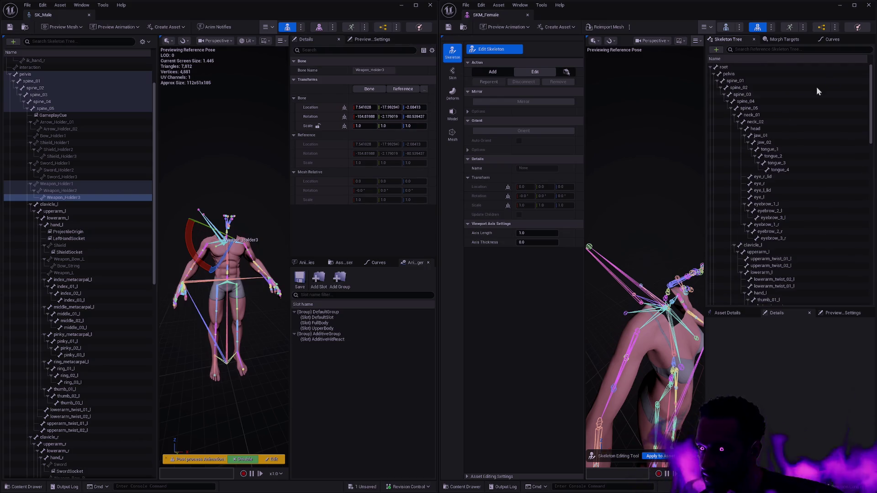
click(731, 109)
click(731, 109)
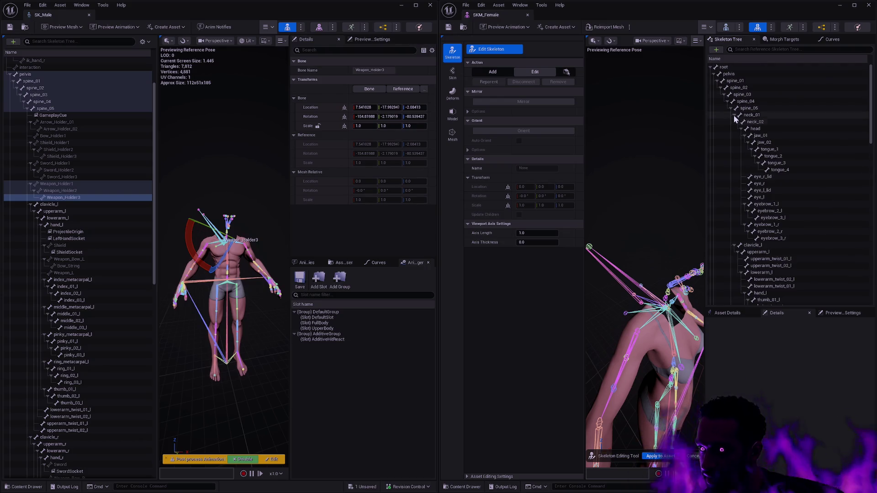
click(734, 115)
click(732, 122)
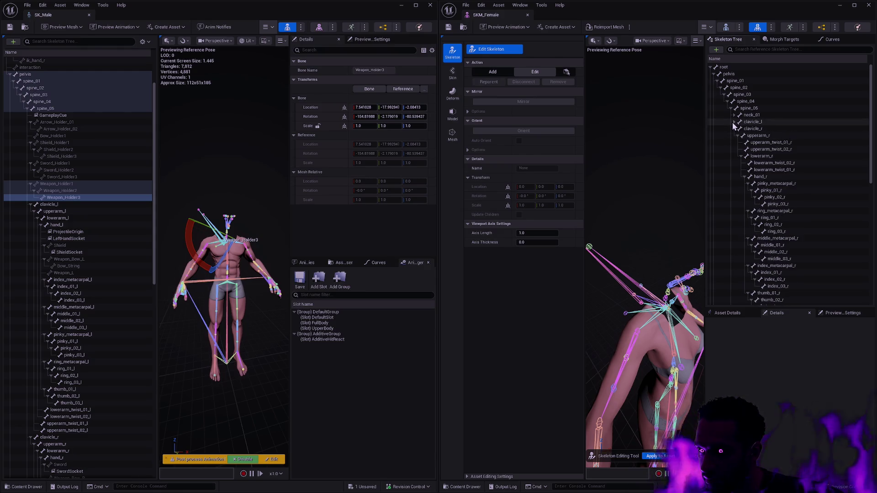
click(733, 128)
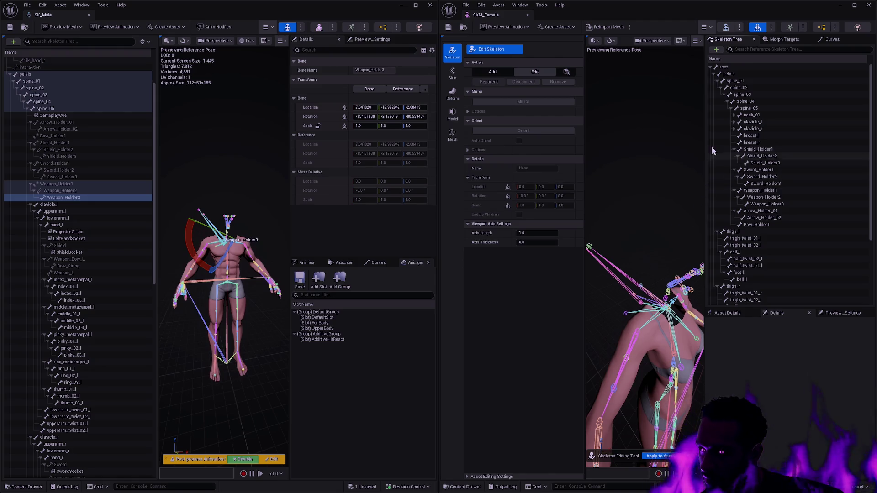
click(733, 121)
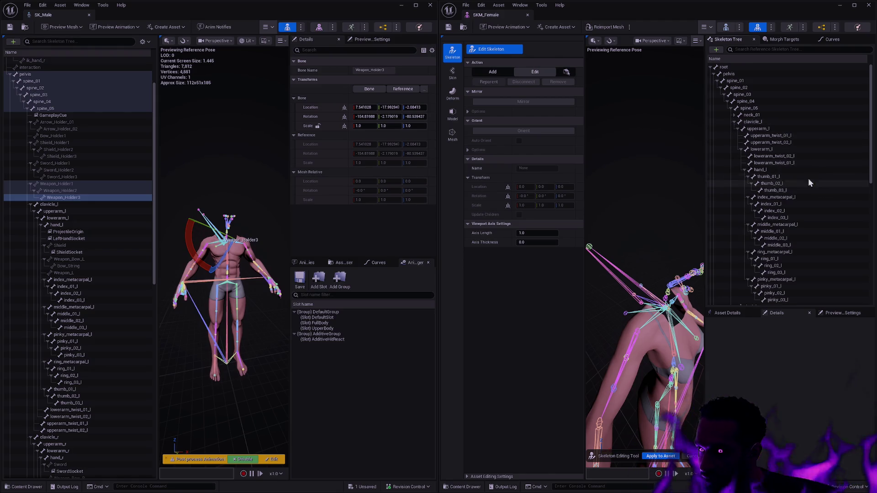
click(789, 169)
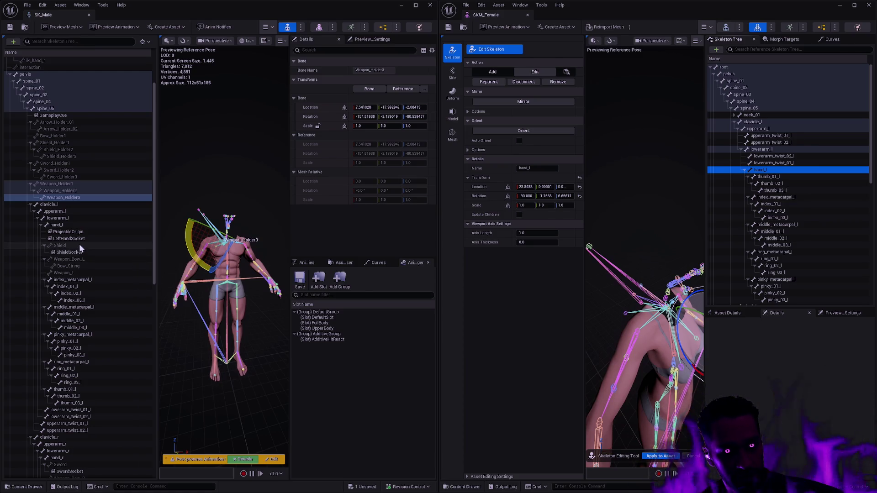
Add bones joint, joint1 and joint2 under the female hand_l, with joint3 under joint2.
click(771, 177)
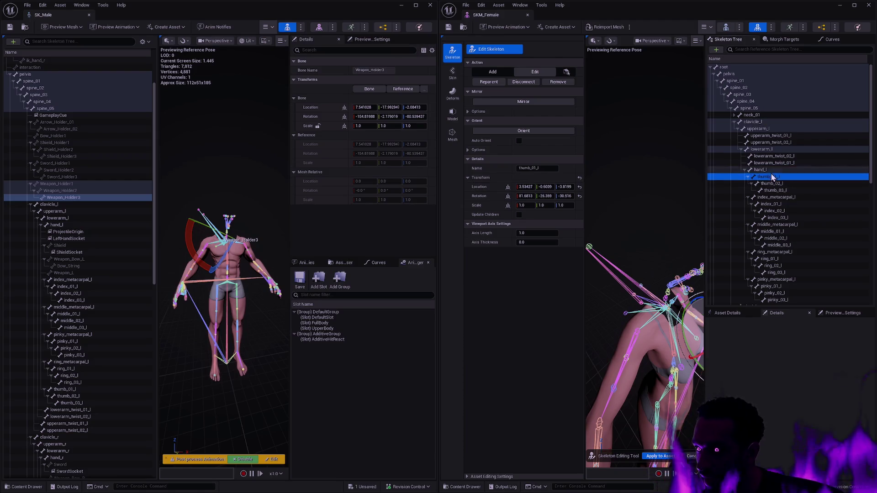
key(ctrl+n)
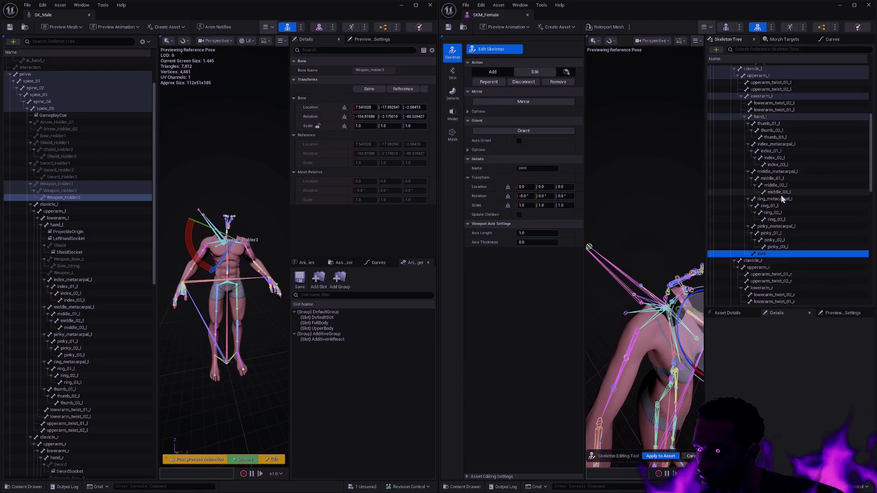
scroll(780, 195, down, 2)
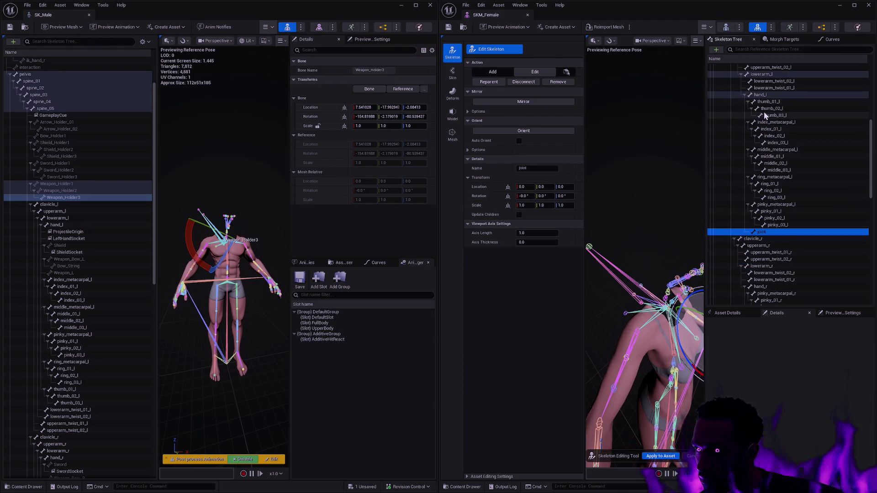
click(776, 95)
key(ctrl+n)
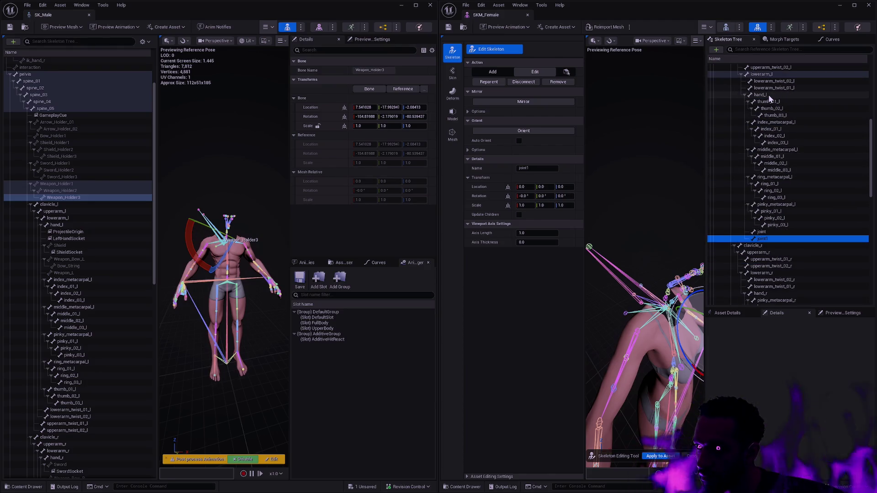
click(768, 95)
key(ctrl+n)
key(ctrl+n)
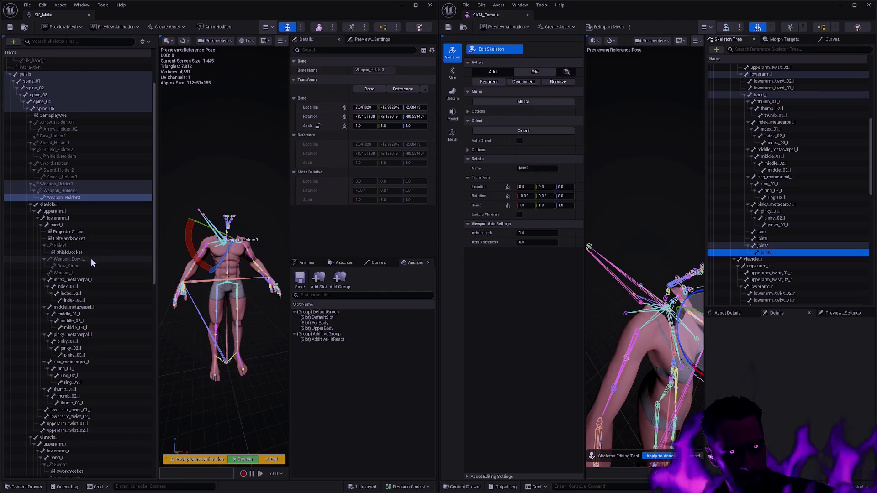
Rename the four new hand_l bones Shield, Weapon_L, Weapon_Bow_L and Bow_String.
click(80, 246)
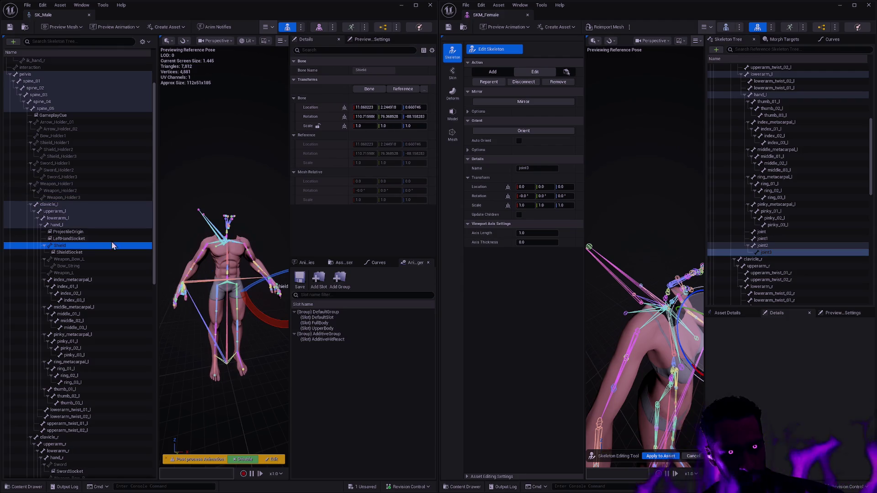
double_click(778, 233)
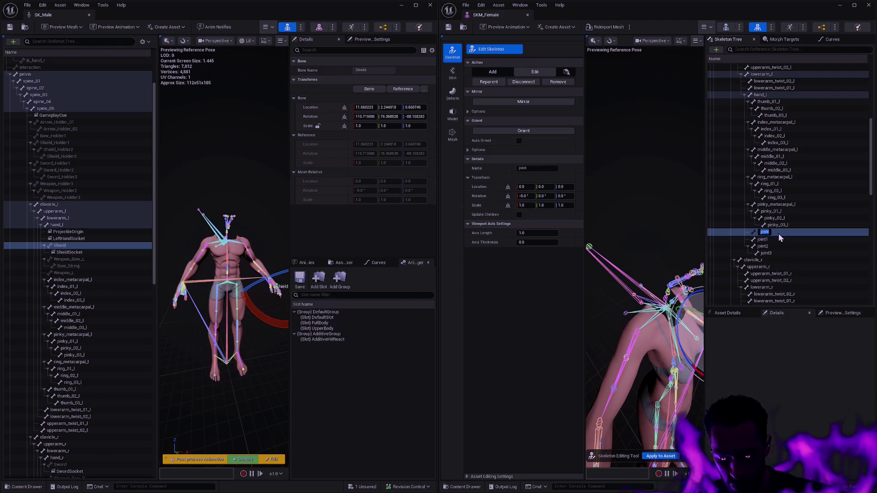
text(Shield)
double_click(779, 238)
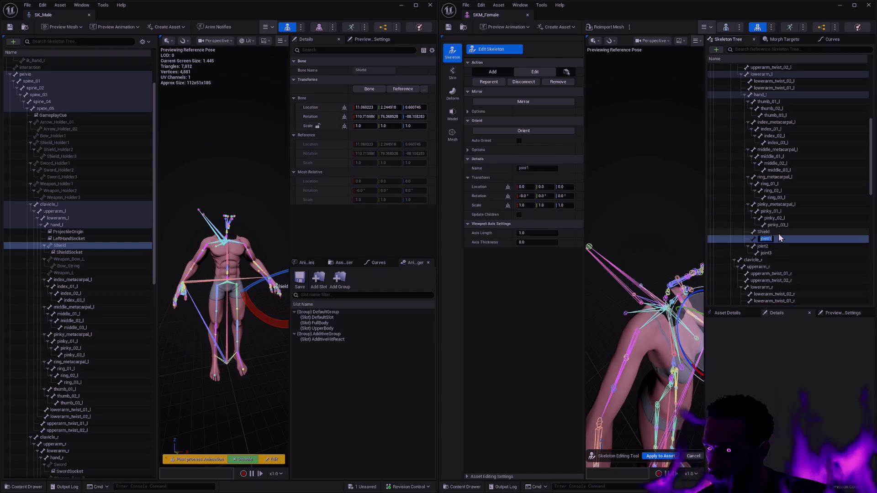
text(Weapon_)
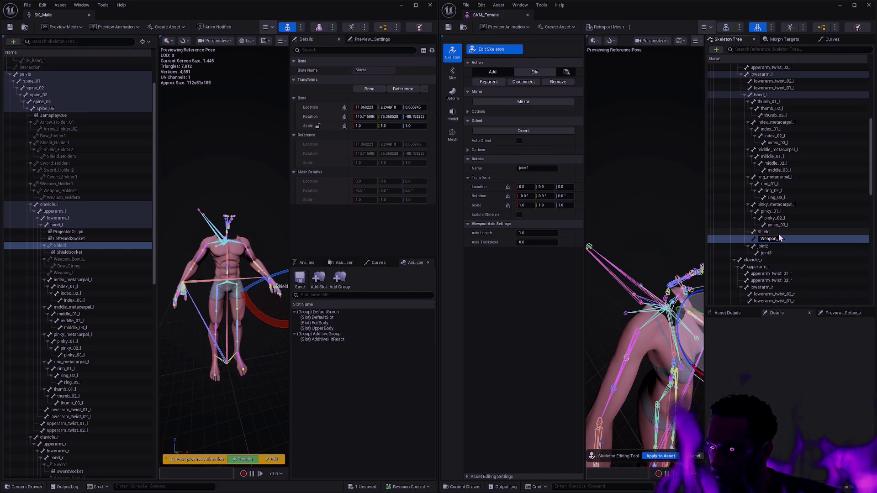
text(l)
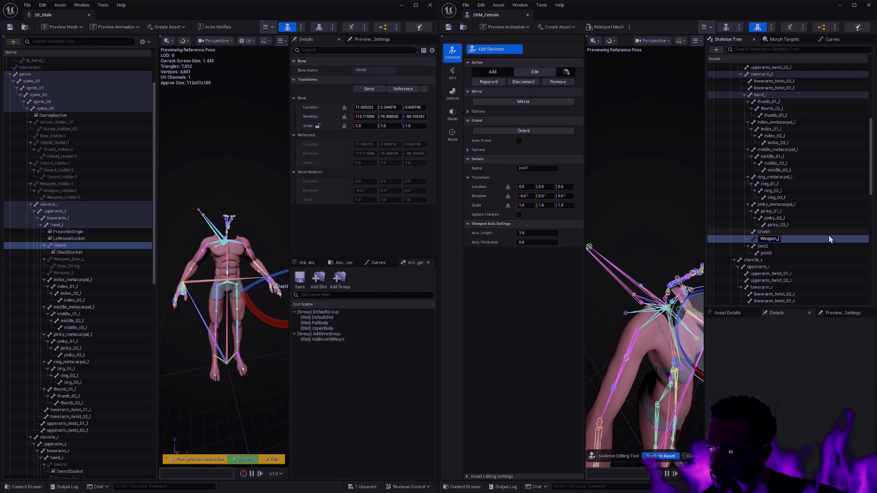
key(Tab)
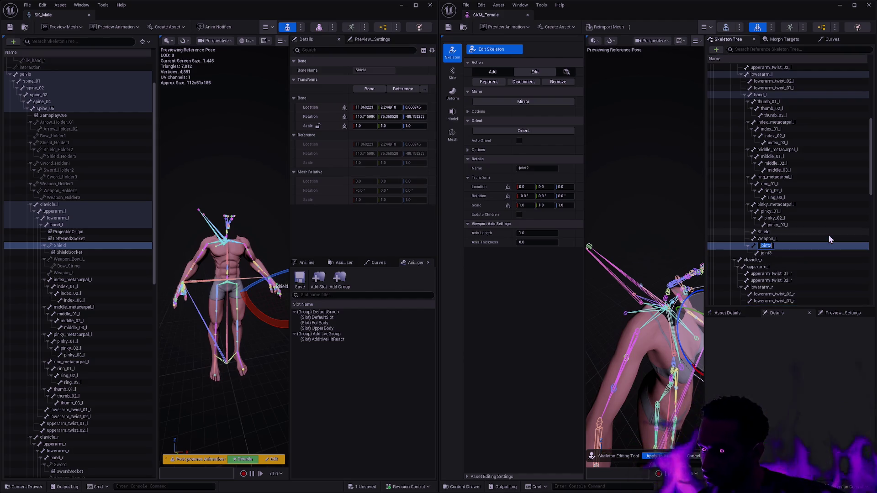
text(Weapon_Bow_L)
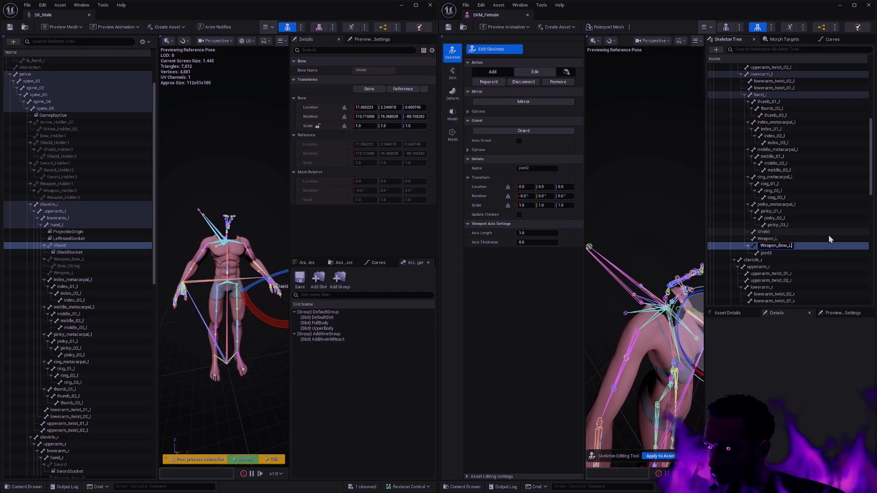
key(Return)
key(Tab)
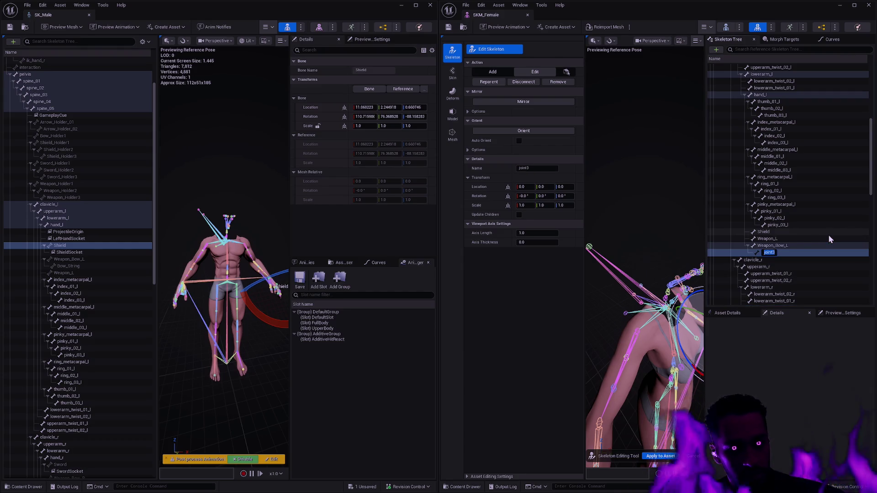
text(Bow_String)
key(Return)
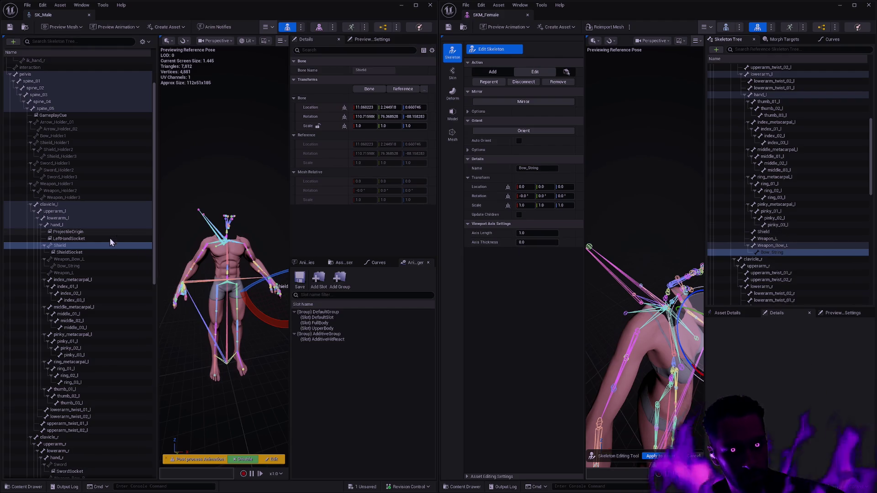
Copy SK_Male's Shield bone location and rotation onto the female Shield bone.
click(80, 247)
click(764, 232)
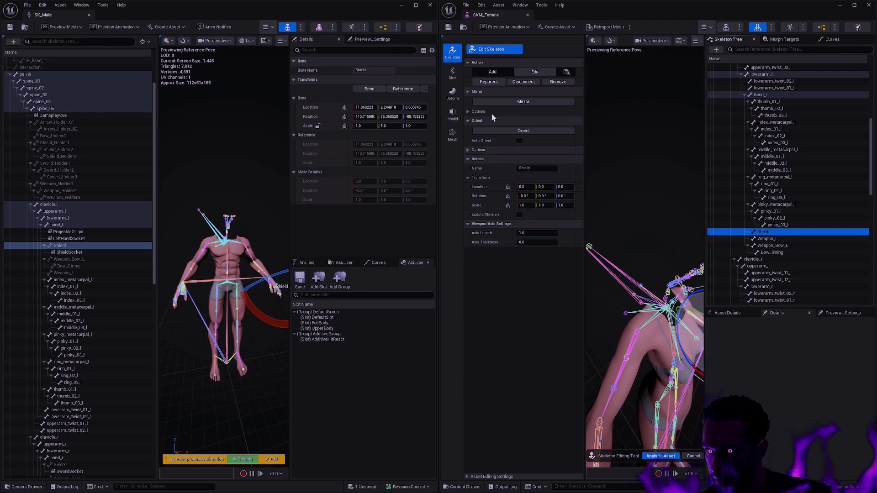
shift+click(320, 108)
shift+click(480, 187)
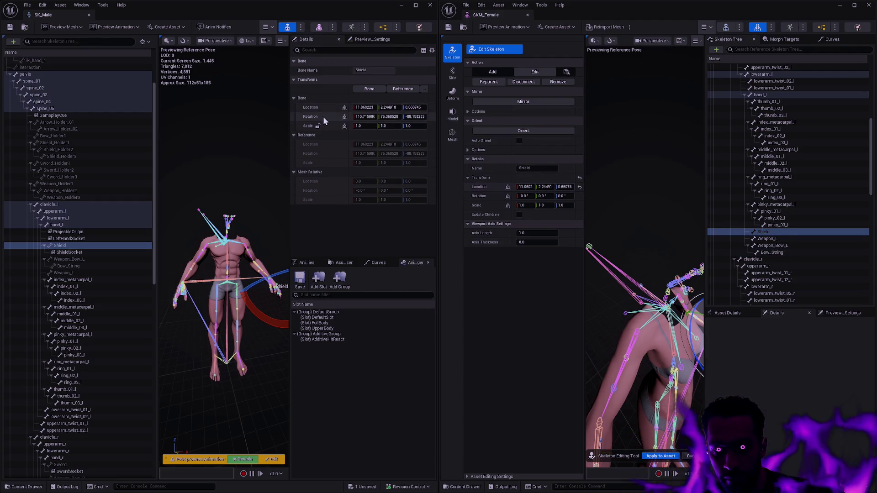
shift+right_click(323, 116)
shift+click(479, 196)
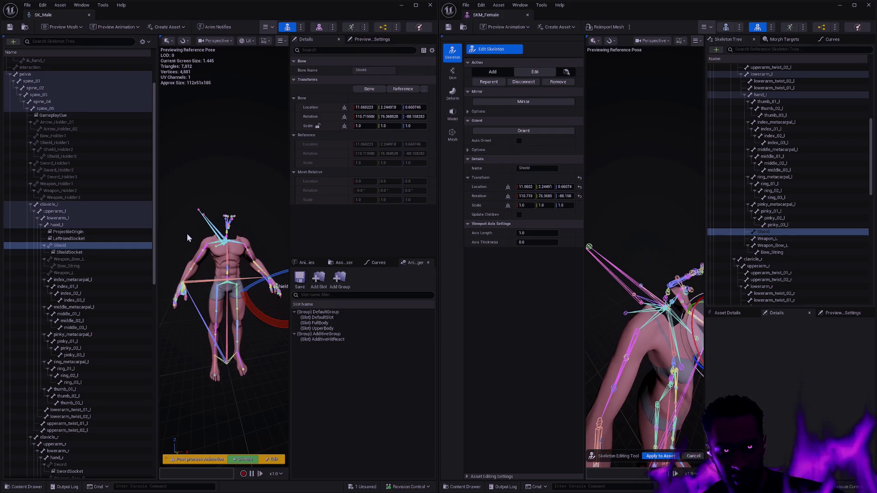
Copy SK_Male's Weapon_Bow_L location and rotation onto the female Weapon_Bow_L.
click(84, 259)
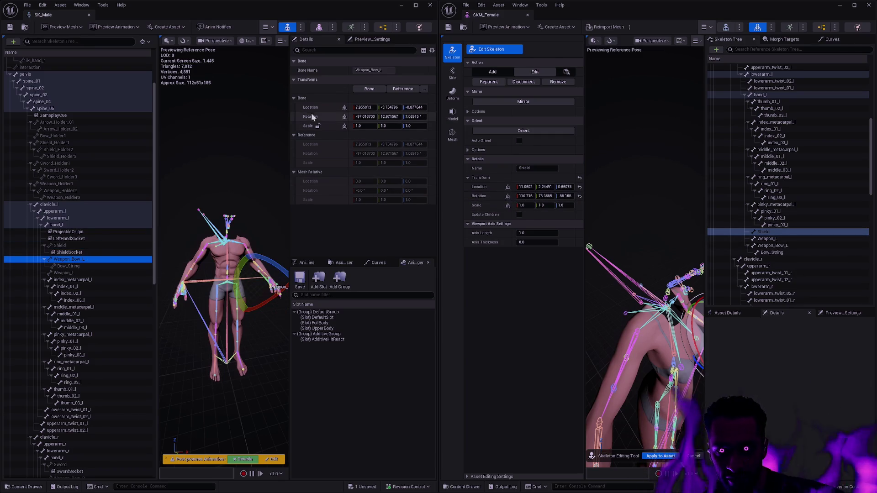
click(736, 245)
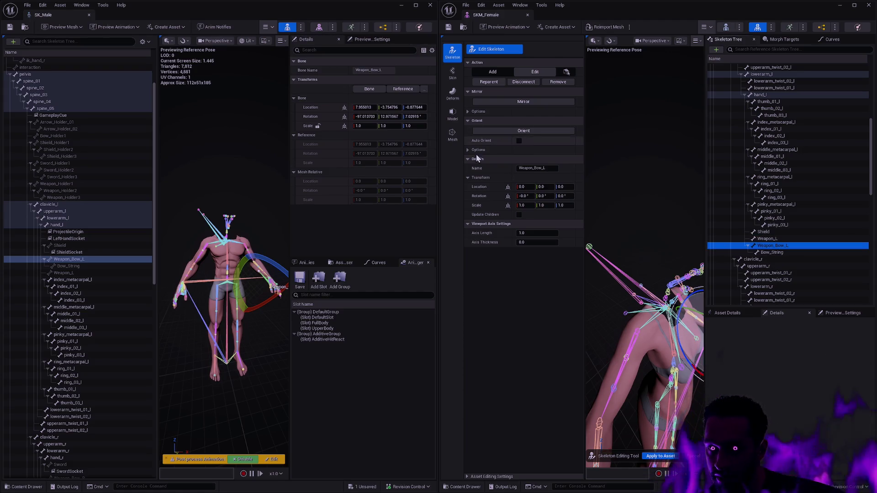
shift+right_click(325, 109)
shift+click(482, 186)
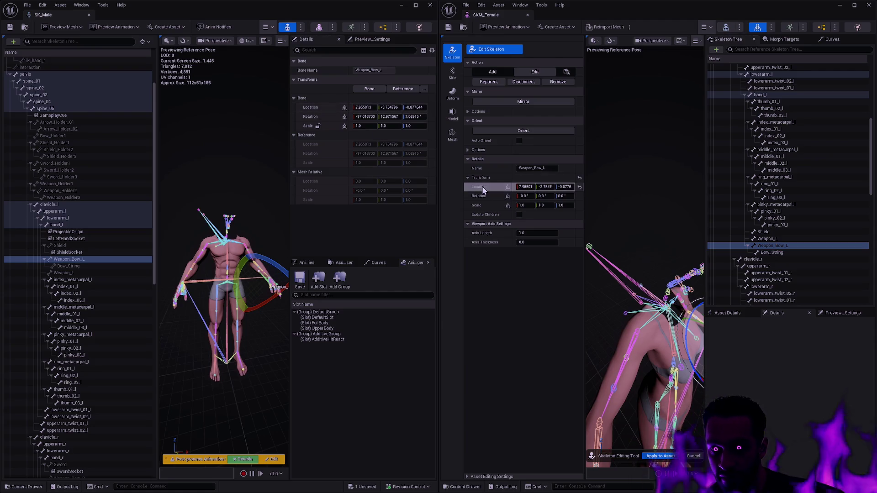
shift+right_click(316, 116)
shift+click(484, 196)
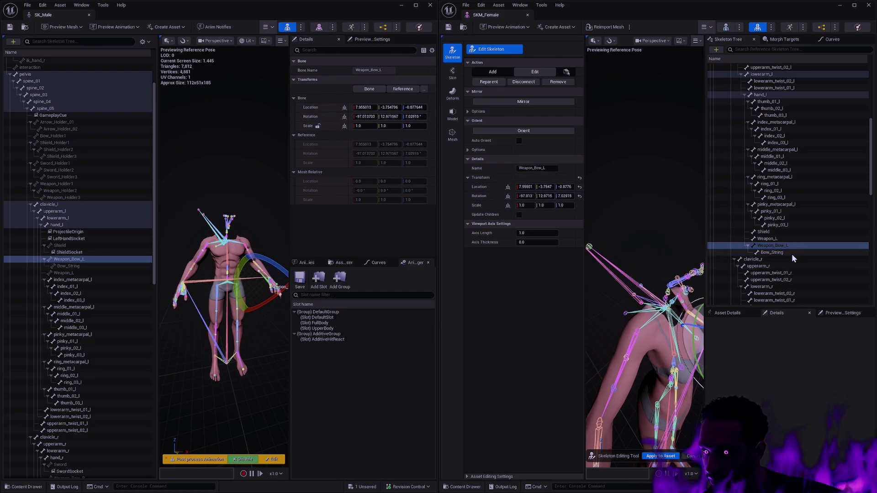
Copy SK_Male's Bow_String location and rotation onto the female Bow_String.
click(791, 252)
click(70, 266)
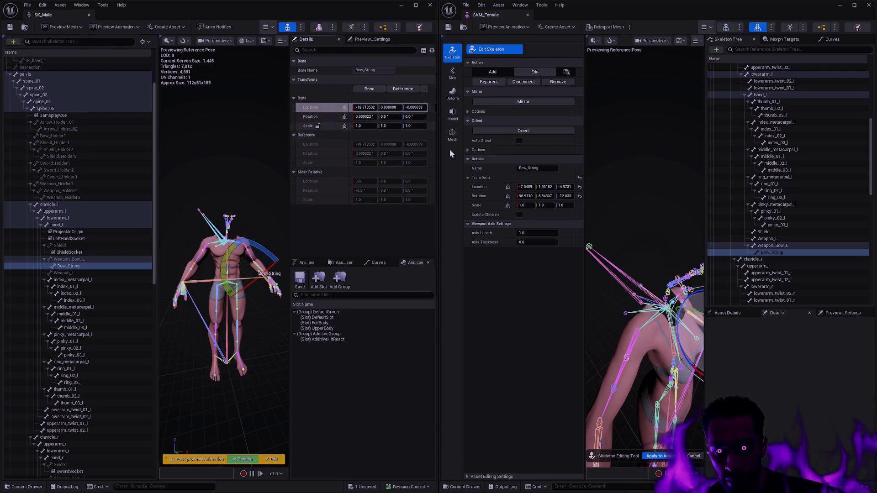
shift+click(483, 189)
shift+right_click(310, 116)
shift+click(507, 198)
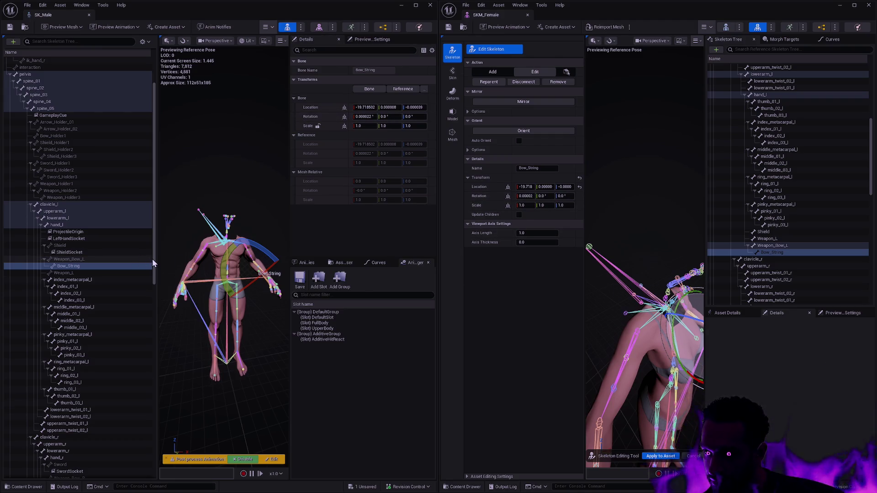
Give female Weapon_L the male's location 10.0838, -6.1606, 0.0335 and matching rotation.
click(72, 273)
click(731, 237)
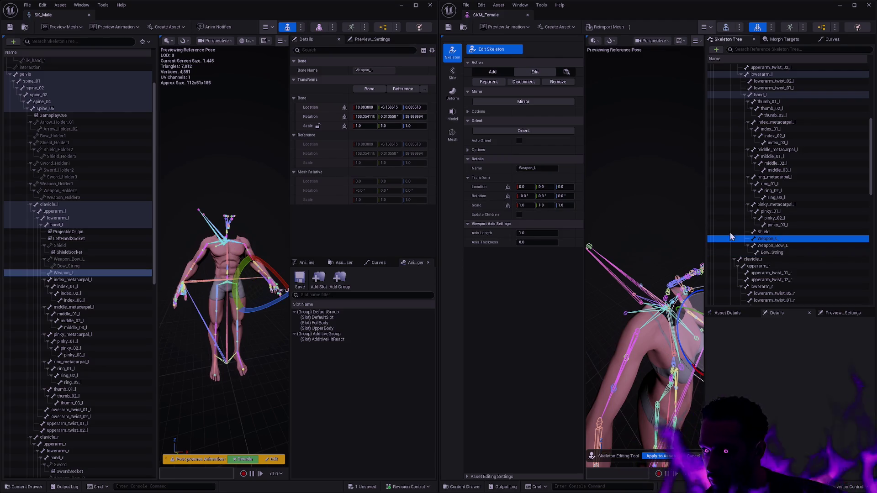
shift+right_click(340, 107)
shift+click(488, 187)
shift+right_click(337, 117)
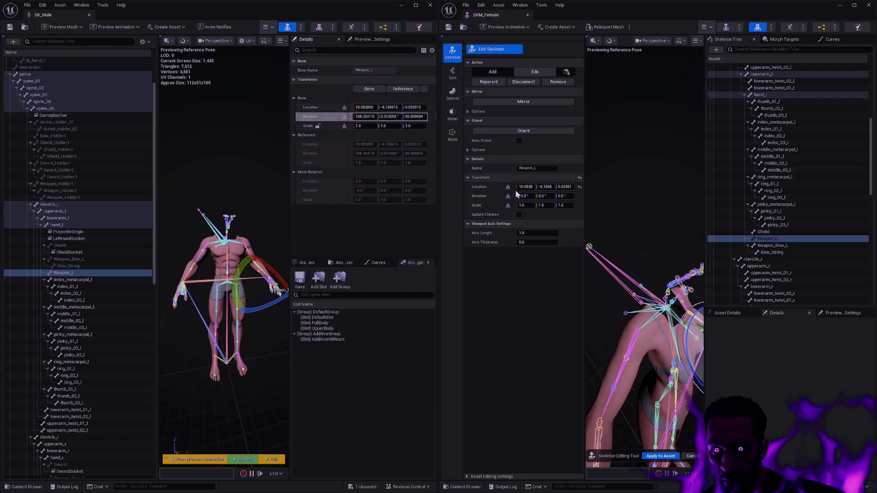
shift+click(480, 195)
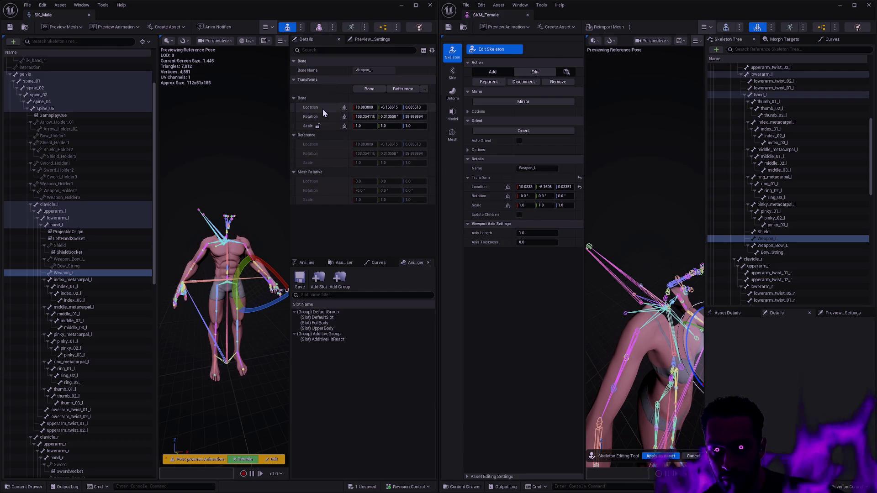
shift+right_click(322, 109)
shift+click(486, 186)
shift+right_click(327, 118)
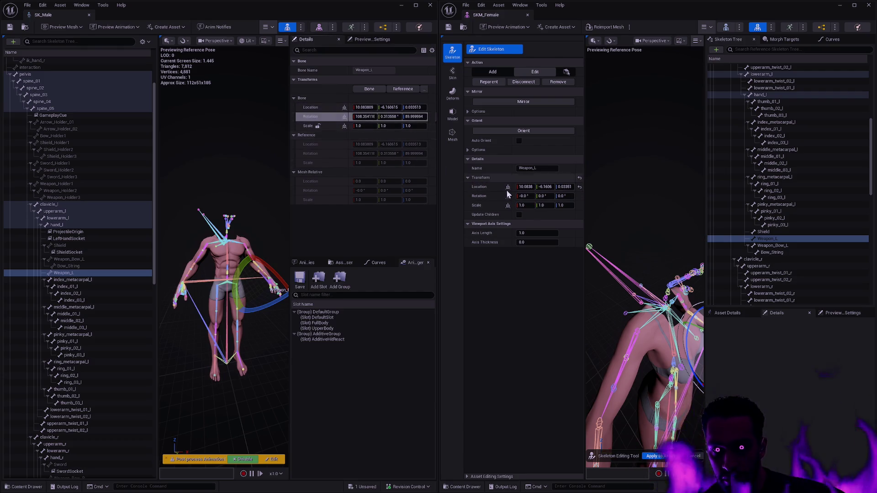
shift+click(483, 196)
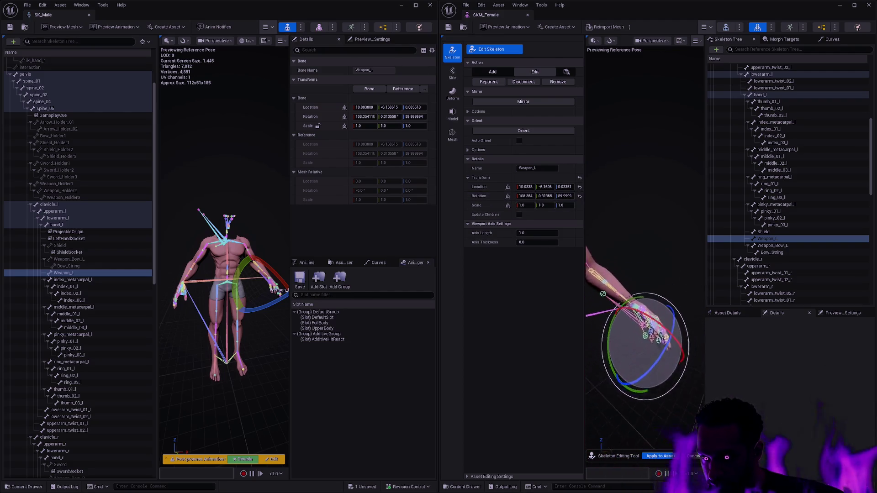
mouse_move(644, 347)
mouse_down()
mouse_move(671, 329)
mouse_move(662, 320)
mouse_move(618, 320)
mouse_move(690, 320)
mouse_up()
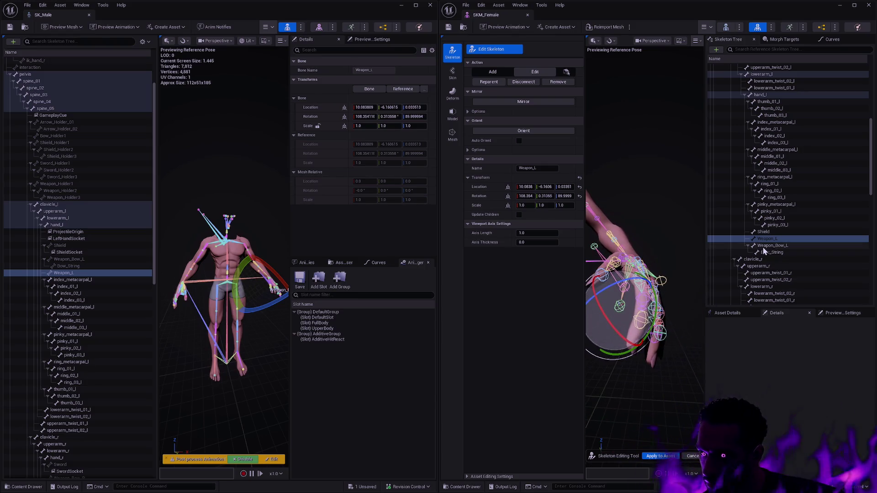
click(683, 245)
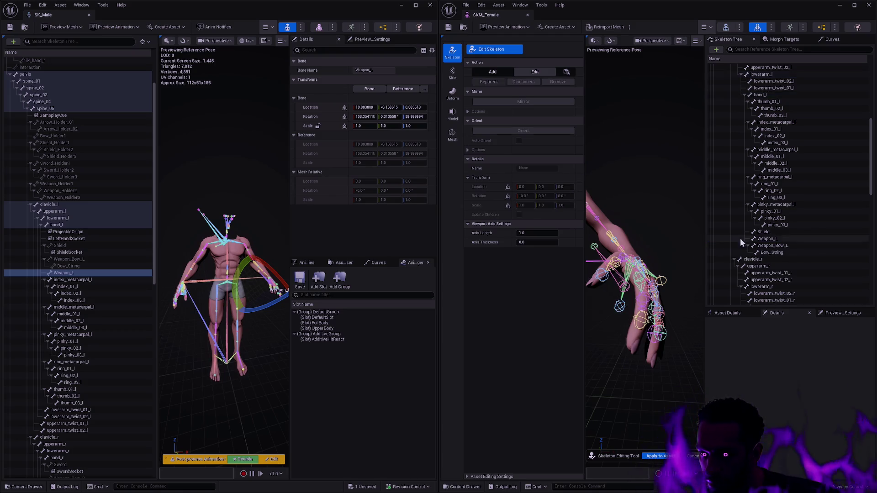
click(781, 239)
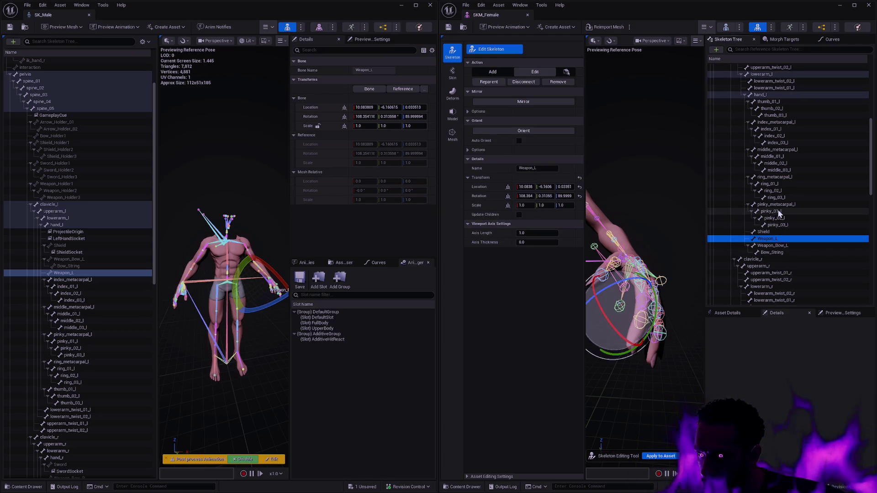
click(778, 247)
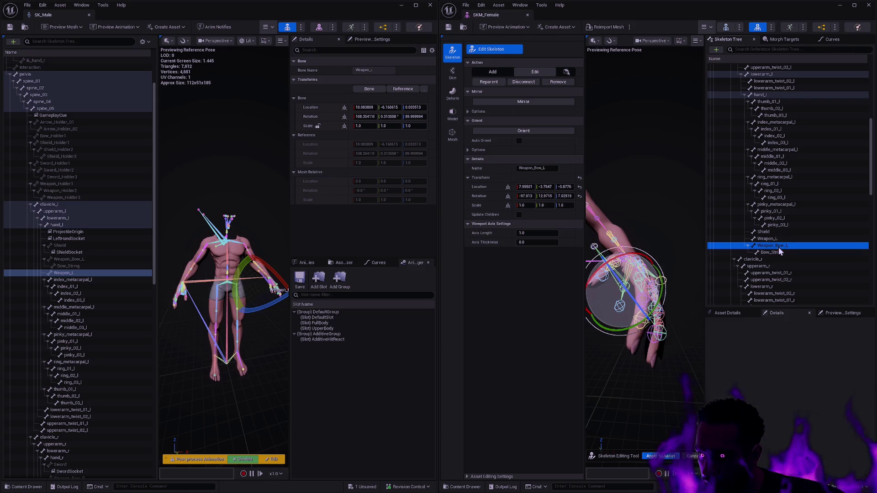
click(772, 234)
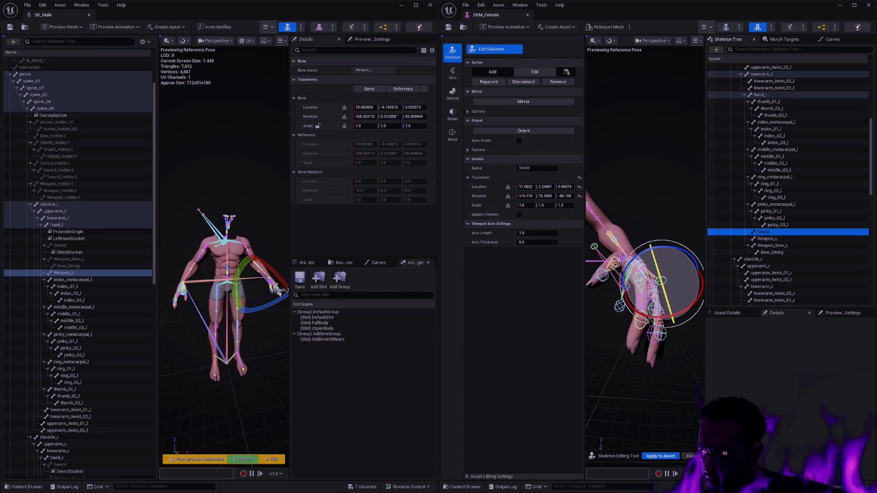
drag(660, 274, 616, 272)
Add a new child bone named joint under the female hand_r.
scroll(800, 211, down, 5)
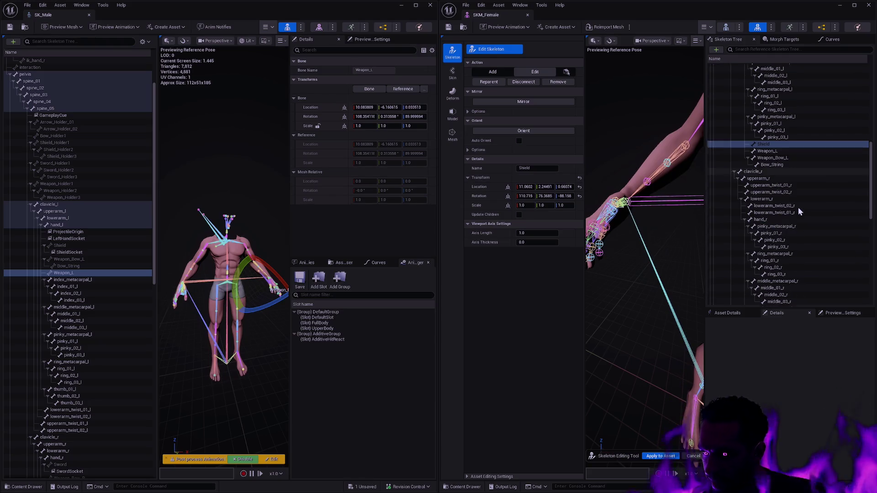
scroll(799, 210, down, 4)
click(775, 199)
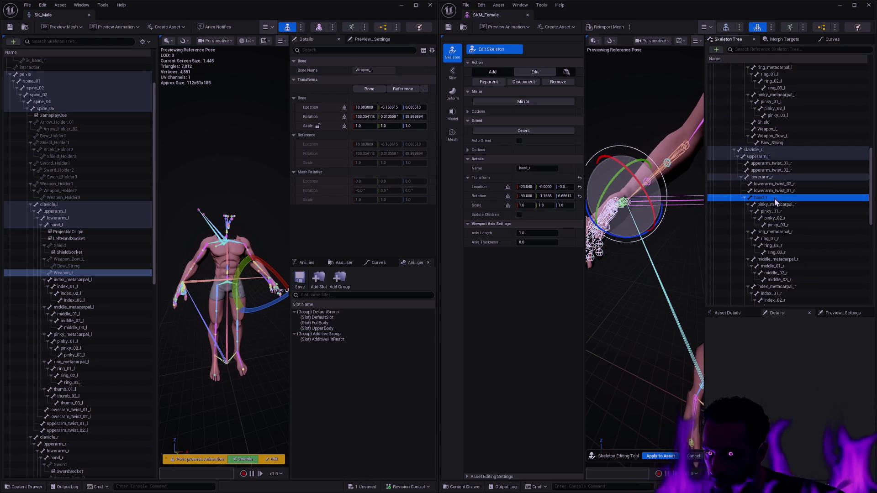
drag(152, 272, 158, 389)
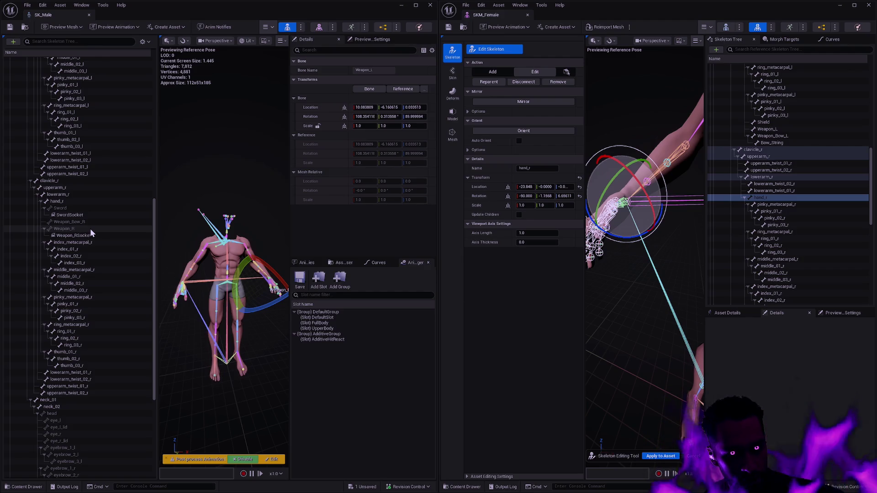
key(ctrl+n)
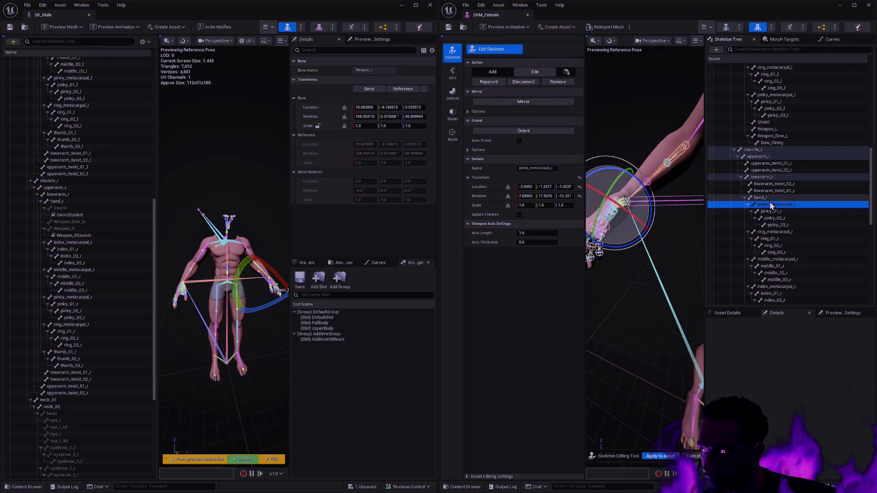
scroll(780, 181, up, 3)
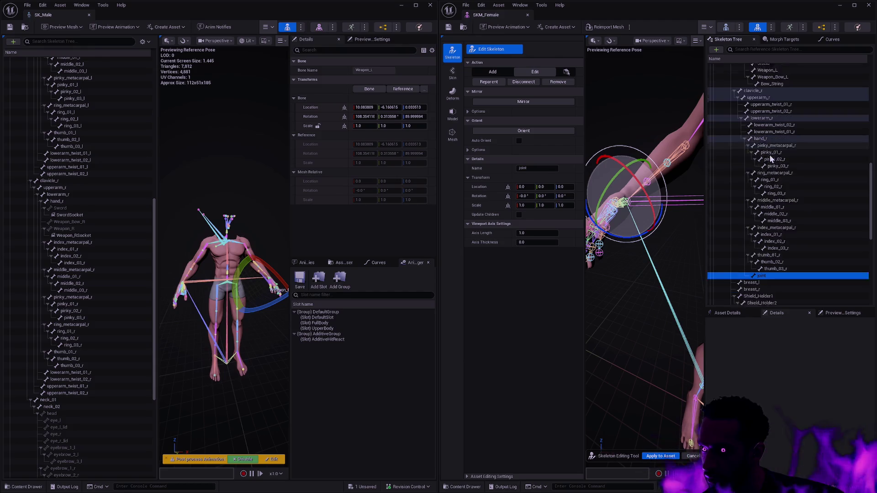
Add another hand_r bone and rename the new bones Sword, Weapon_R and Weapon_Bow_R.
key(ctrl+n)
key(ctrl+n)
scroll(785, 201, down, 3)
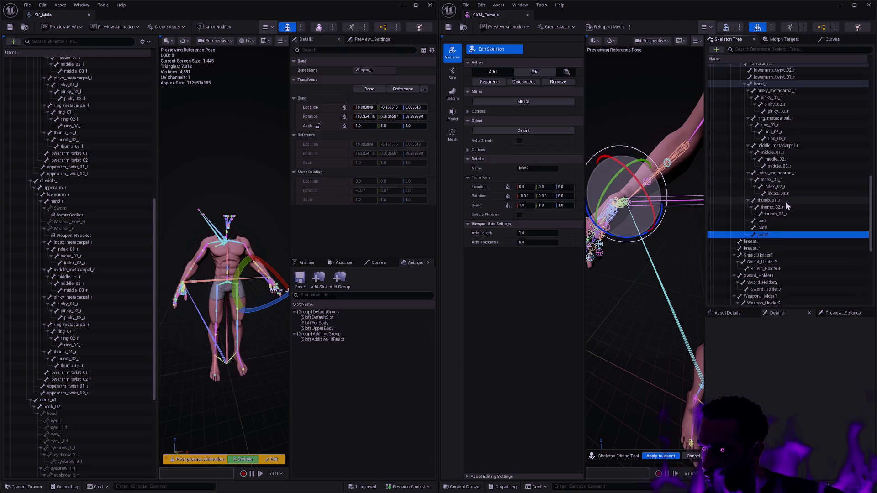
double_click(776, 223)
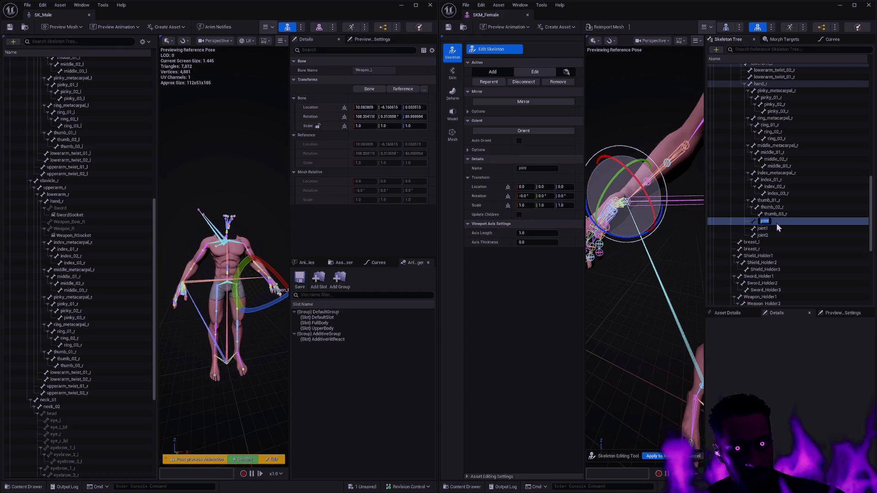
text(Sword)
key(Return)
double_click(777, 227)
text(Wea)
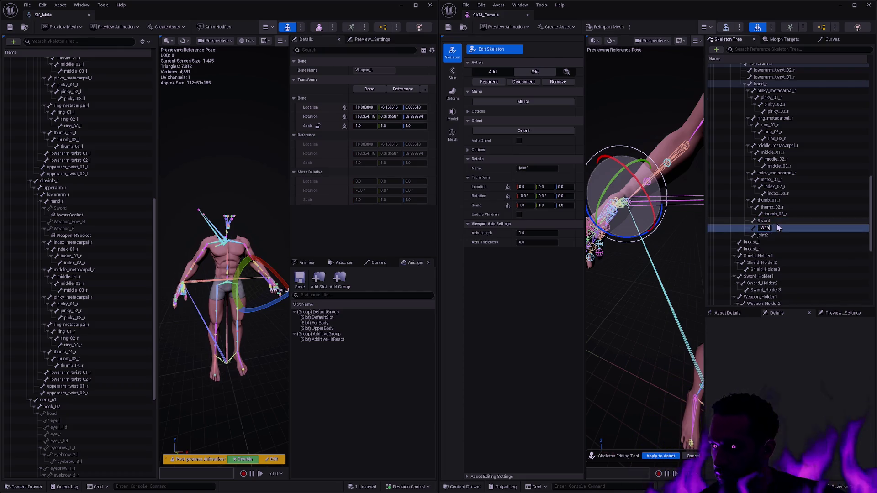
text(pon_R)
key(Return)
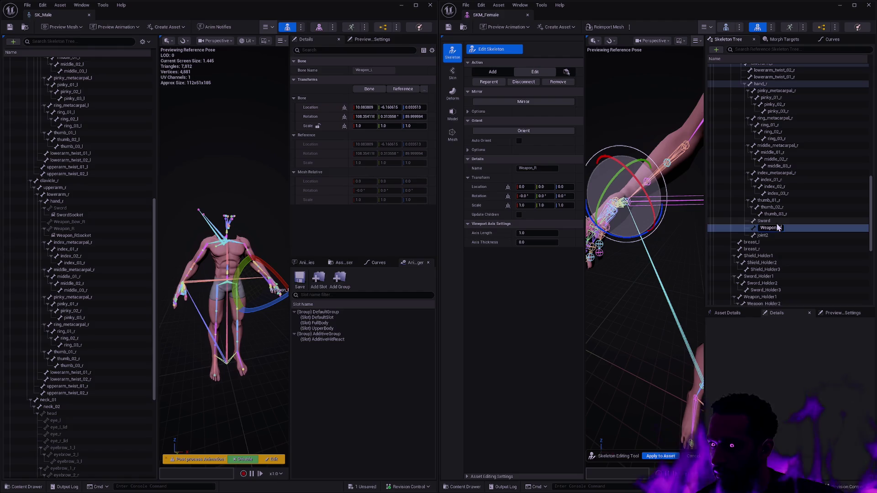
key(F2)
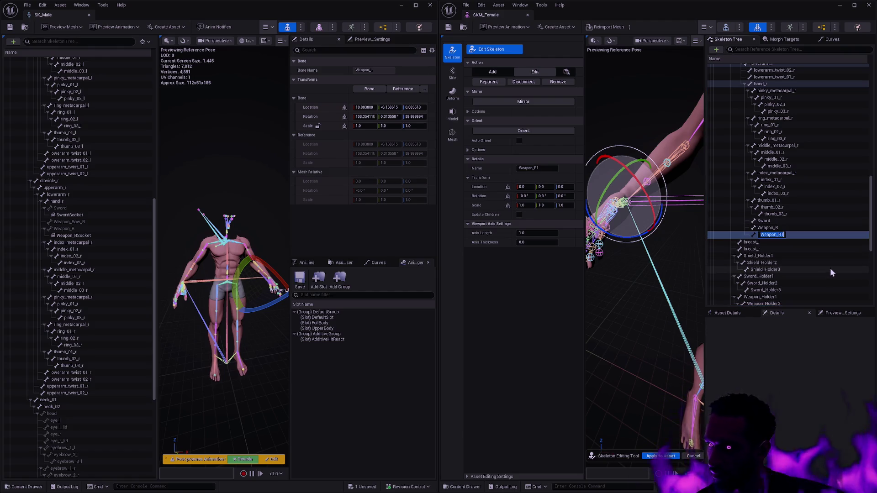
text(Weapon_Bow_R)
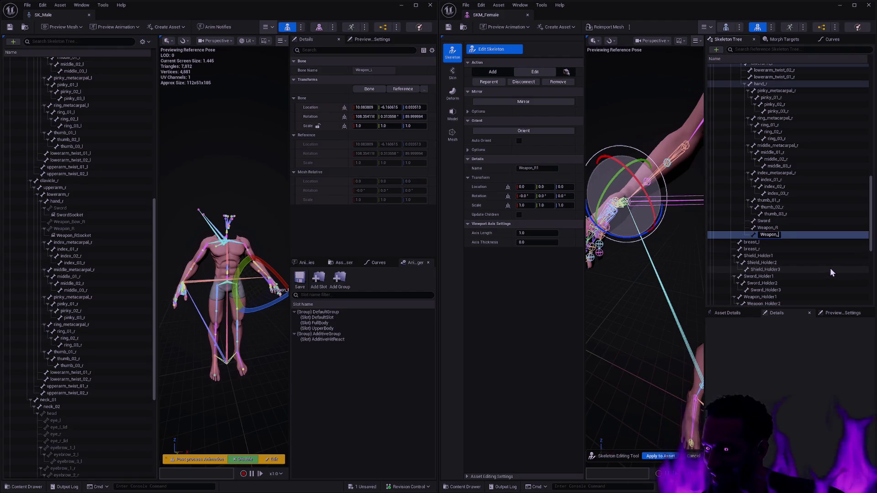
key(Return)
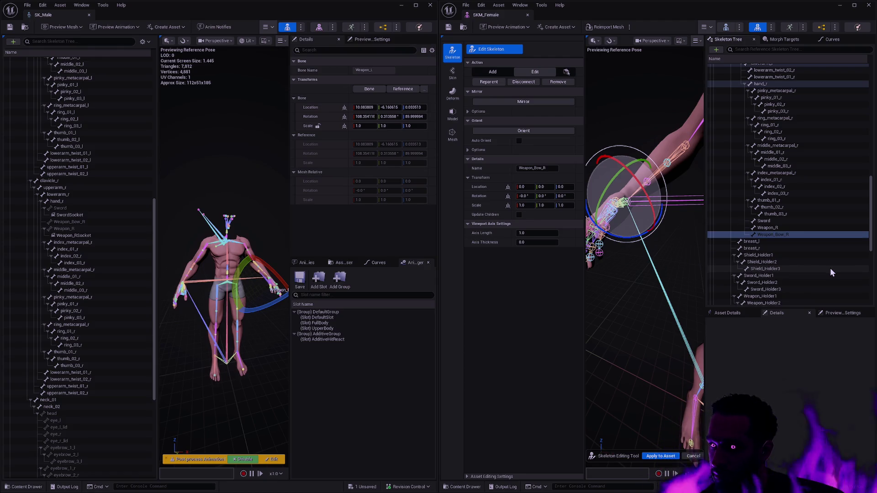
Copy SK_Male's Sword bone transform onto the female Sword bone.
click(788, 222)
click(84, 209)
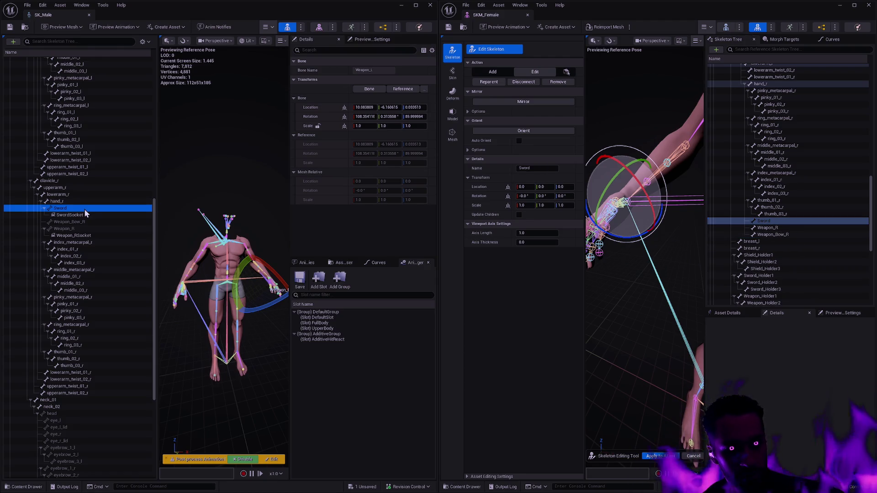
shift+click(488, 187)
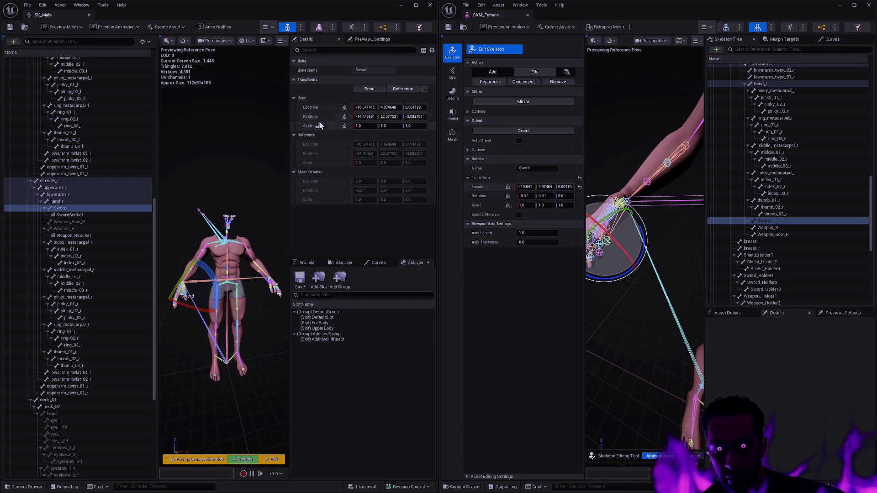
shift+right_click(311, 116)
shift+click(480, 196)
Copy SK_Male's Weapon_R location and rotation onto the female Weapon_R.
click(780, 228)
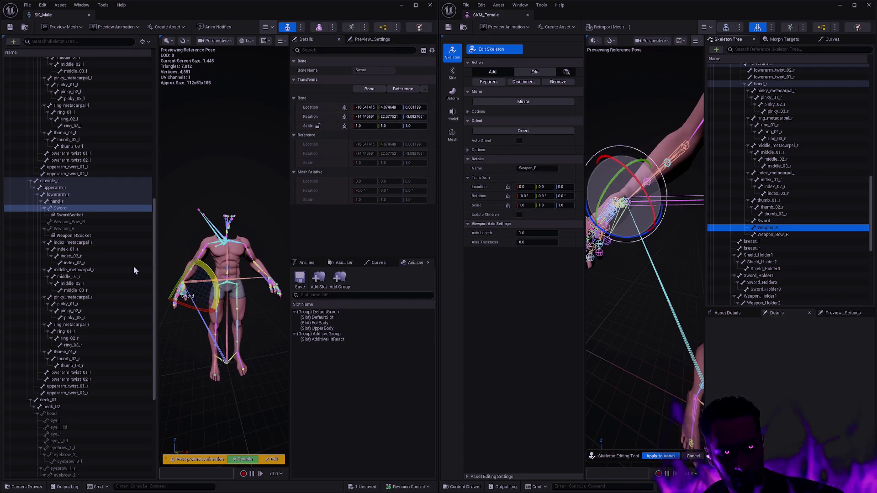
click(76, 228)
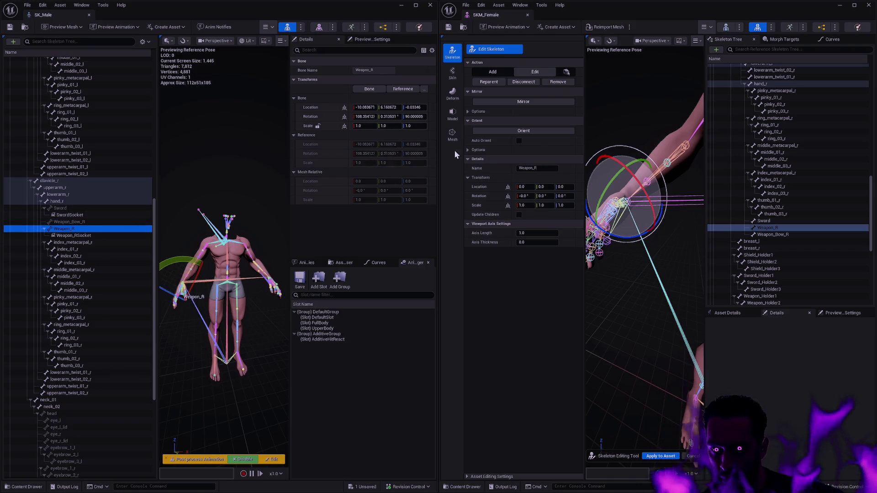
shift+right_click(317, 108)
shift+click(478, 186)
shift+right_click(319, 118)
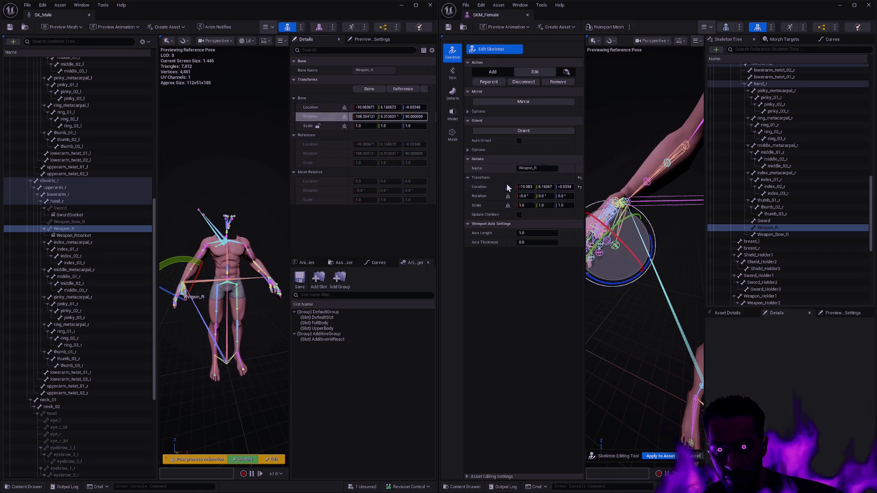
shift+click(483, 196)
Give female Weapon_Bow_R location -10.416, 4.68052, 0.79586, rotation 109.421, -18.222, 162.241, scale -1.
click(777, 236)
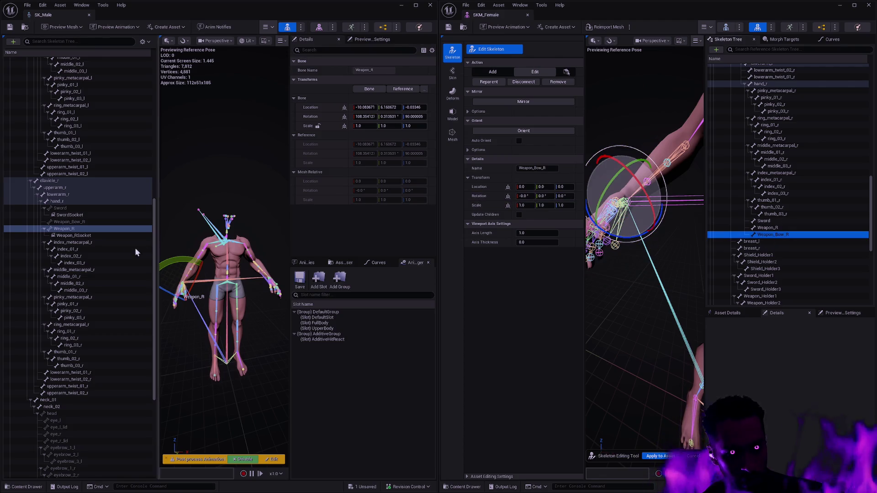
click(87, 222)
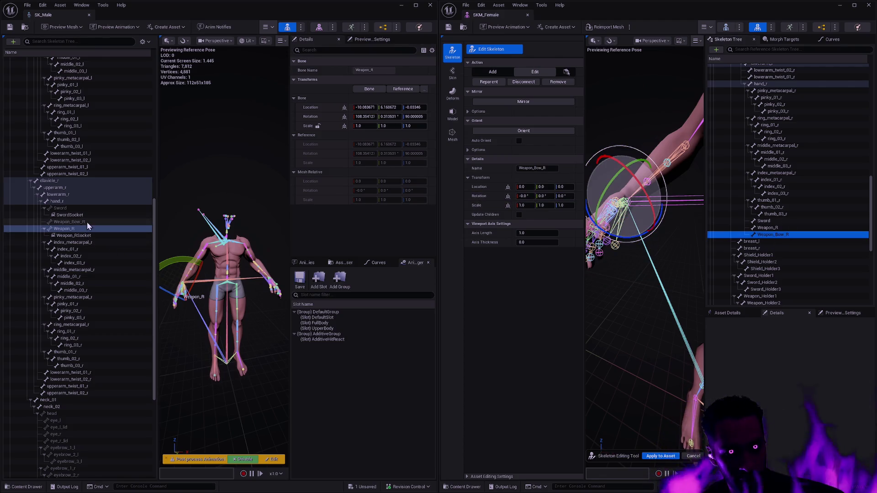
shift+right_click(305, 109)
shift+click(484, 186)
shift+right_click(305, 117)
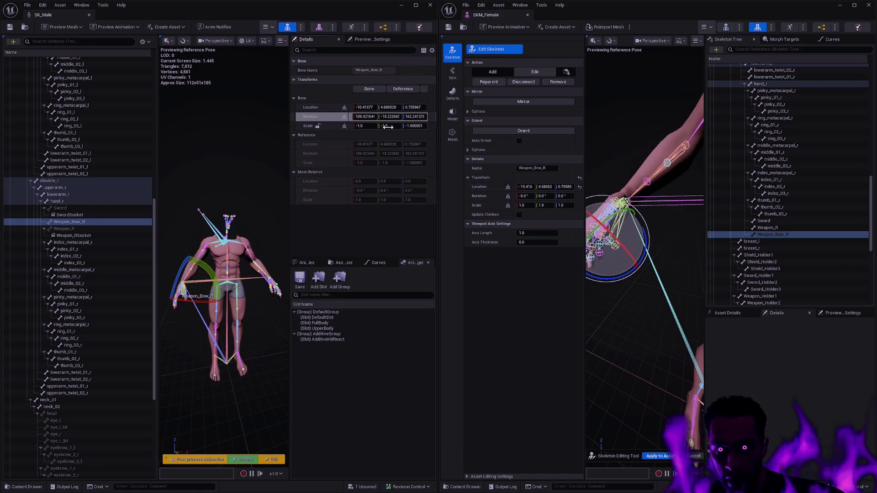
shift+click(480, 196)
shift+right_click(313, 127)
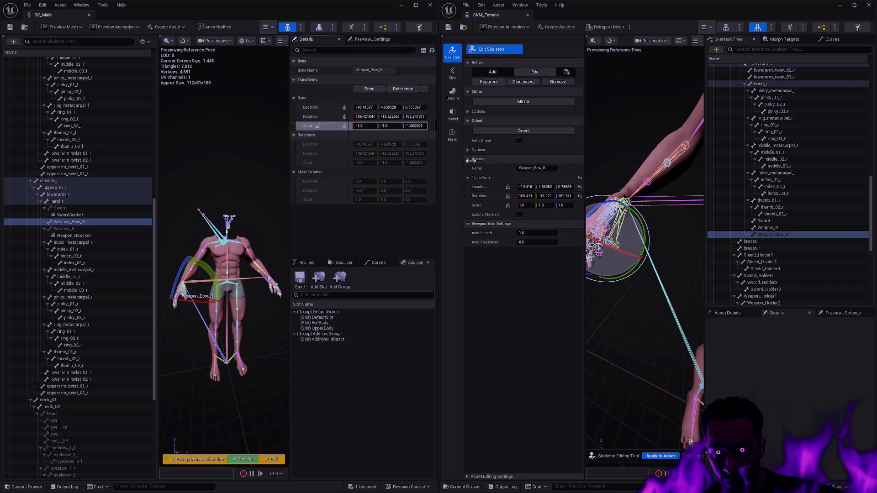
shift+click(487, 206)
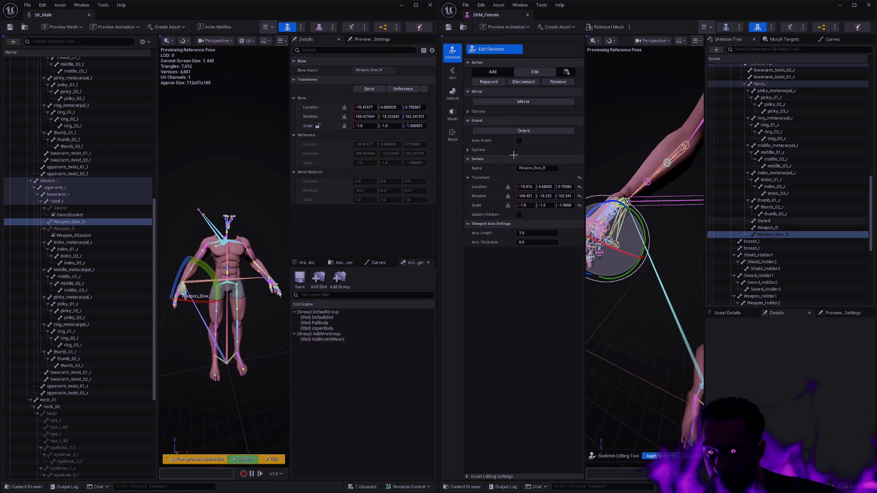
Review the male Weapon_R and Sword bone transforms in Details.
click(75, 229)
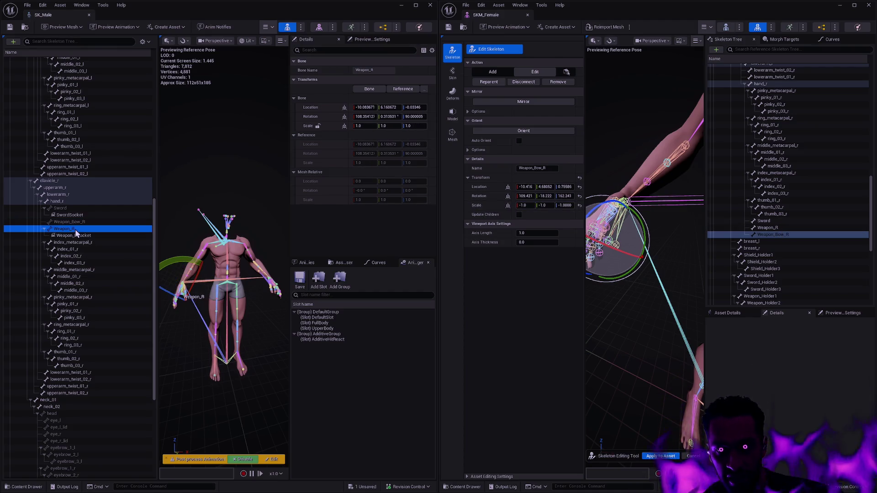
click(68, 208)
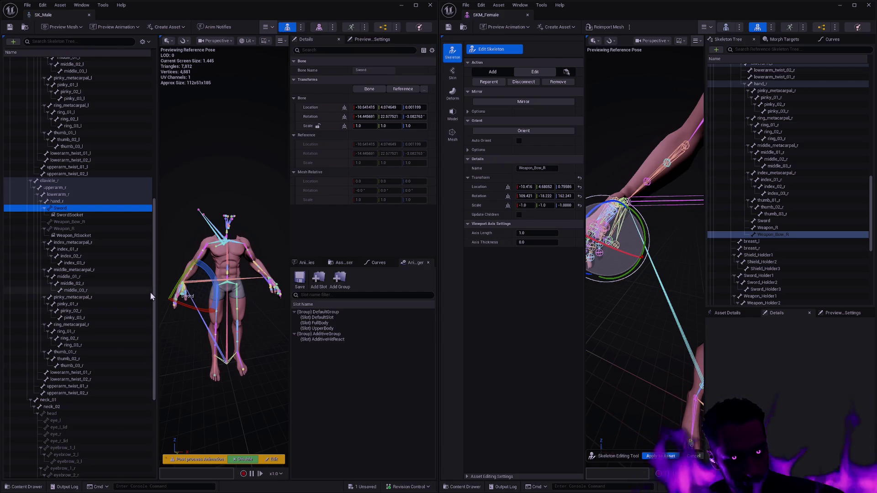
drag(155, 307, 160, 384)
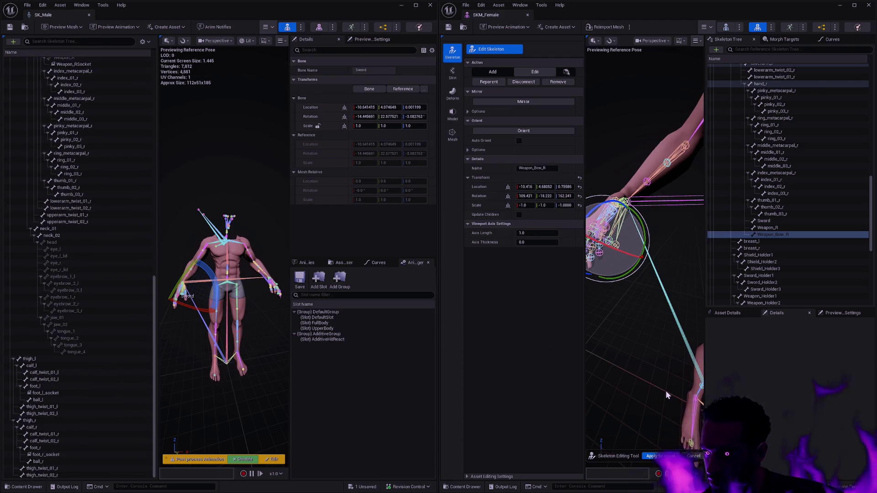
Apply the skeleton bone edits and add a socket named LeftHandSocket to hand_l.
click(651, 457)
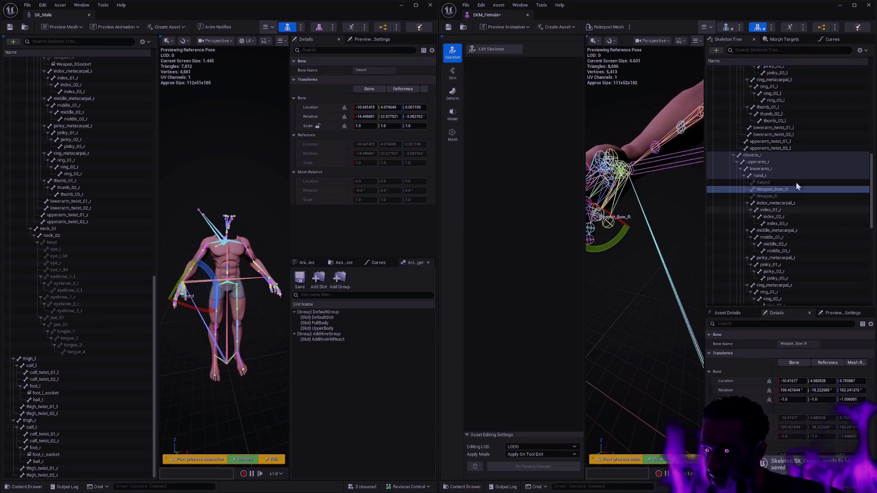
click(772, 182)
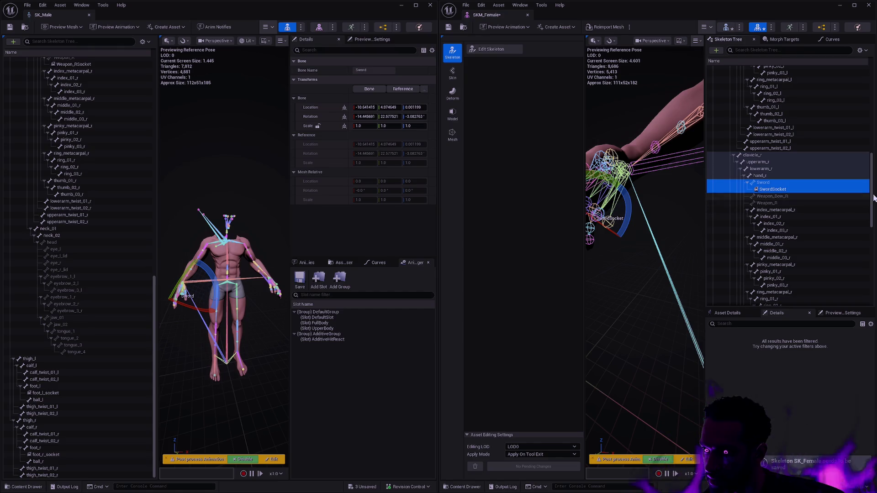
drag(872, 197, 873, 131)
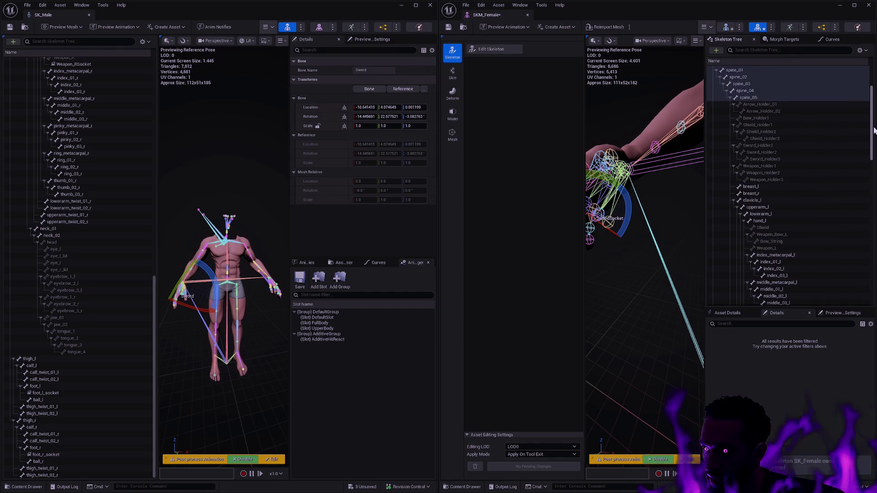
right_click(762, 228)
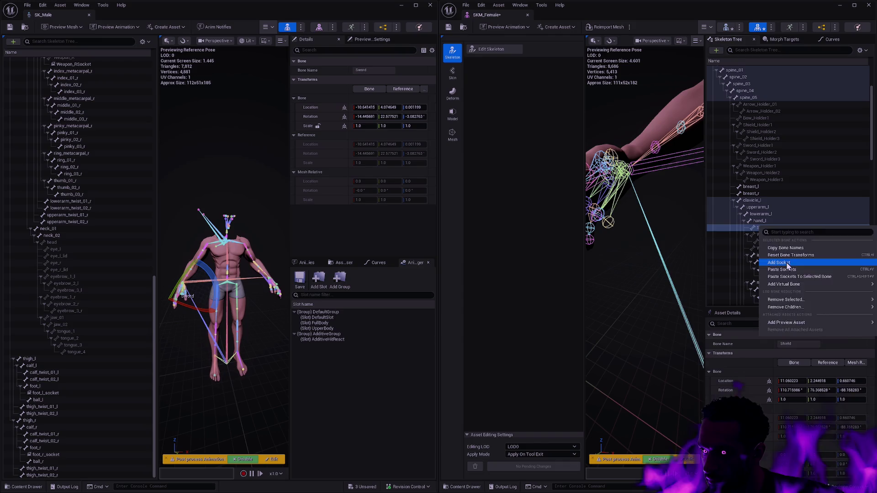
click(760, 221)
right_click(759, 222)
click(789, 258)
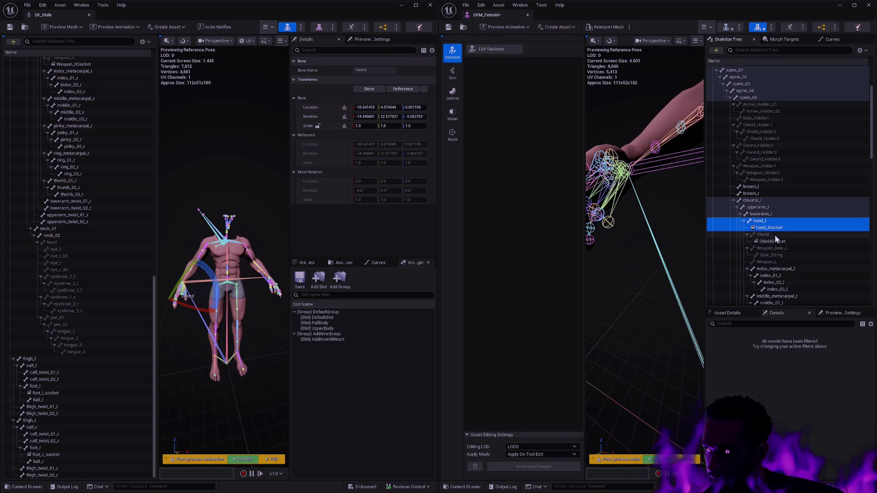
text(Lef)
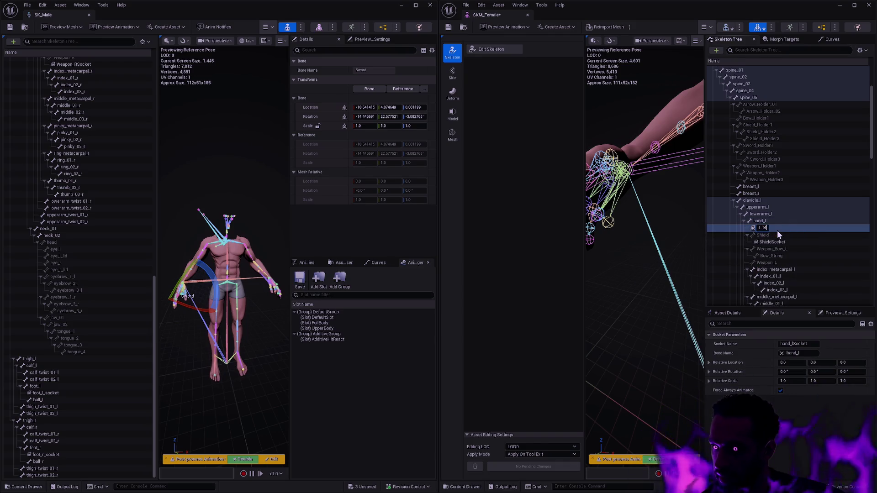
text(tHandSocket)
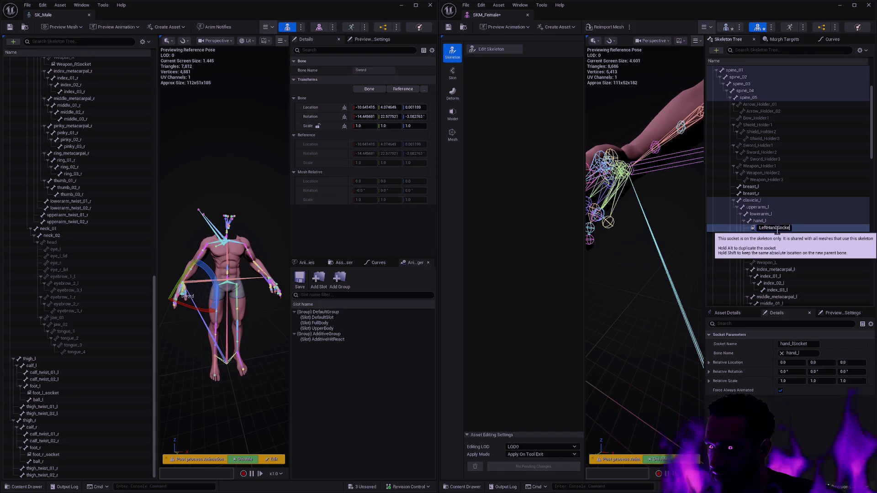
key(Return)
Add a socket to hand_r and rename it RightHandSocket.
scroll(811, 250, down, 8)
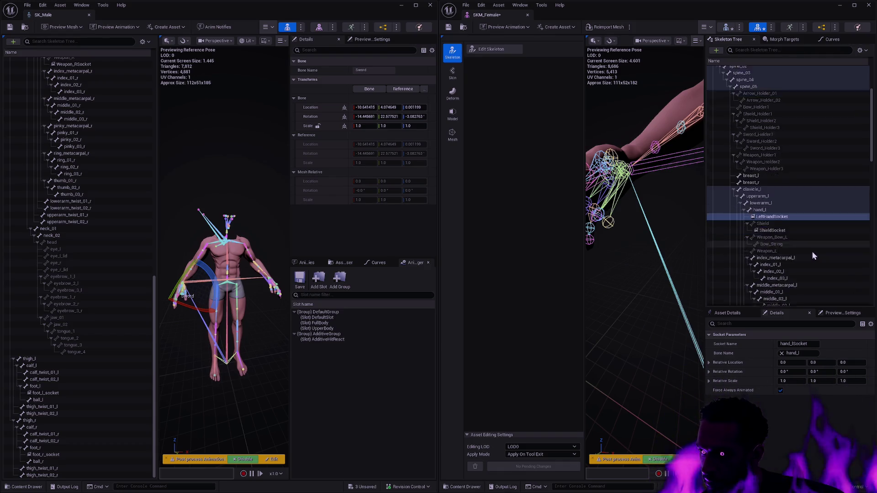
right_click(772, 238)
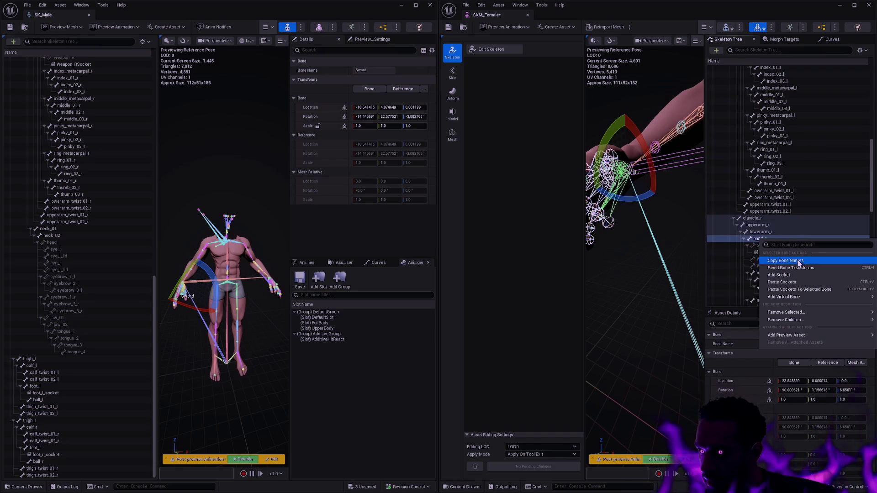
click(787, 274)
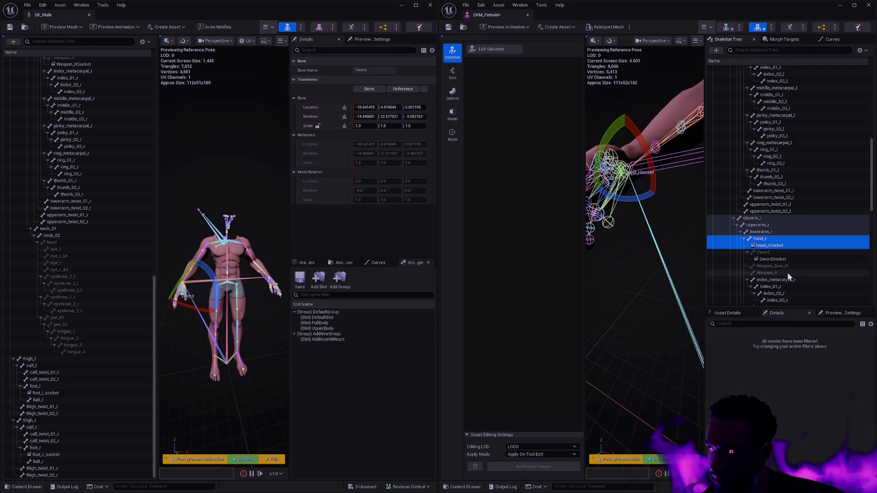
click(780, 245)
key(F2)
text(RightH)
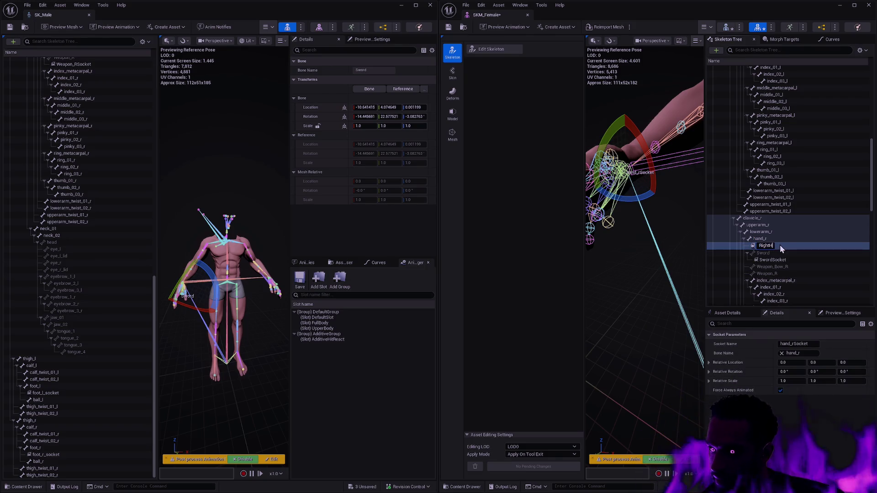
text(andSocket)
key(Return)
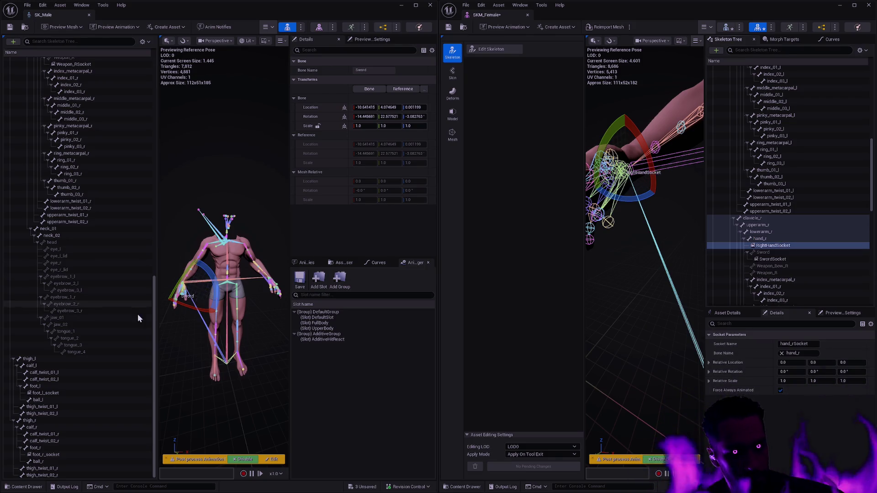
drag(154, 328, 160, 185)
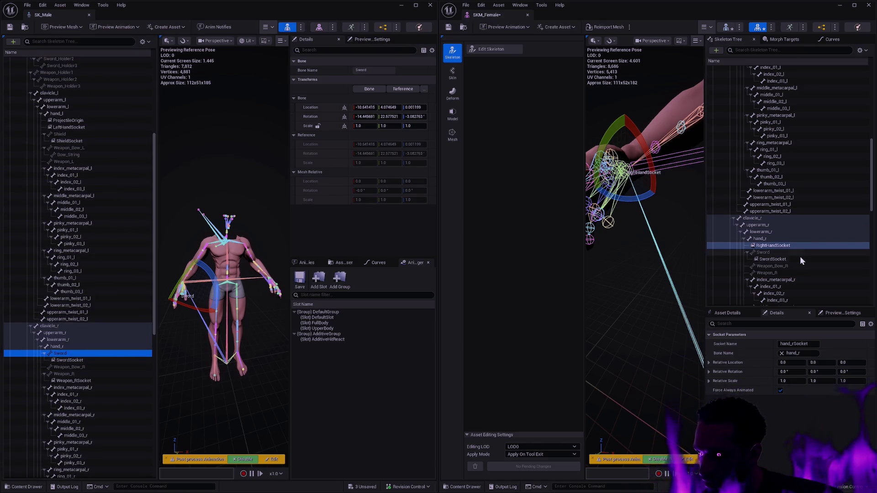
Add a Weapon_RSocket to the female Weapon_R bone and check the male socket's location.
click(795, 273)
right_click(788, 273)
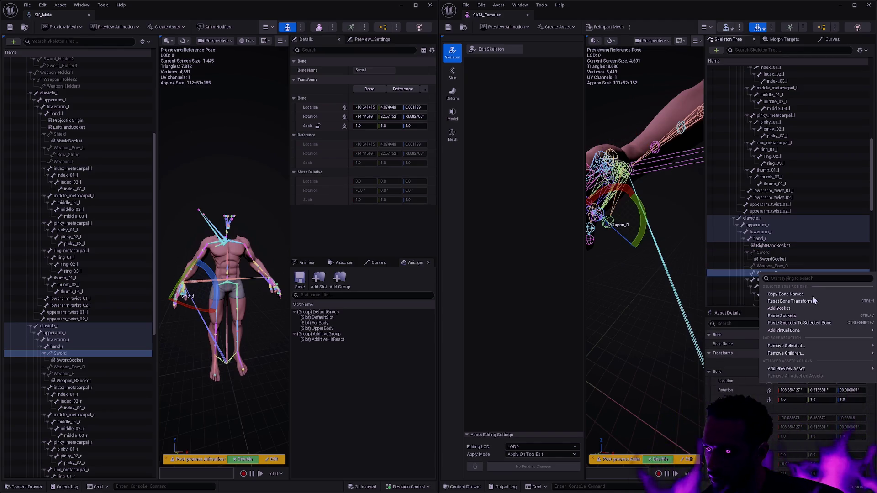
click(793, 314)
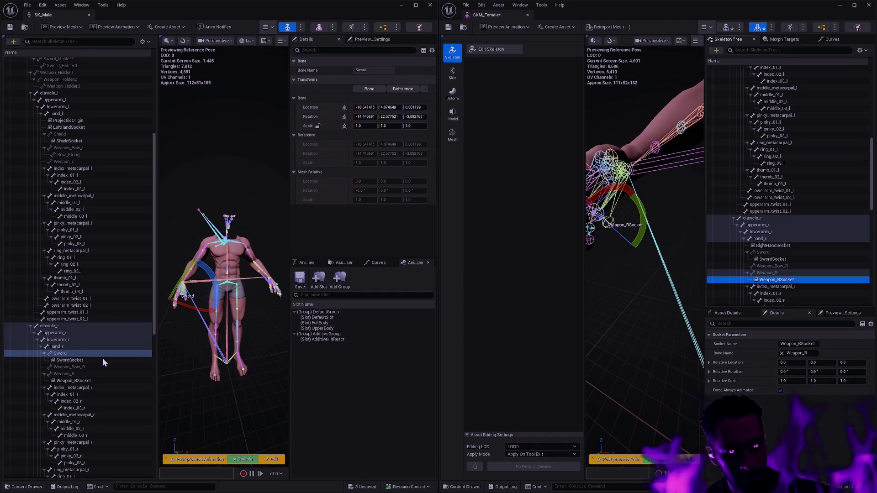
drag(103, 359, 98, 368)
click(94, 382)
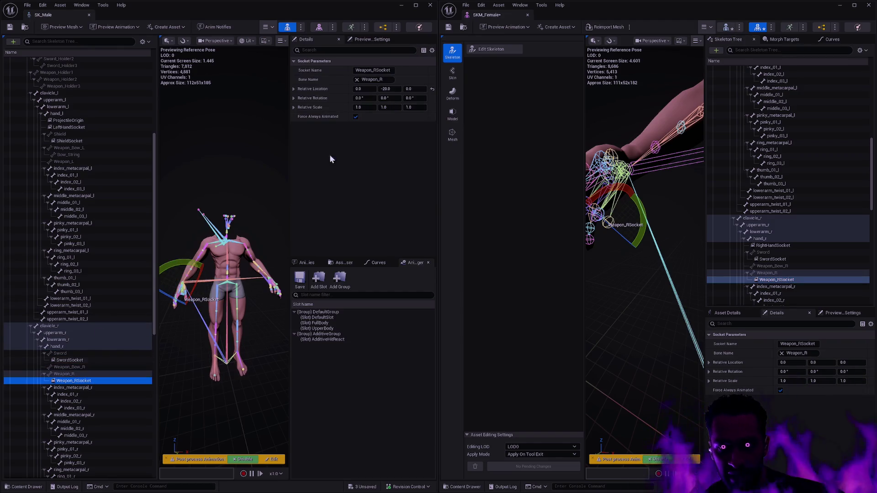
Set the Weapon_RSocket's relative location Y to -20 and save SKM_Female.
click(817, 279)
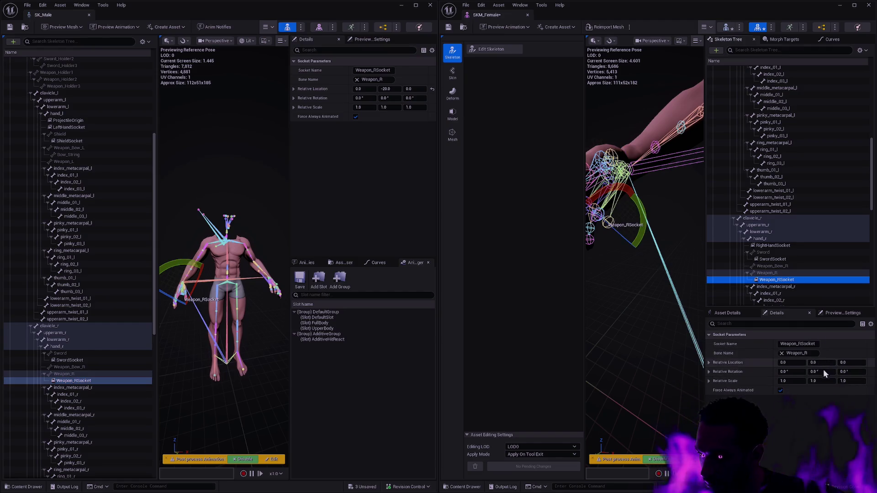
click(822, 363)
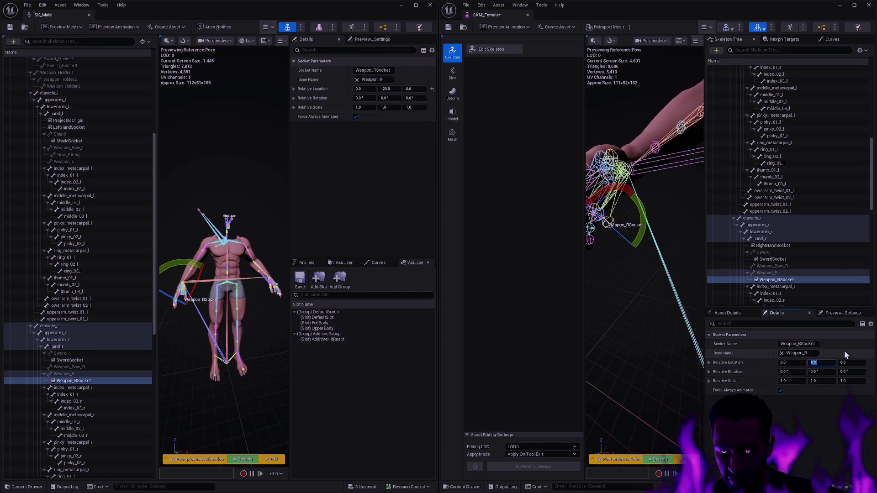
text(-20)
key(Return)
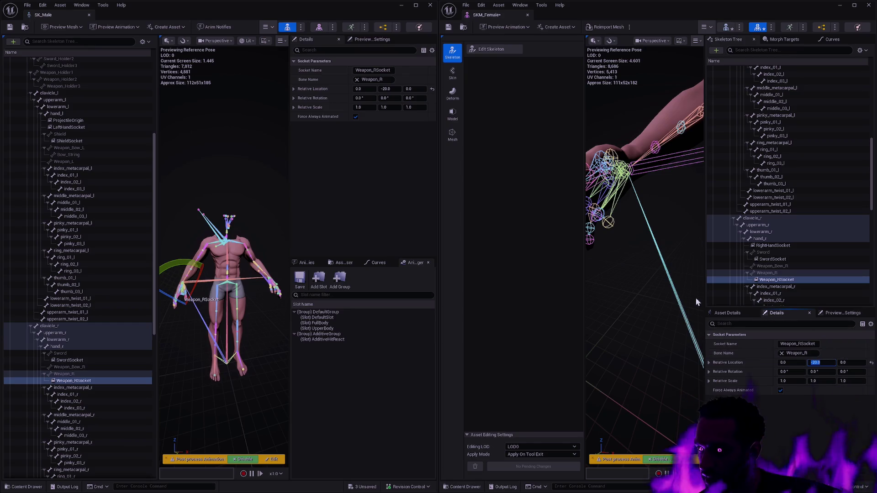
mouse_move(611, 278)
mouse_down()
mouse_move(621, 252)
mouse_move(610, 281)
mouse_up()
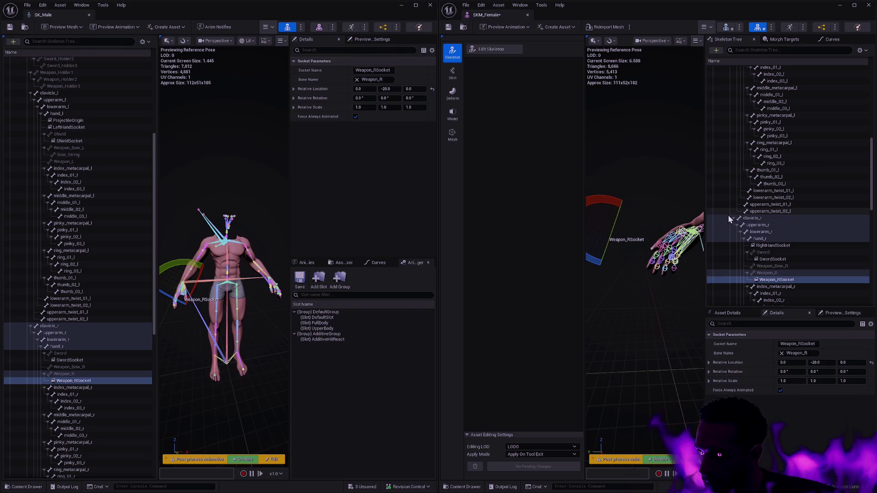
key(ctrl+s)
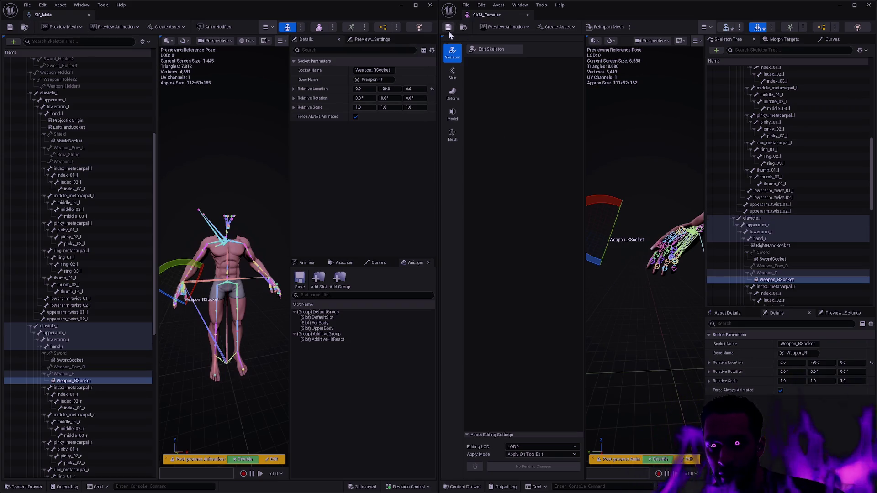
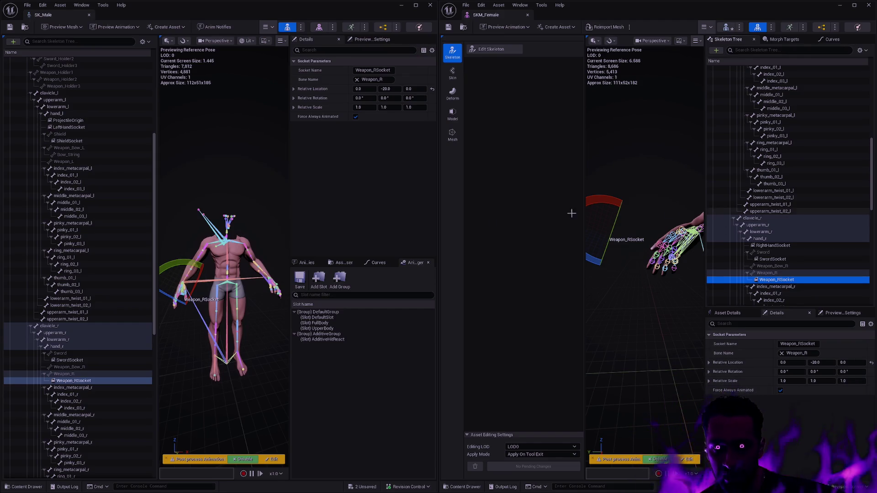
Zoom and orbit both skeleton viewports in on the right-hand Weapon_RSocket.
scroll(118, 350, down, 3)
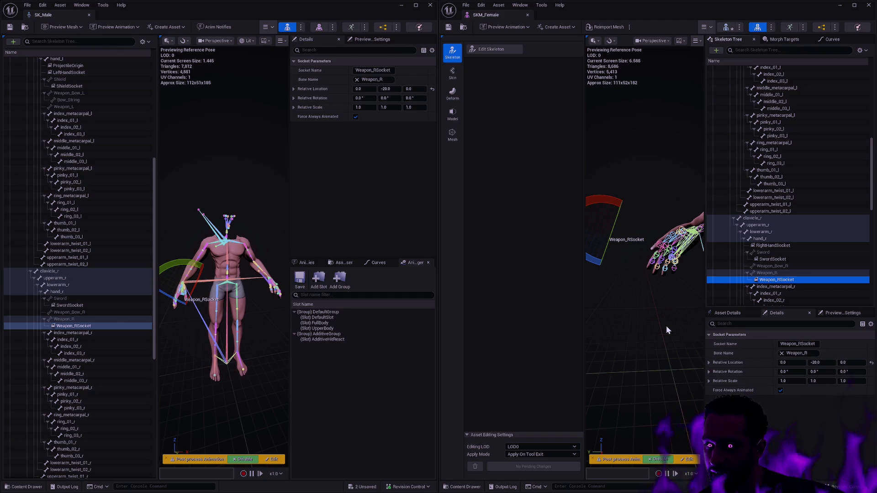
mouse_move(666, 325)
mouse_down()
mouse_move(633, 323)
mouse_move(667, 327)
mouse_up()
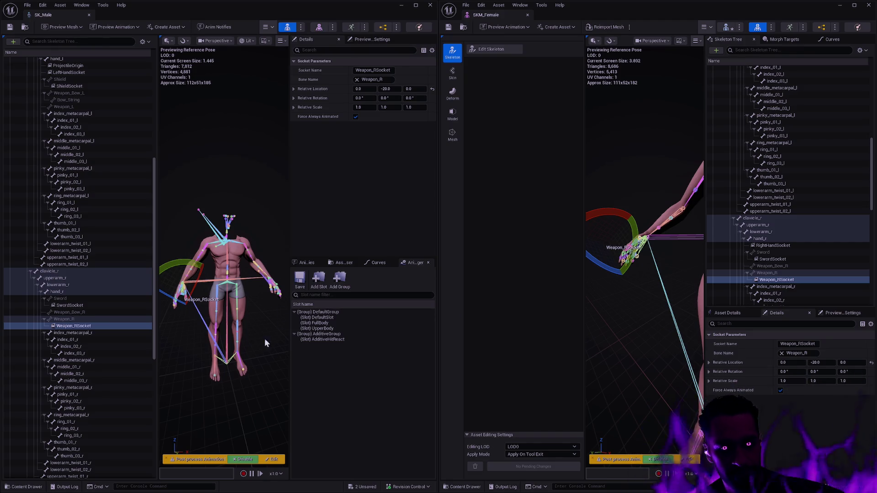
drag(251, 369, 255, 358)
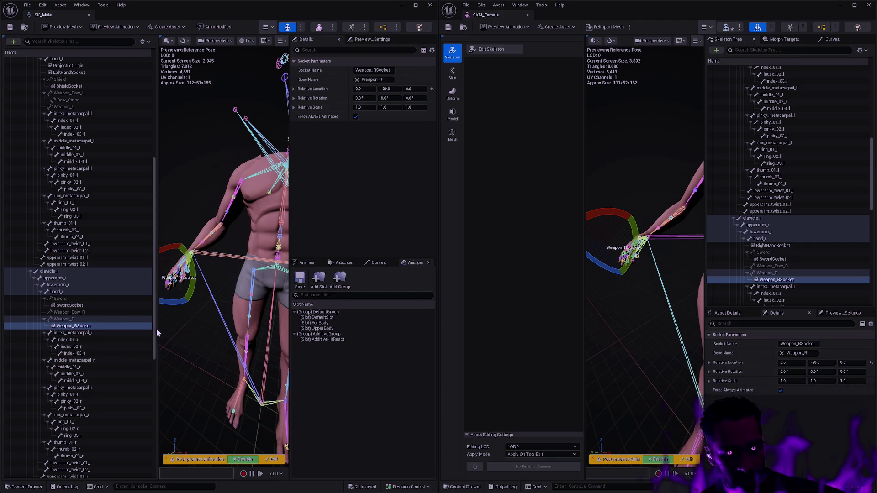
drag(155, 328, 153, 369)
Add foot_r_socket and foot_l_socket to the female skeleton's foot_r and foot_l bones.
scroll(826, 254, down, 10)
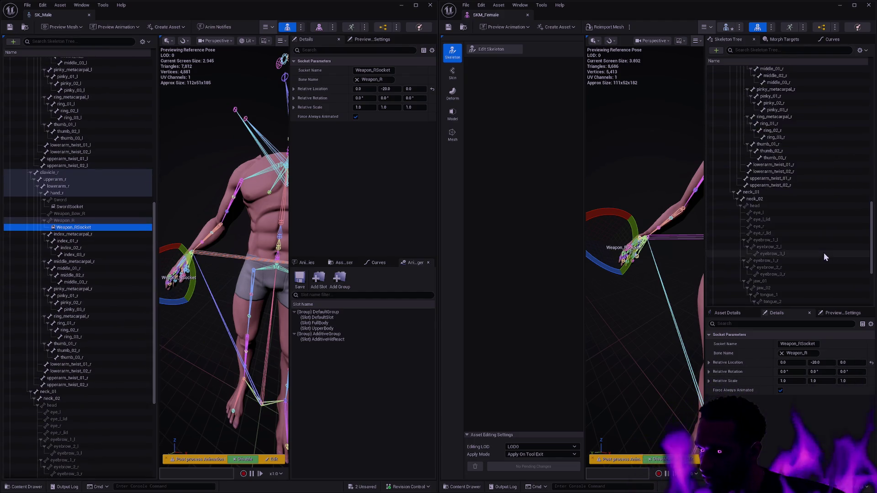
scroll(815, 251, down, 3)
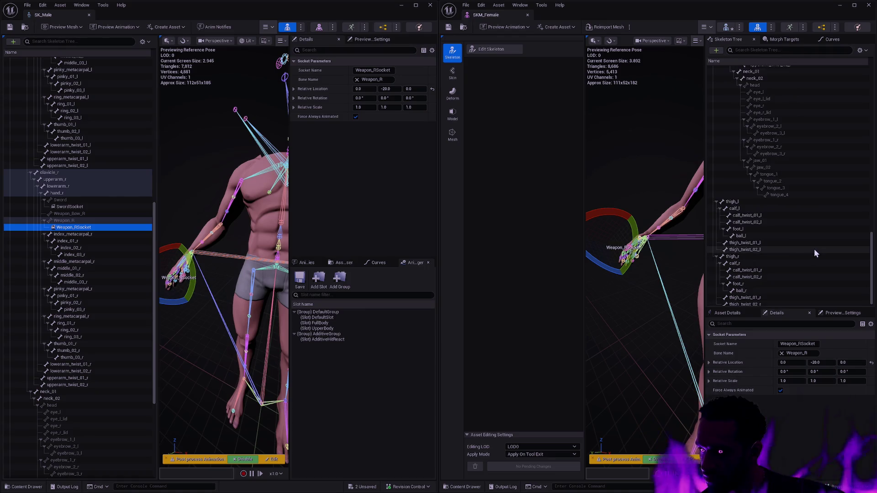
right_click(768, 283)
click(793, 320)
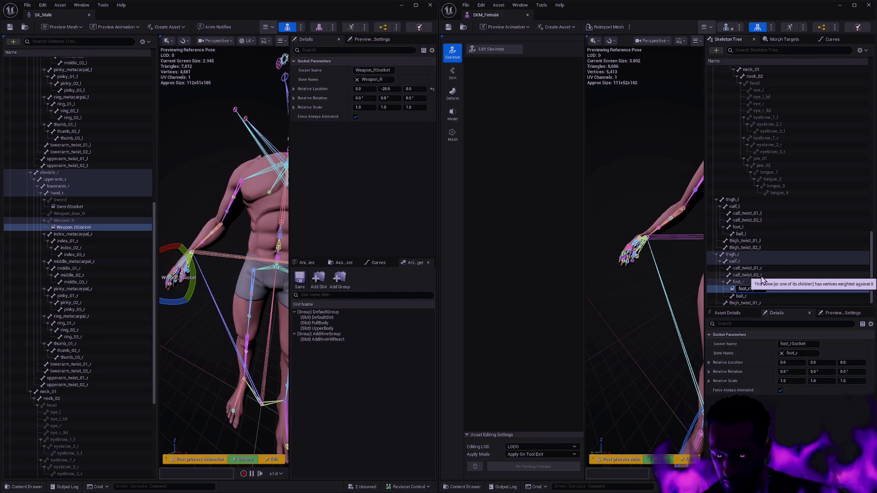
text(_socket)
key(Return)
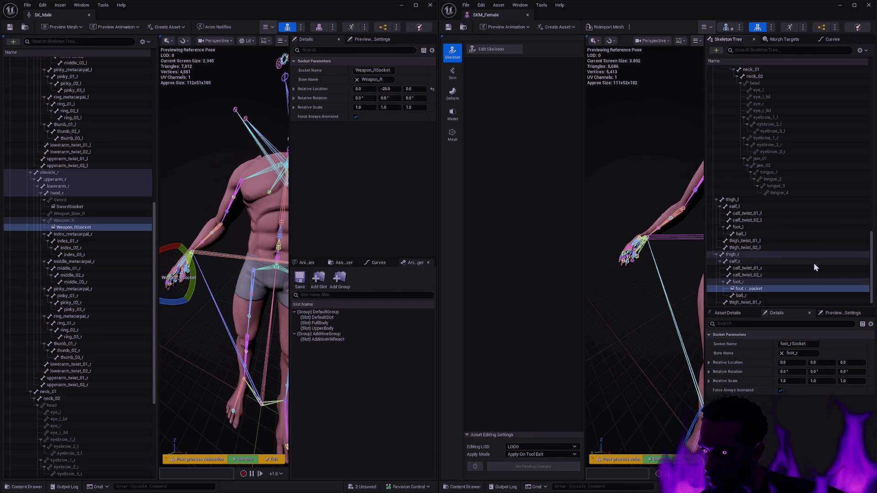
right_click(754, 228)
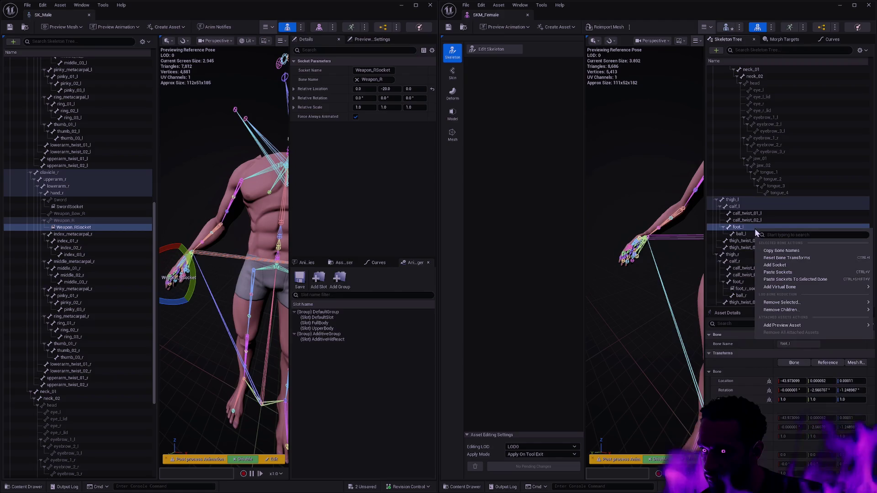
click(777, 263)
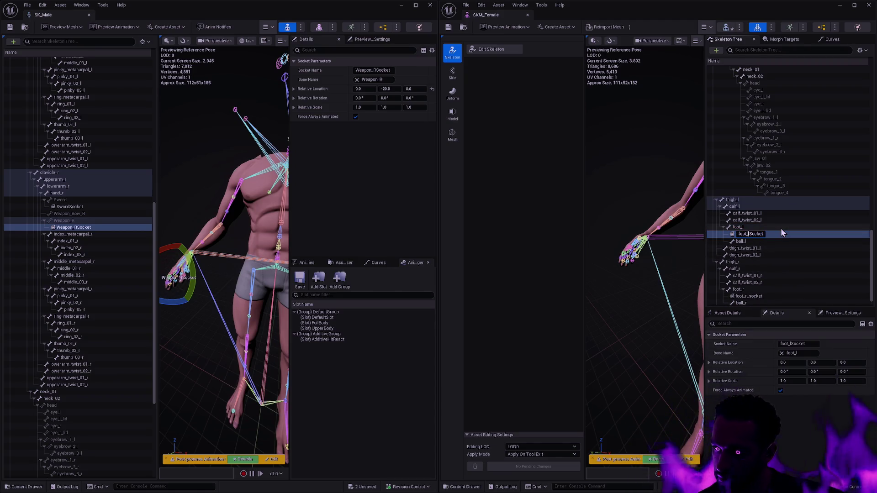
text(_socket)
key(Return)
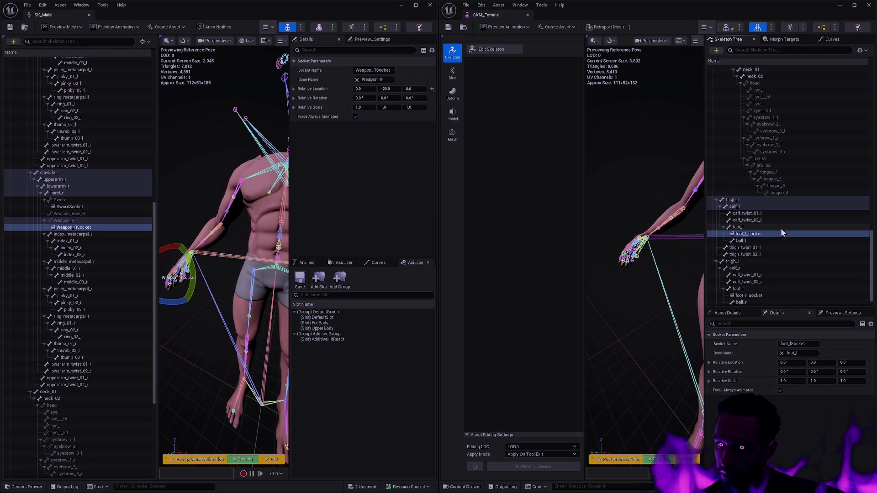
Add a ProjectileOrigin socket on the hand_l bone.
drag(155, 343, 166, 195)
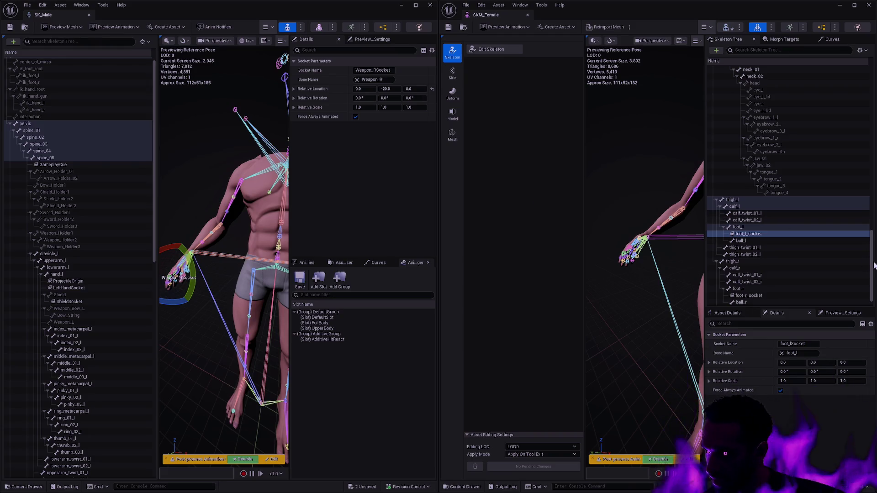
drag(871, 264, 856, 78)
scroll(861, 123, down, 8)
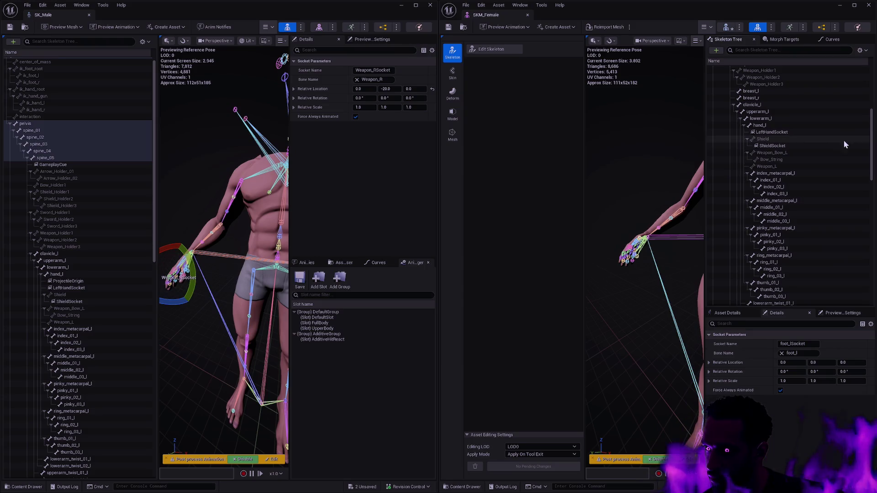
click(778, 126)
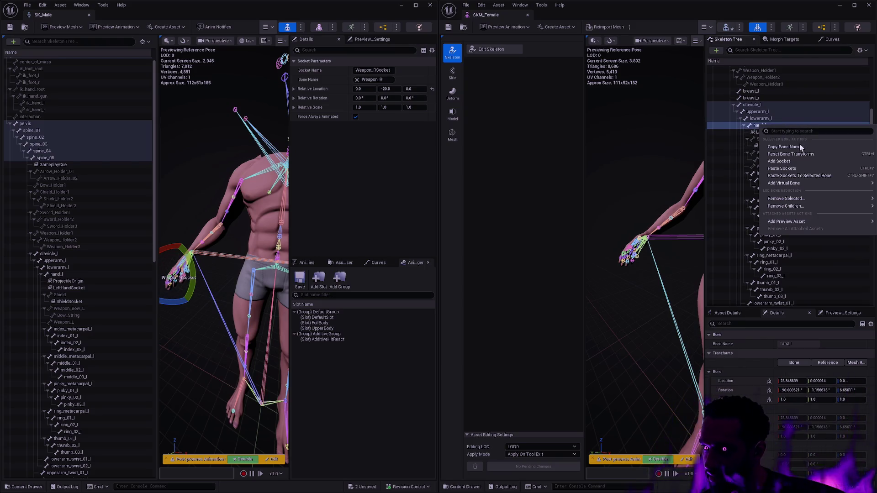
text(Pro)
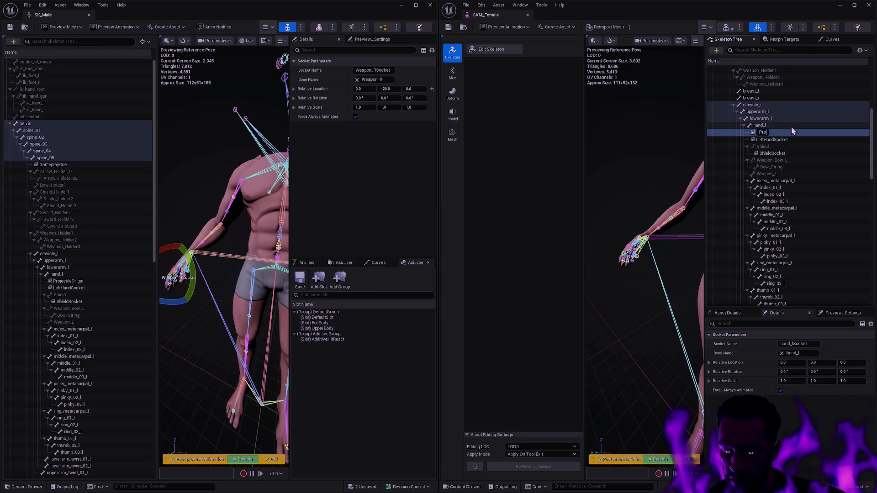
text(jectileOrigin)
key(Return)
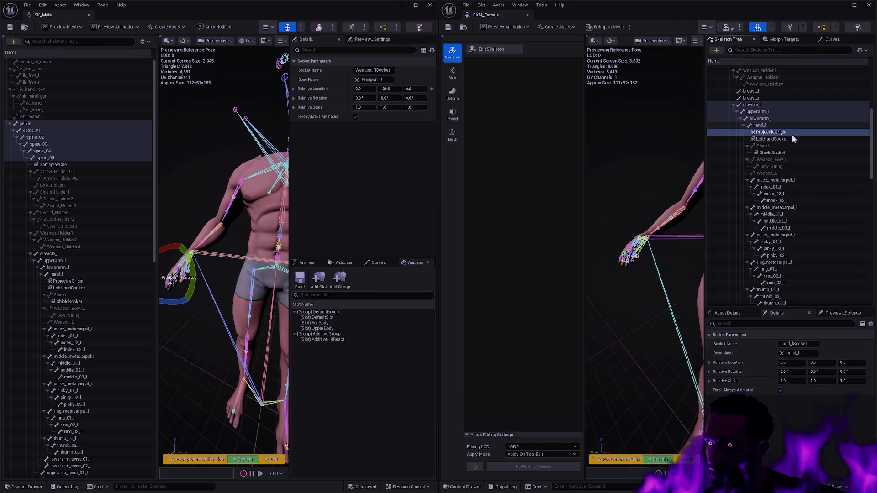
Add a GameplayCue socket on the spine_05 bone.
scroll(794, 183, up, 5)
right_click(756, 144)
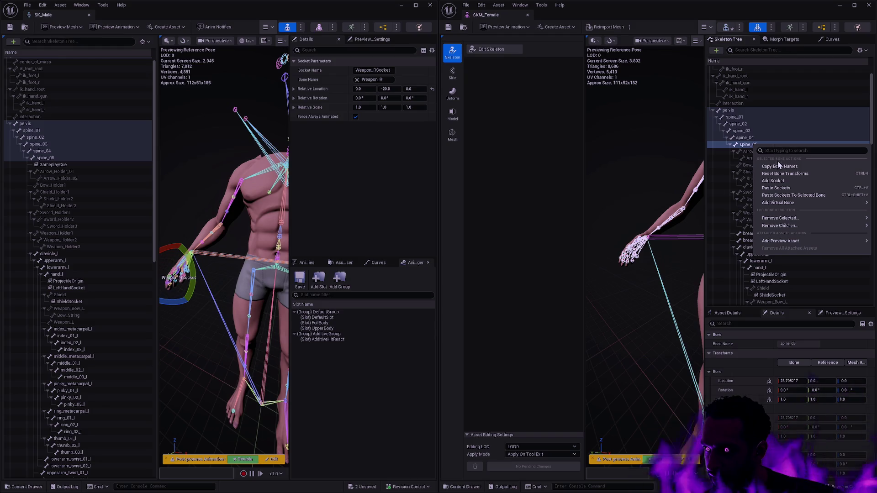
click(775, 182)
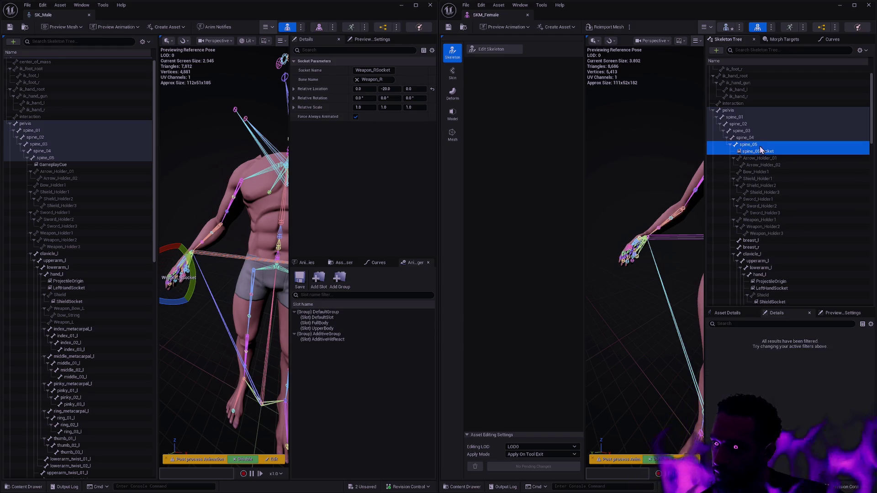
text(GameplayCue)
key(Return)
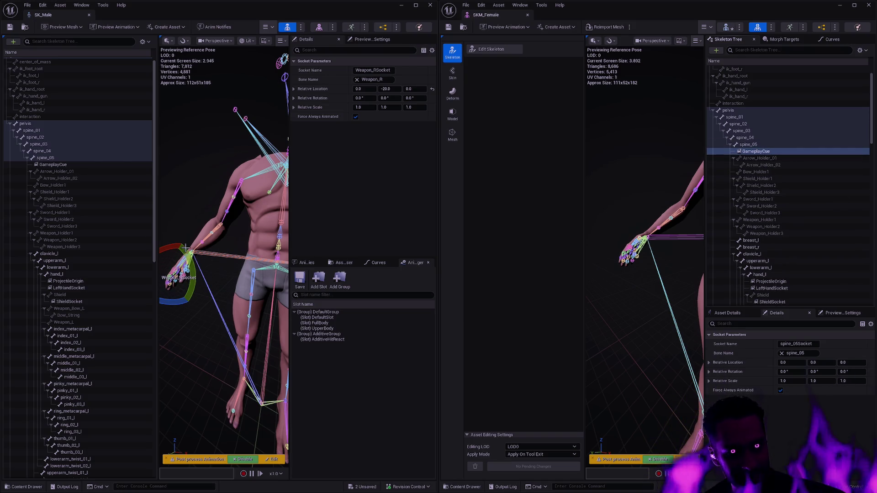
Scroll the Skeleton Tree and check its display options menu.
drag(155, 226, 149, 260)
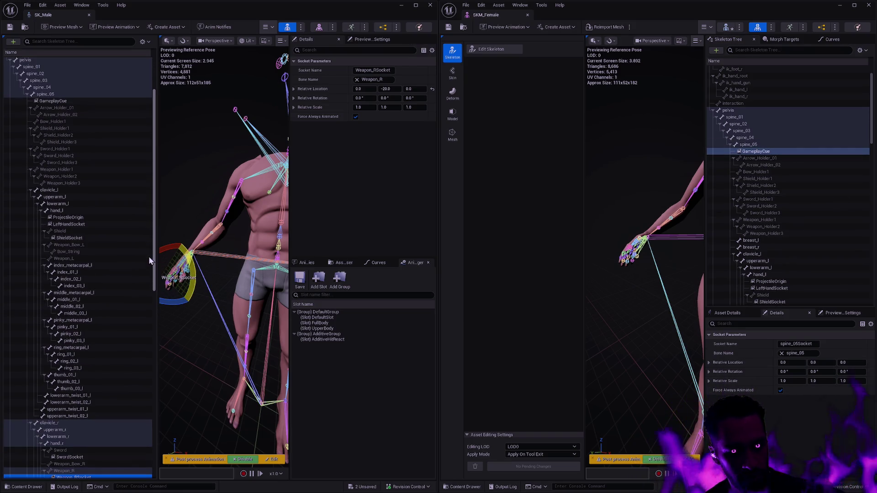
scroll(148, 260, down, 2)
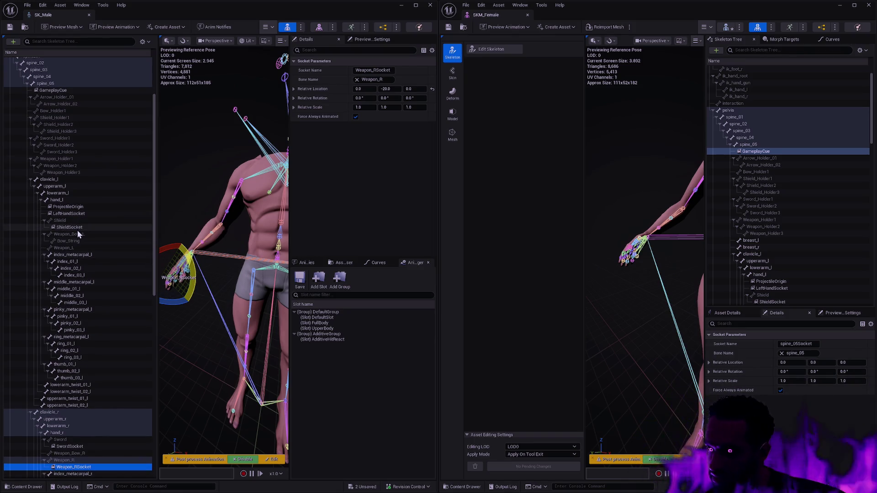
scroll(781, 224, down, 1)
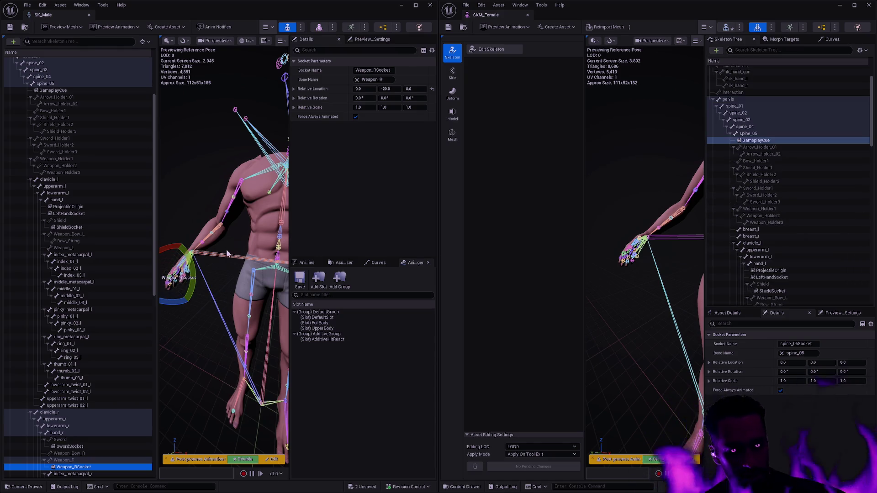
scroll(153, 263, up, 5)
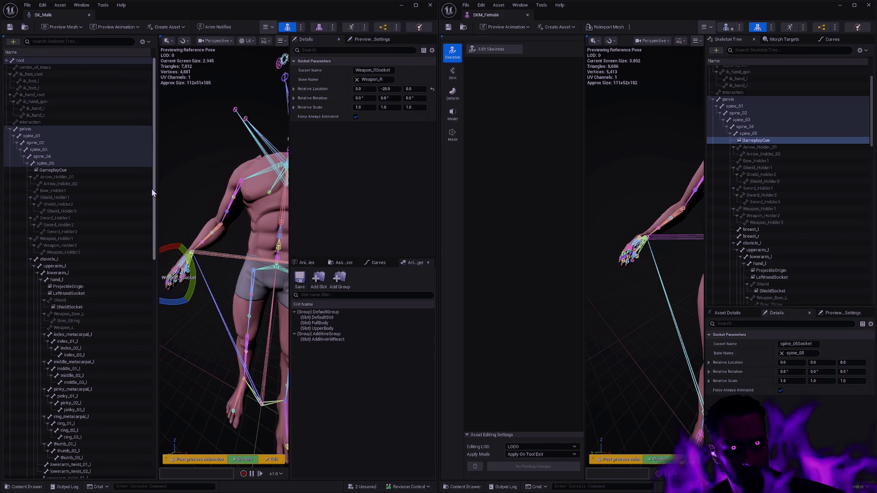
click(143, 41)
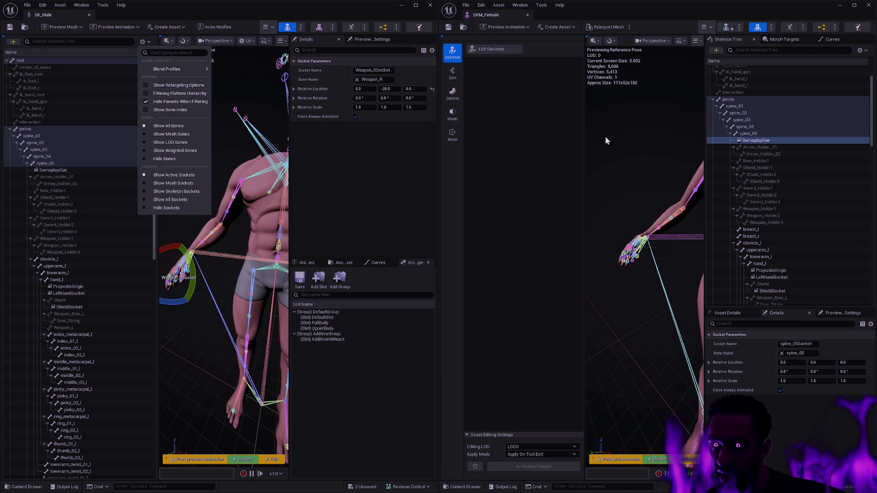
click(828, 434)
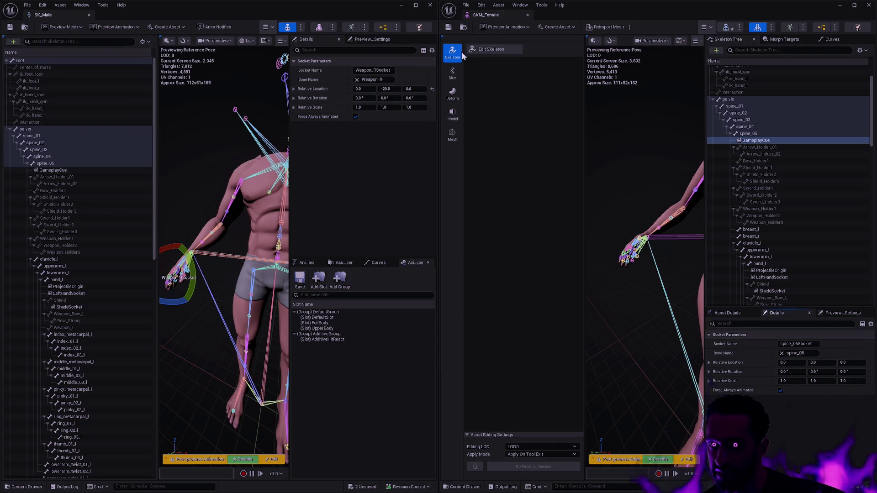
Close the SK_Male skeleton editor tab.
click(447, 29)
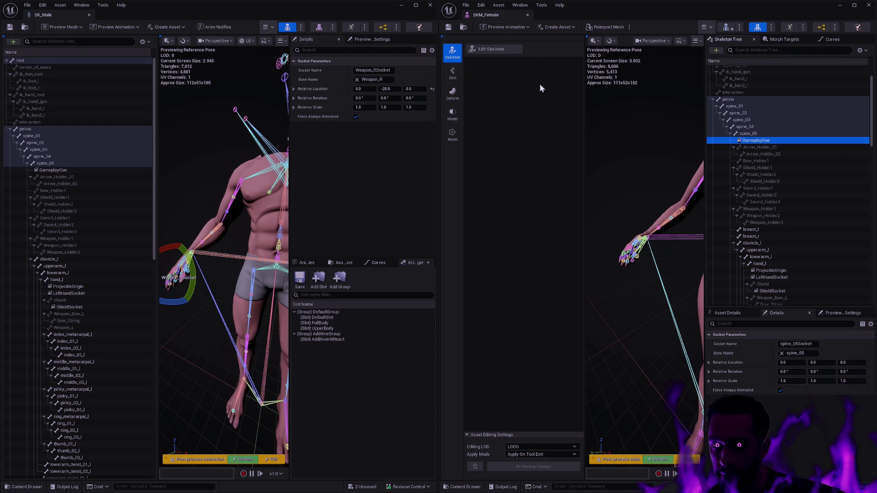
click(10, 27)
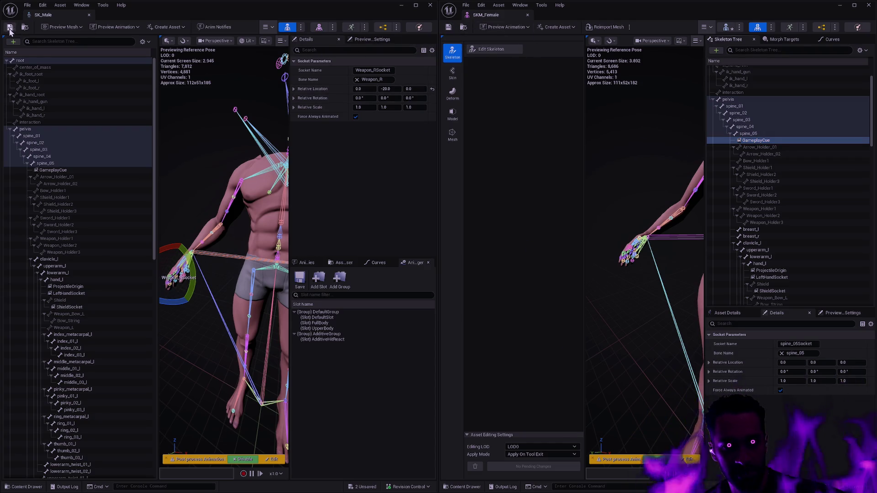
click(90, 16)
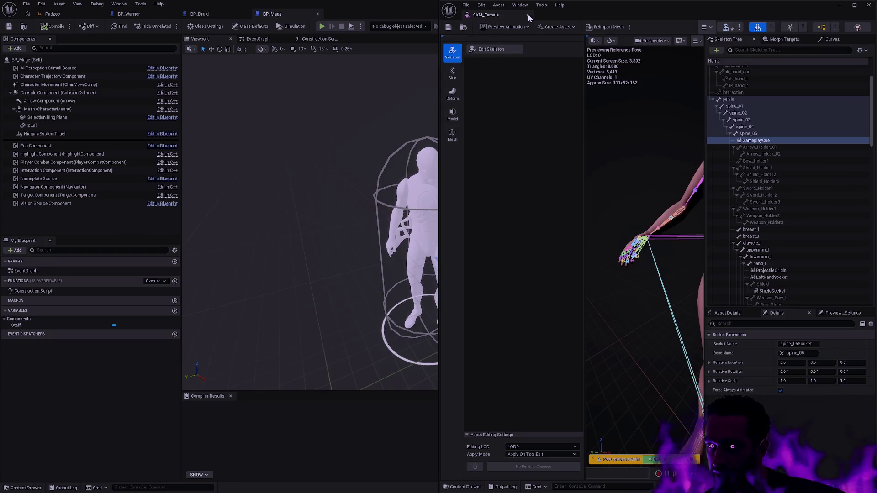
Reopen SK_Female through the Open Asset search and show its Blend Profiles list.
click(527, 15)
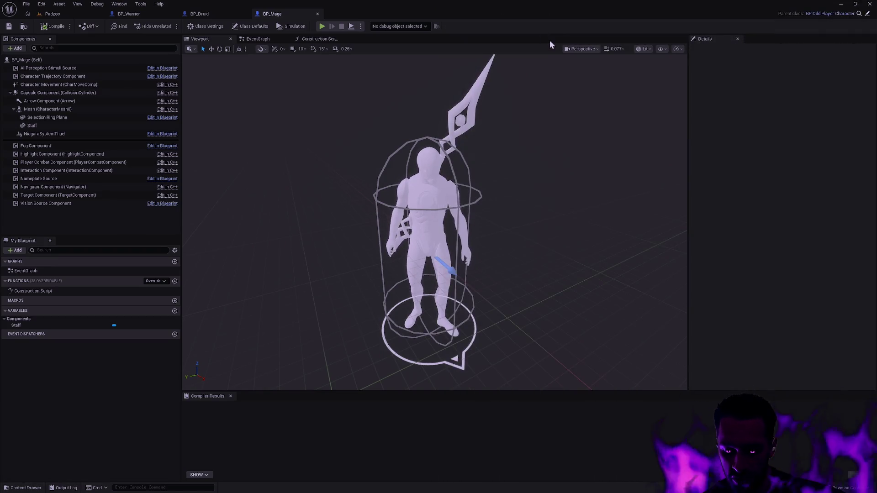
key(ctrl+p)
text(SK_Female)
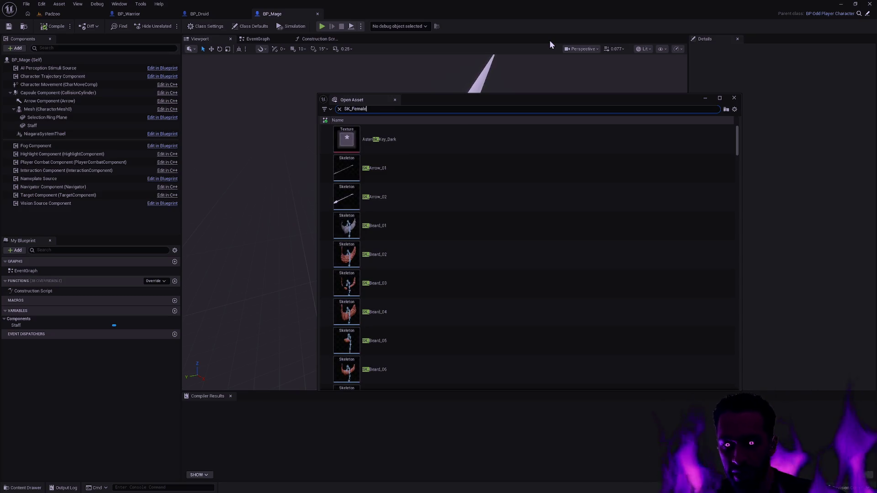
double_click(429, 150)
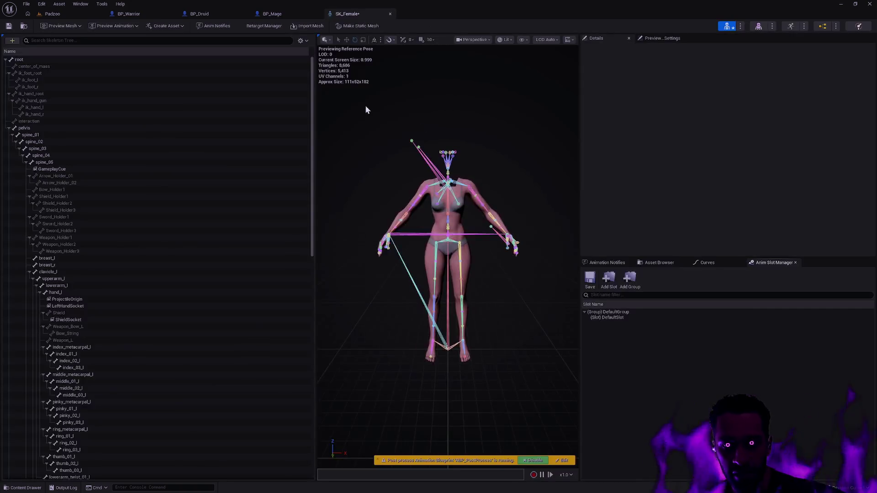
click(301, 40)
mouse_move(329, 68)
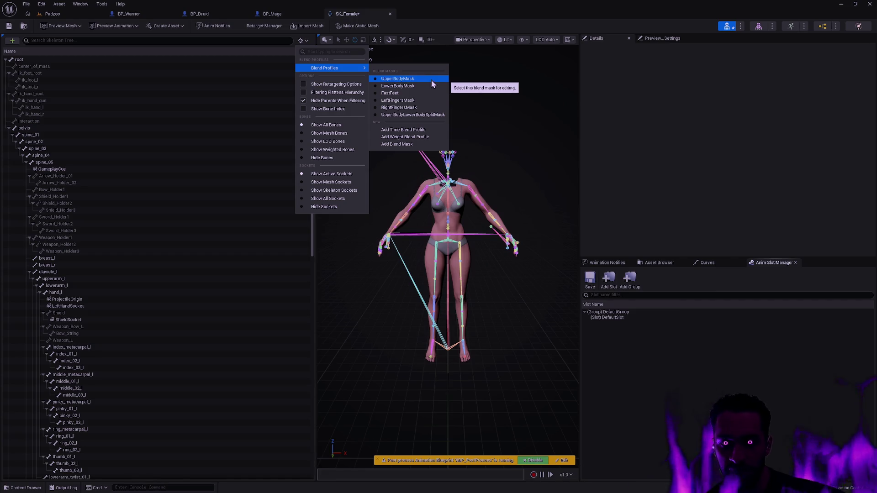
Delete the UpperBodyMask and LowerBodyMask blend masks.
click(432, 83)
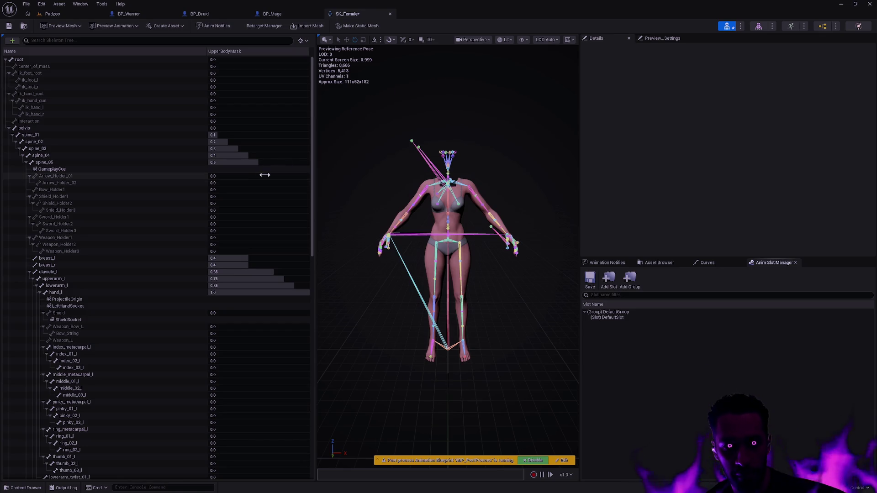
click(302, 40)
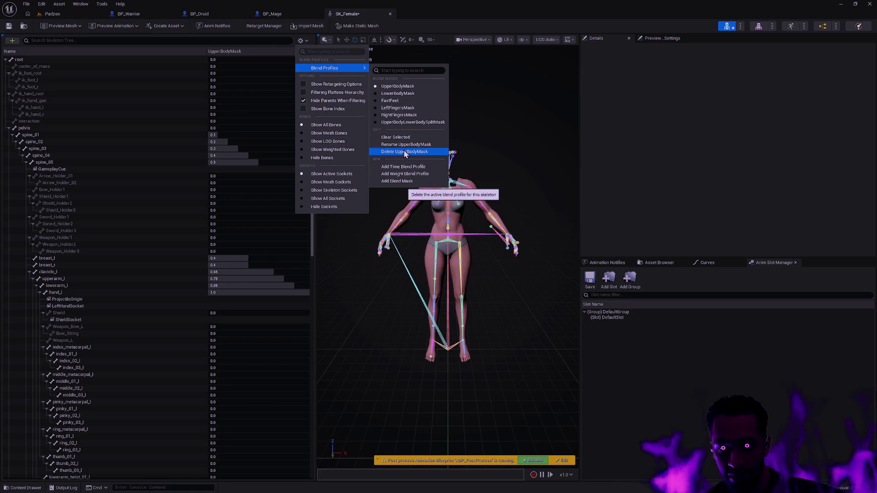
click(404, 151)
click(302, 40)
mouse_move(334, 70)
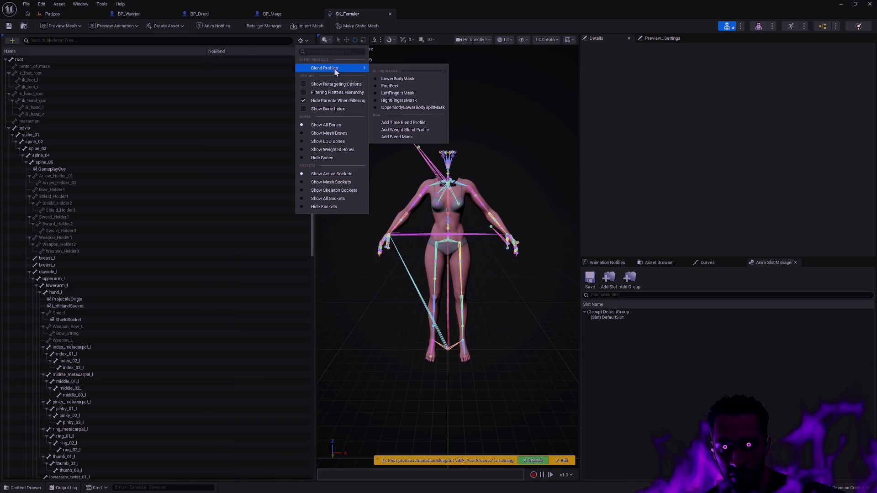
click(401, 80)
click(302, 40)
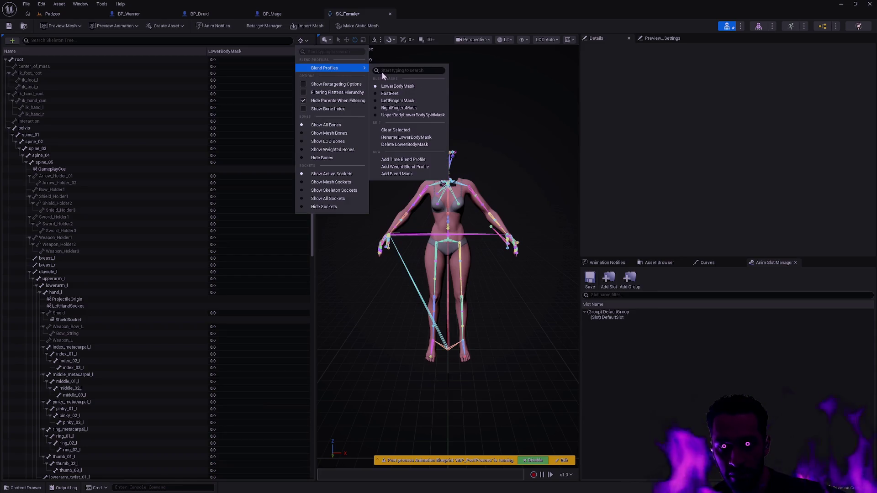
click(404, 143)
Delete the FastFeet blend profile and the LeftFingersMask blend mask.
click(301, 40)
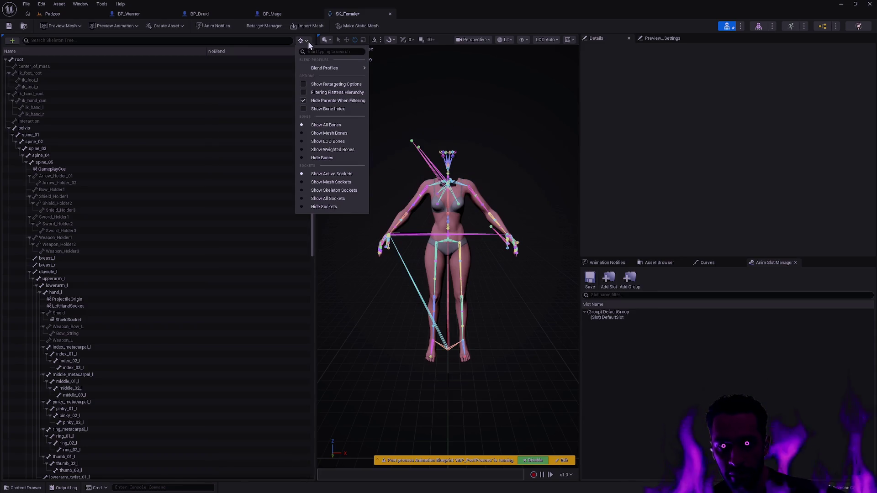
click(404, 79)
click(303, 40)
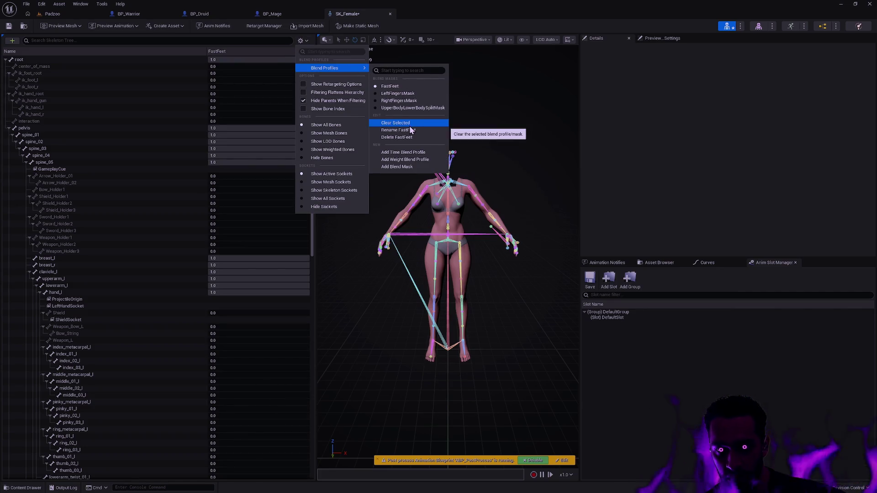
click(402, 137)
click(301, 40)
mouse_move(338, 68)
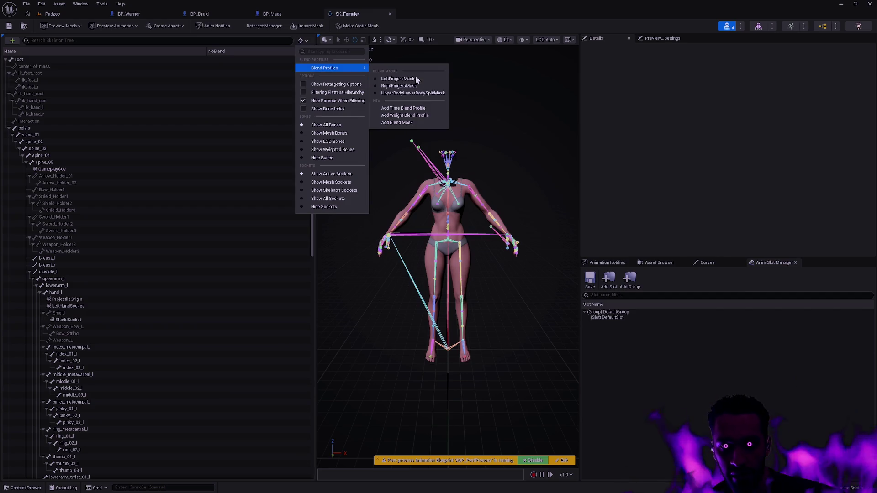
click(415, 75)
click(302, 40)
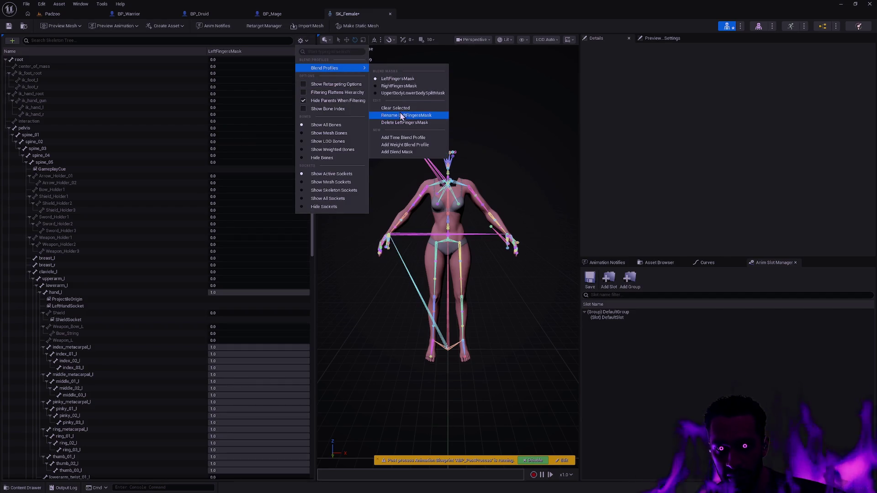
click(400, 122)
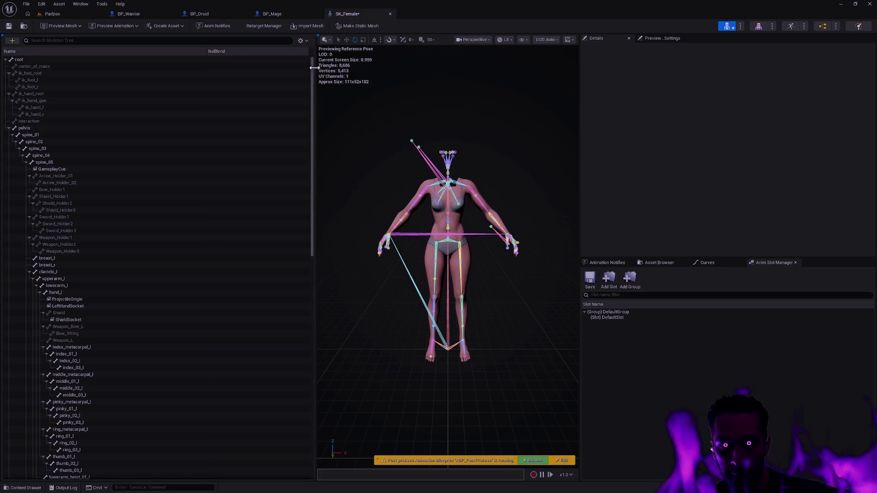
Delete the RightFingersMask and UpperBodyLowerBodySplitMask blend masks.
click(301, 40)
mouse_move(325, 68)
click(398, 78)
click(305, 52)
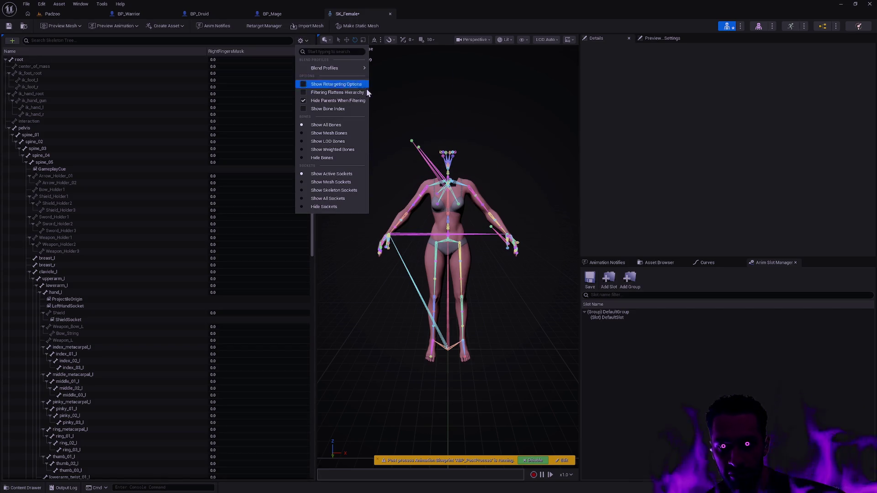
click(392, 109)
click(301, 40)
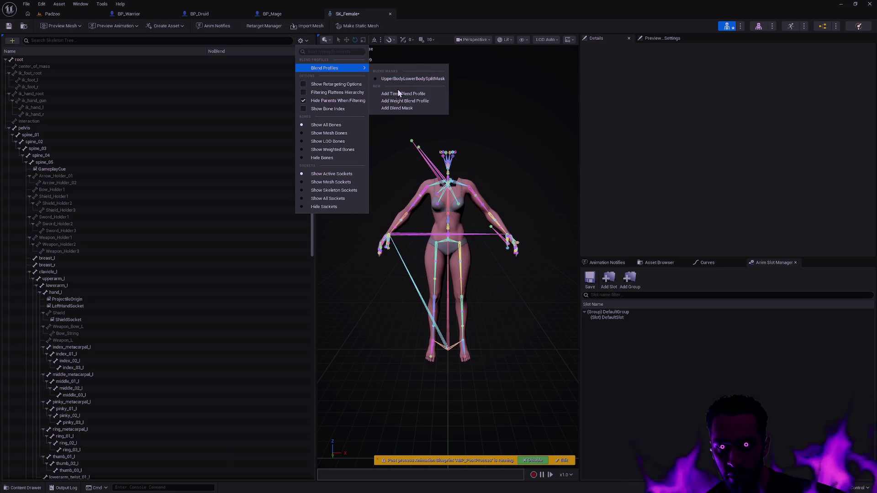
click(279, 62)
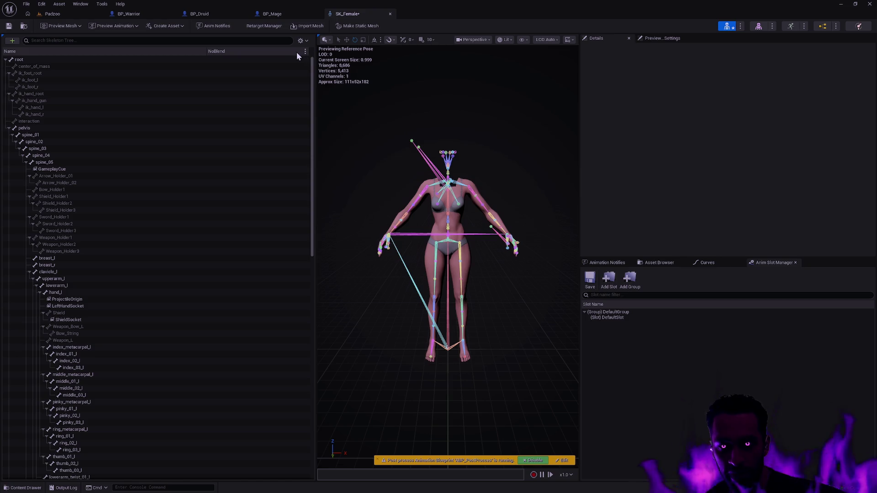
click(305, 51)
click(332, 70)
click(301, 40)
mouse_move(342, 79)
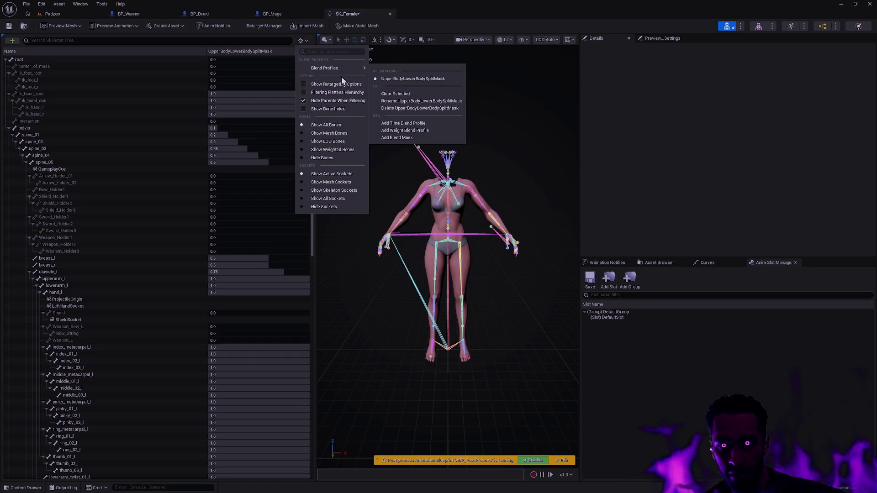
click(396, 108)
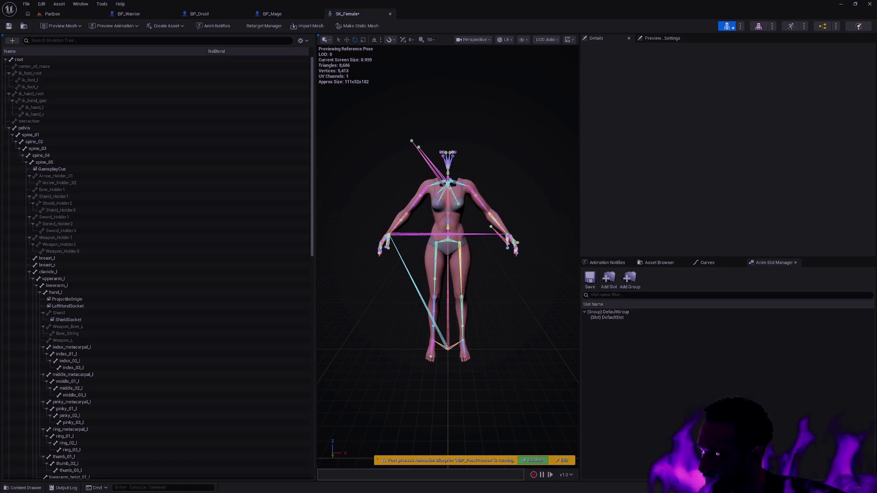
Create a new blend mask from the Blend Profiles menu.
click(305, 40)
mouse_move(358, 68)
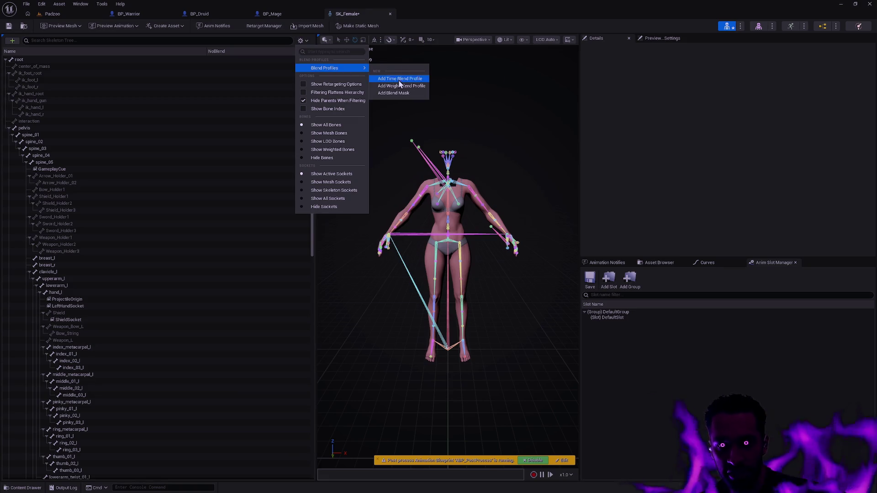
click(392, 94)
text(UpperBody)
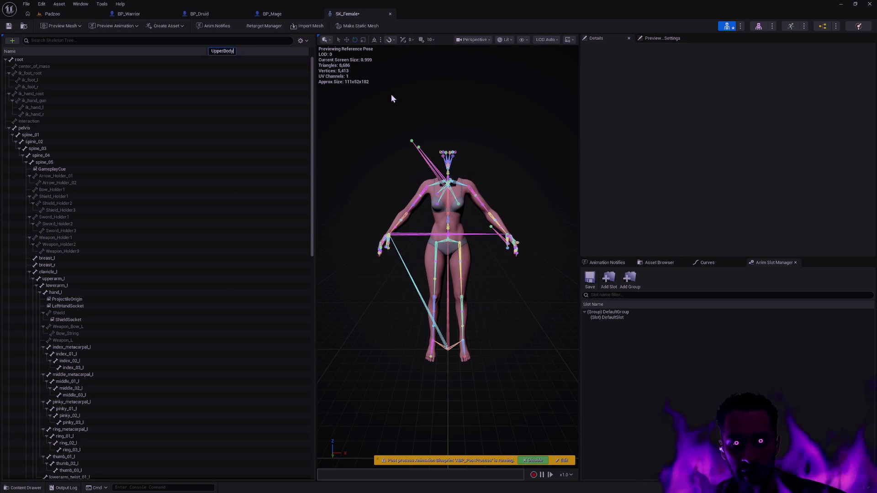
Name the new mask UpperBodyMask and select the spine_01 bone.
text(Mask)
key(Return)
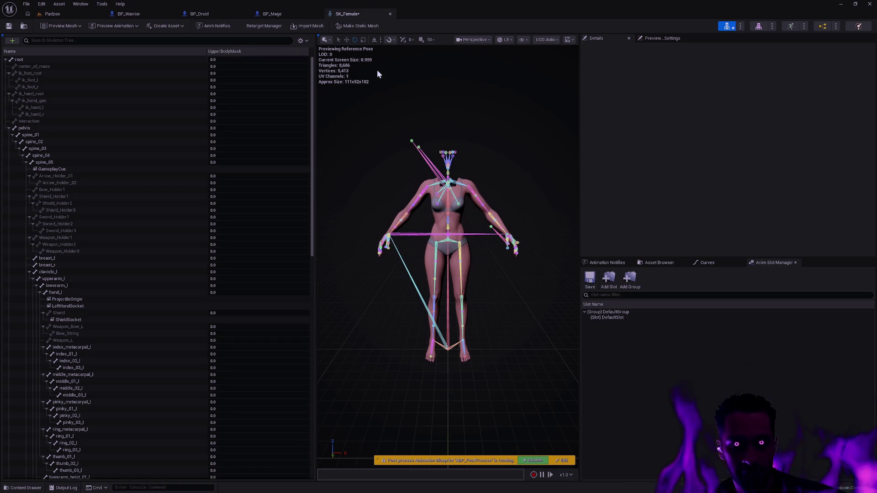
click(120, 131)
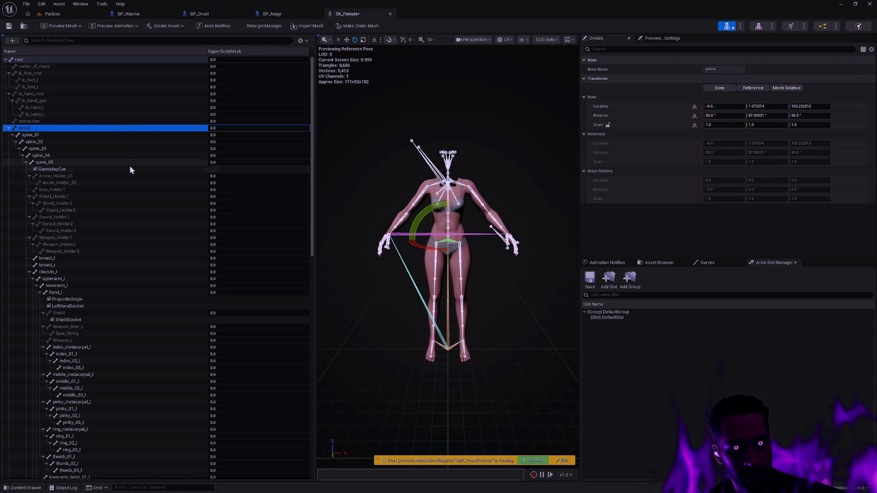
click(8, 128)
click(9, 129)
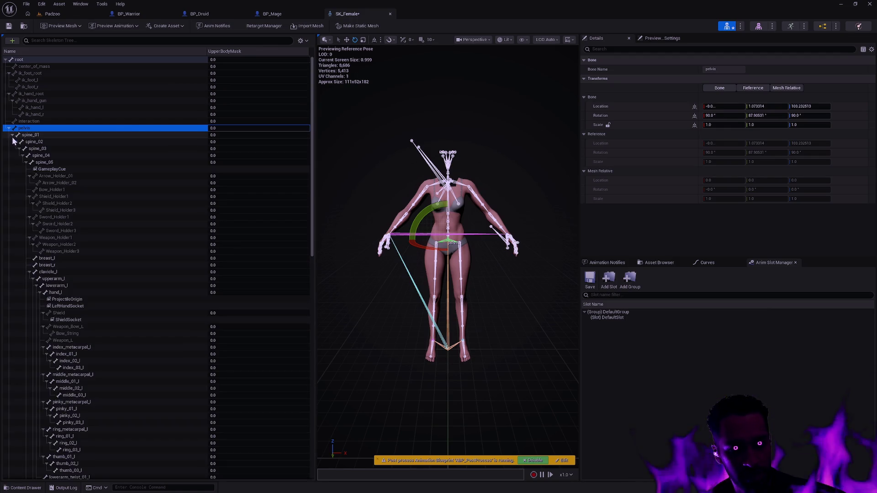
click(12, 136)
click(13, 135)
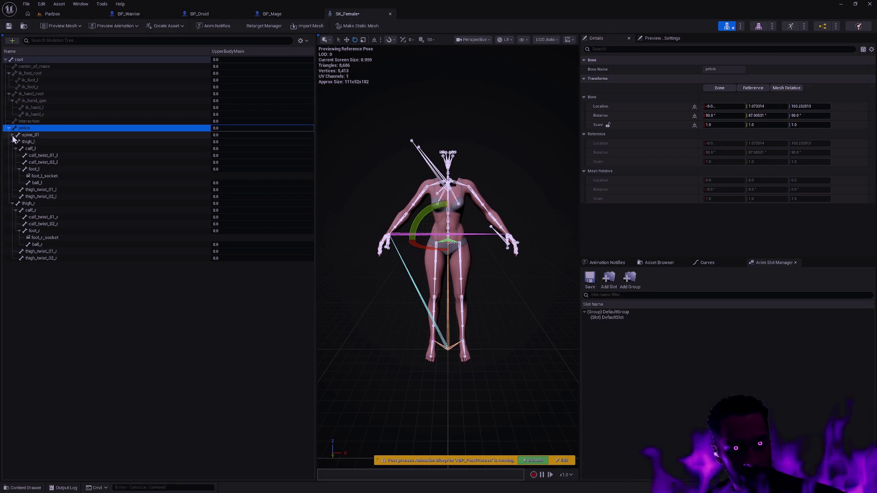
click(37, 135)
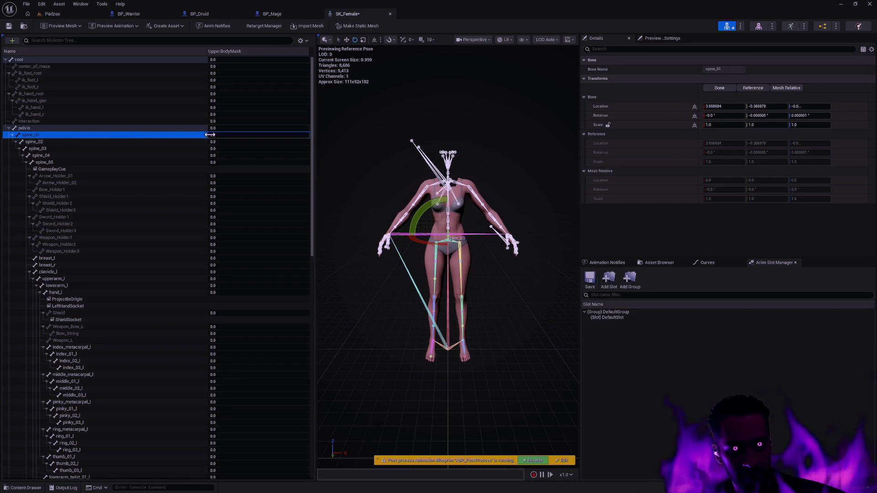
Recursively set spine_01's branch to 1.0, reset it to 0.0, then return to BP_Mage.
drag(209, 135, 225, 130)
right_click(182, 136)
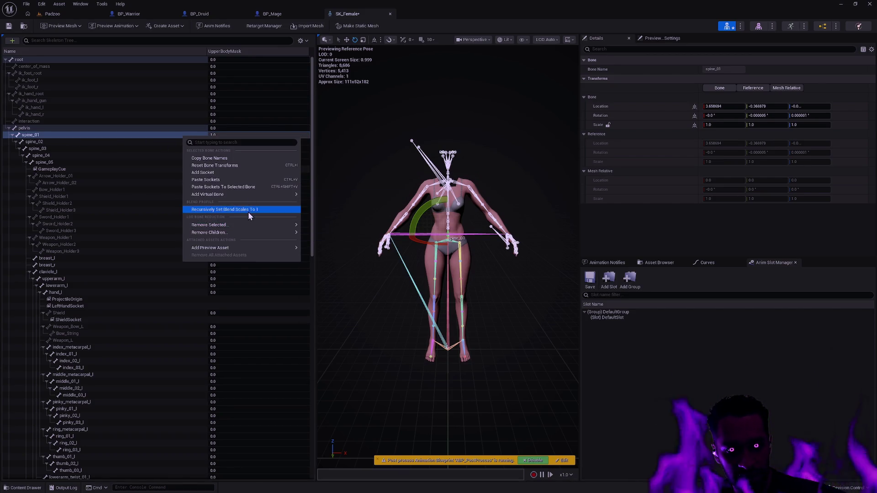
click(248, 209)
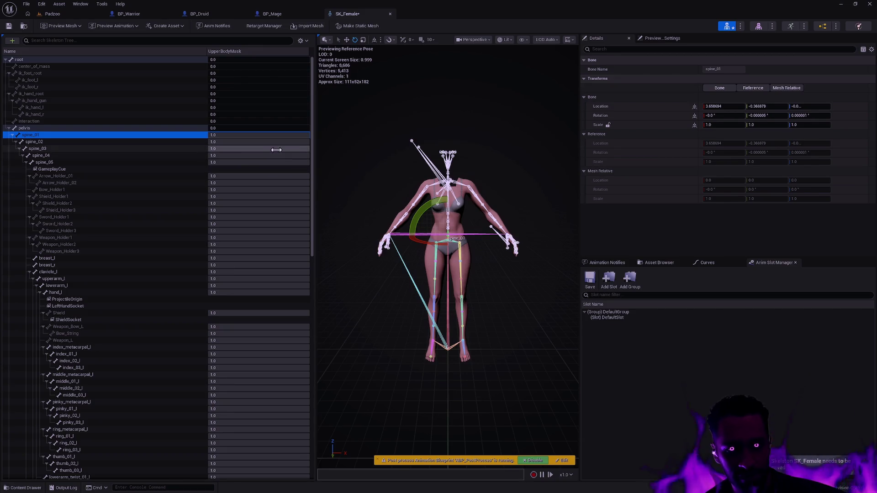
click(228, 134)
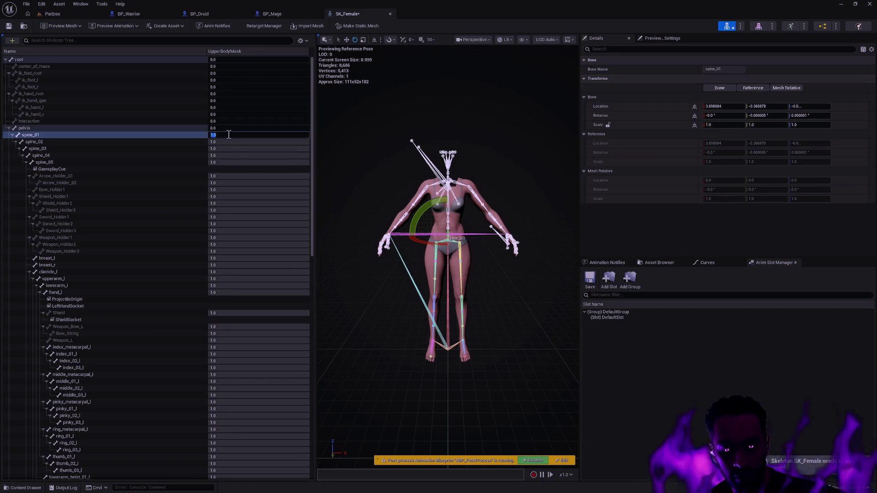
text(0)
right_click(131, 134)
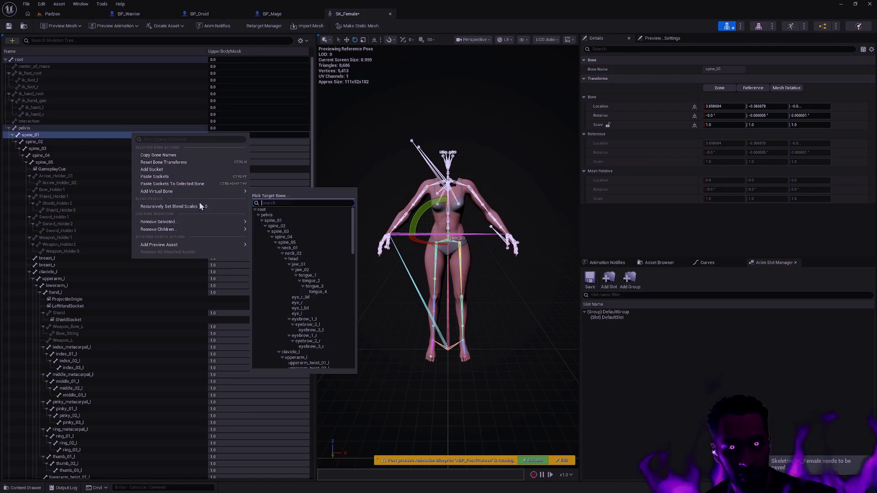
click(199, 202)
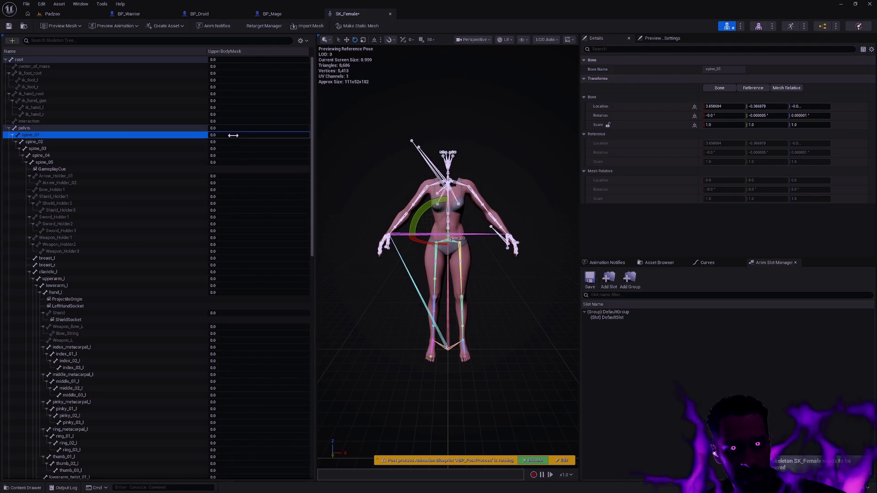
click(295, 14)
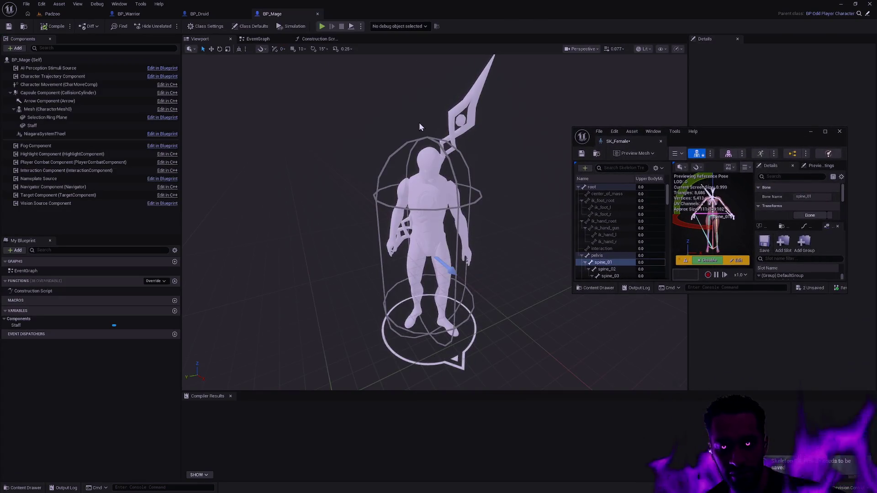
Open SK_Male showing its UpperBodyMask weights, with SK_Female snapped to the right half.
key(ctrl+p)
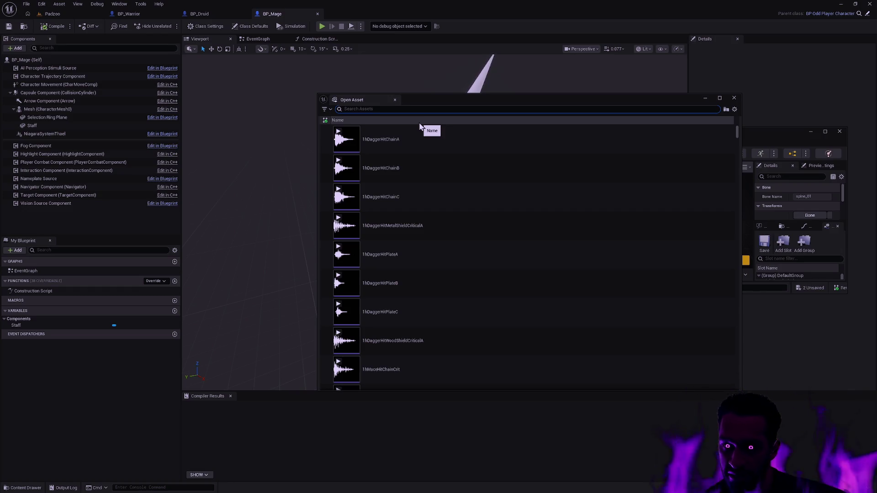
text(SK_)
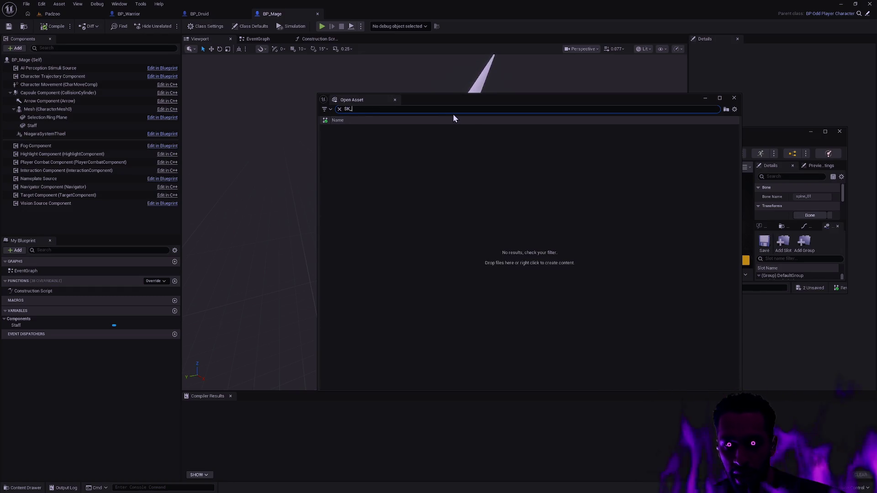
text(Male)
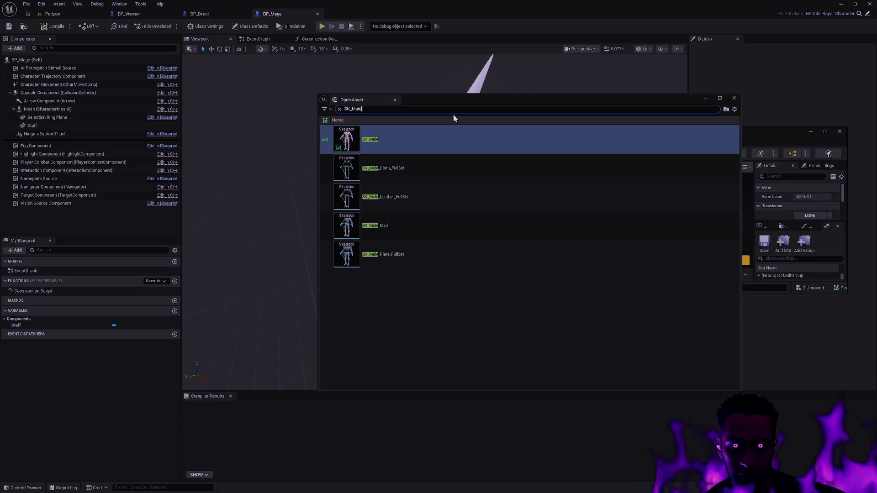
key(Return)
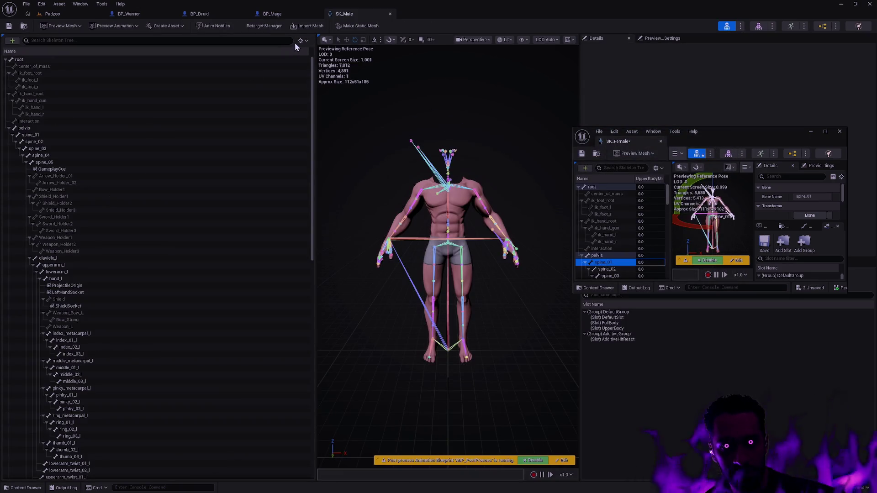
click(301, 40)
mouse_move(334, 68)
click(401, 80)
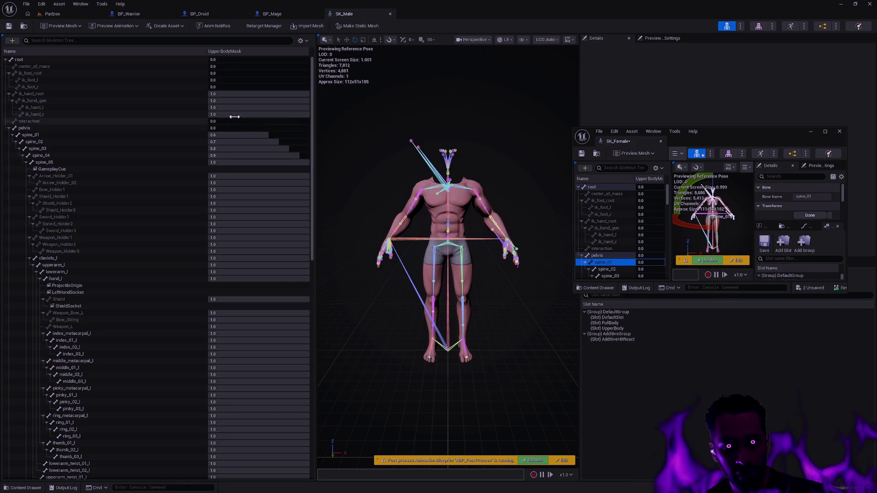
drag(723, 132, 873, 135)
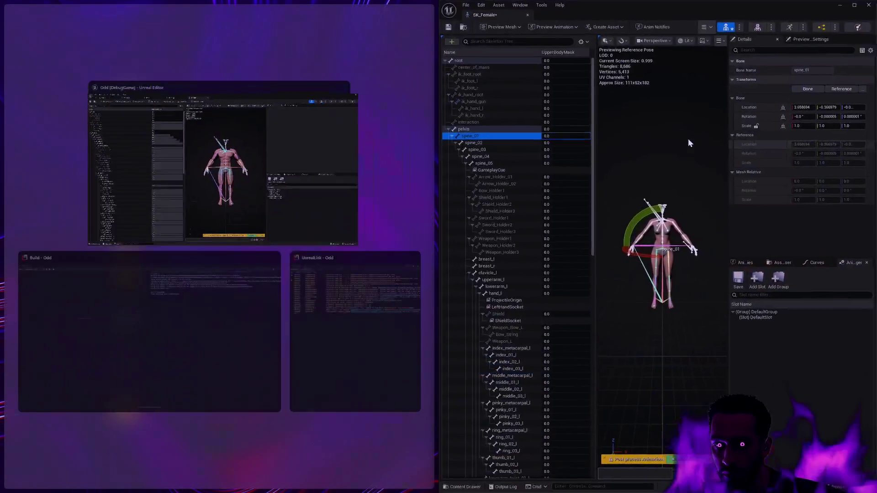
Fill the left half with SK_Male and set SK_Female's ik_hand_root branch to 1.0.
click(223, 164)
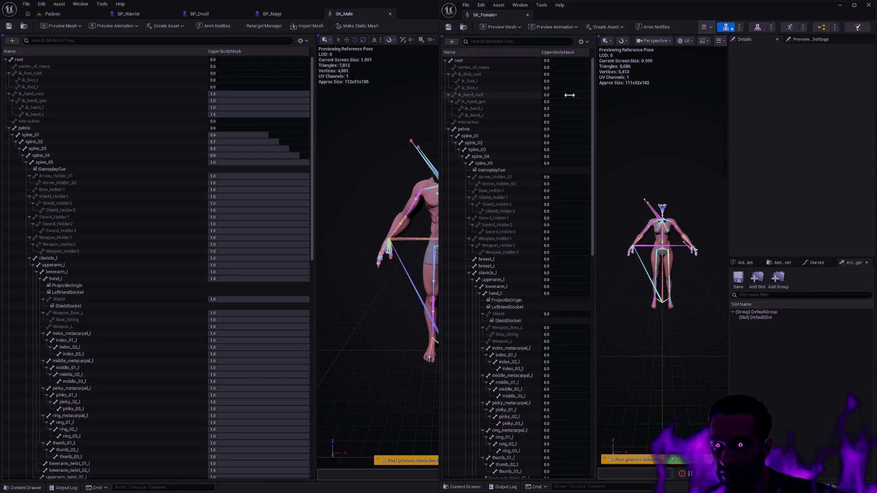
right_click(514, 95)
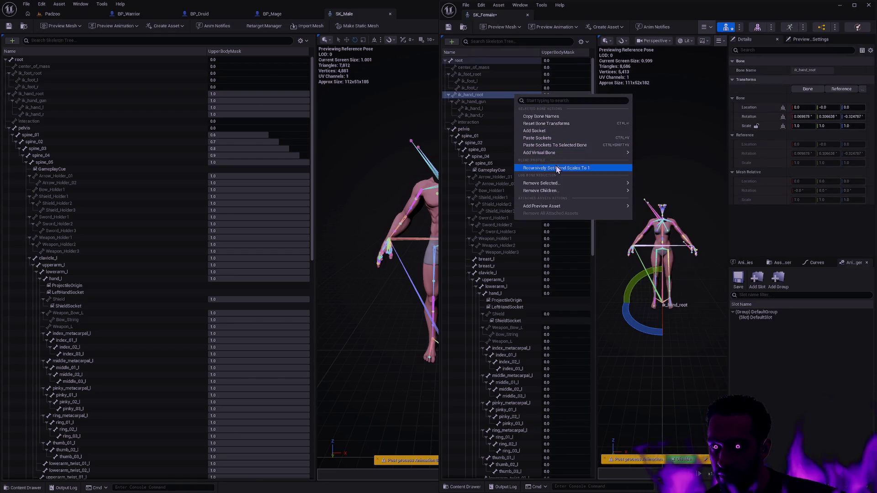
click(557, 168)
Enter spine UpperBodyMask weights 0.6, 0.8, 0.9 and 1.0 from spine_01 upward.
click(562, 136)
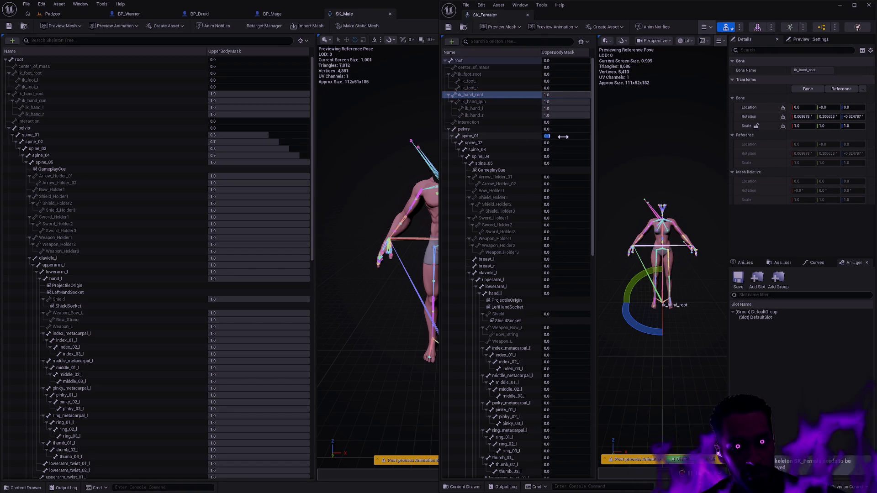
text(0.6)
key(Tab)
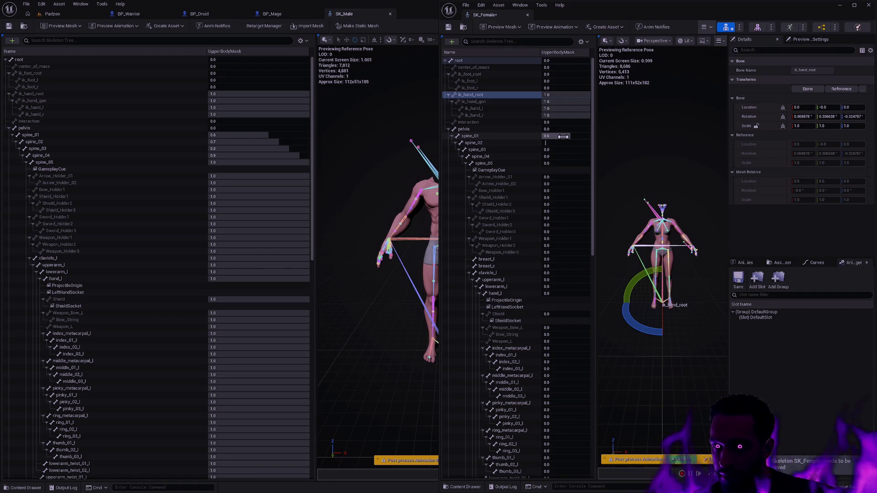
key(Tab)
text(0.8)
key(Tab)
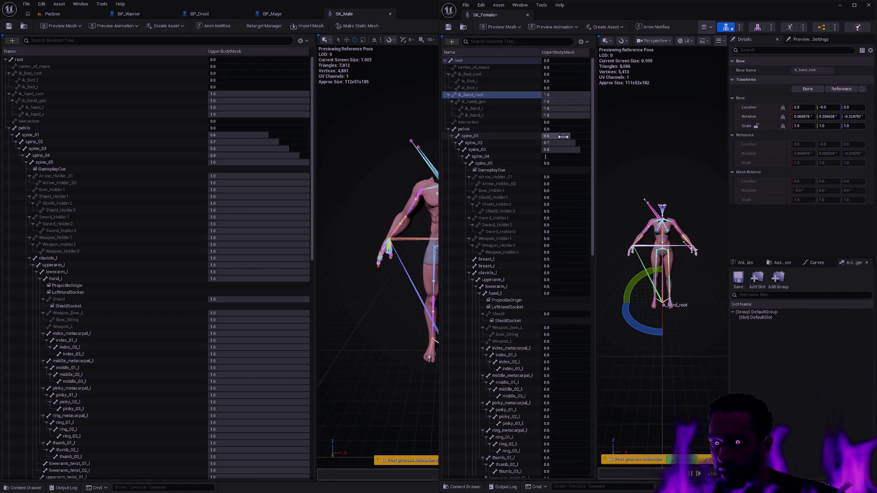
text(0.9)
key(Tab)
text(1.0)
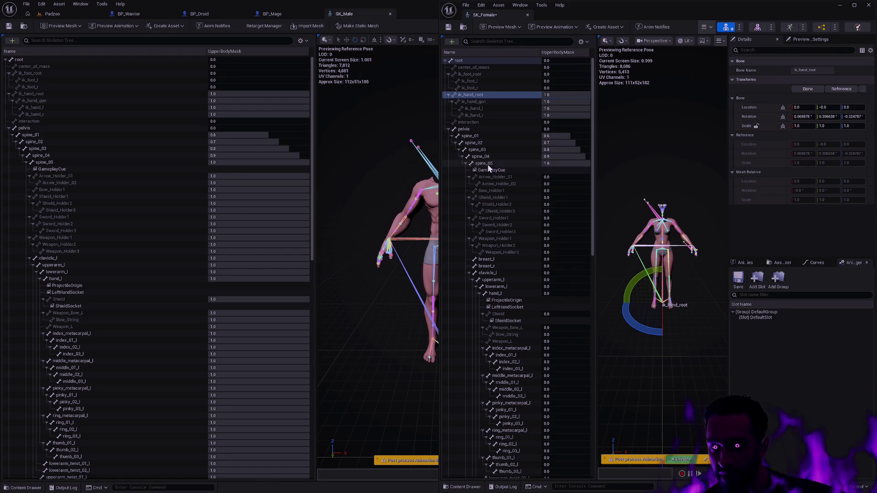
Recursively set every bone under spine_05 to 1.0.
right_click(487, 164)
click(529, 238)
mouse_move(593, 183)
mouse_down()
mouse_move(585, 426)
mouse_move(576, 75)
mouse_up()
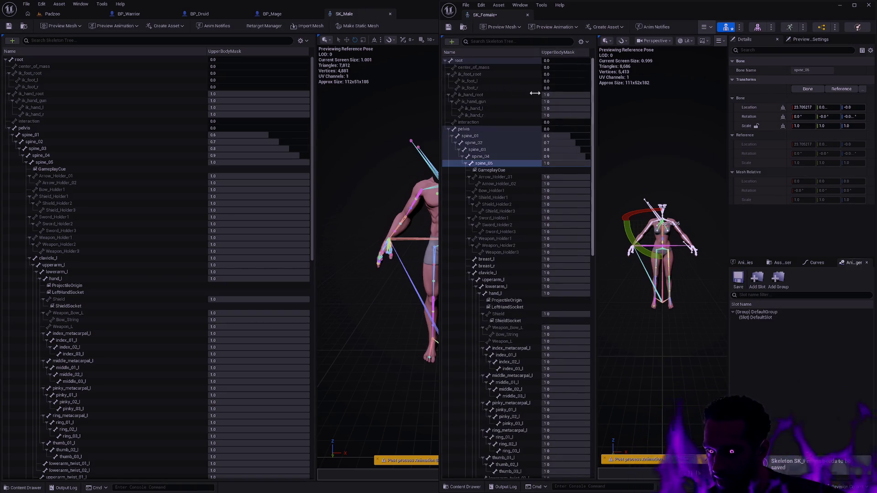
Add and then delete an UpperBodyMask slot, and pull SK_Male into its own window.
click(757, 279)
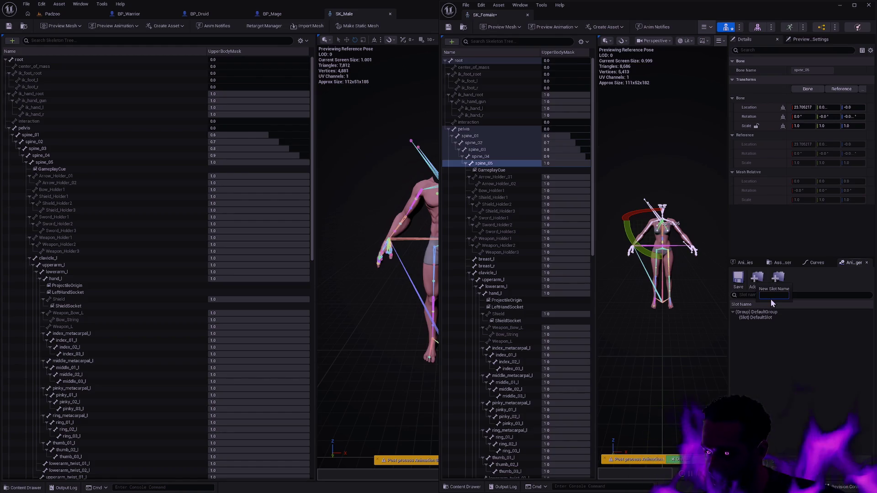
text(UpperBodyMask)
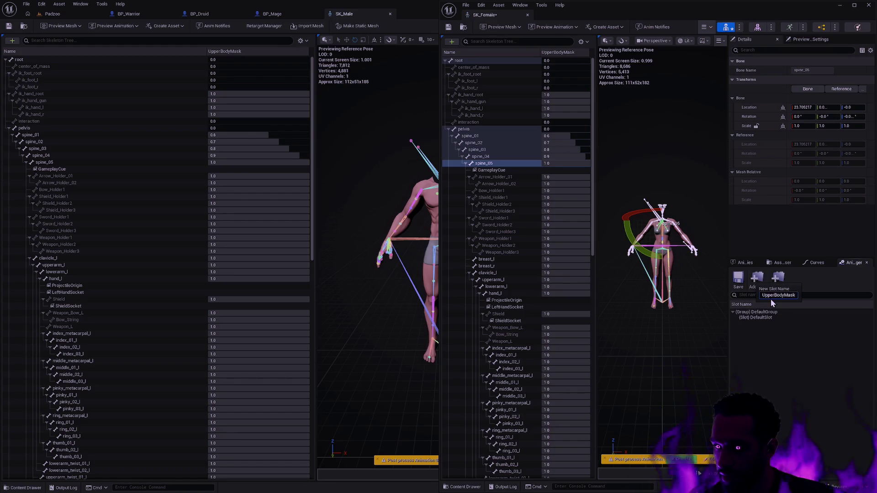
key(Return)
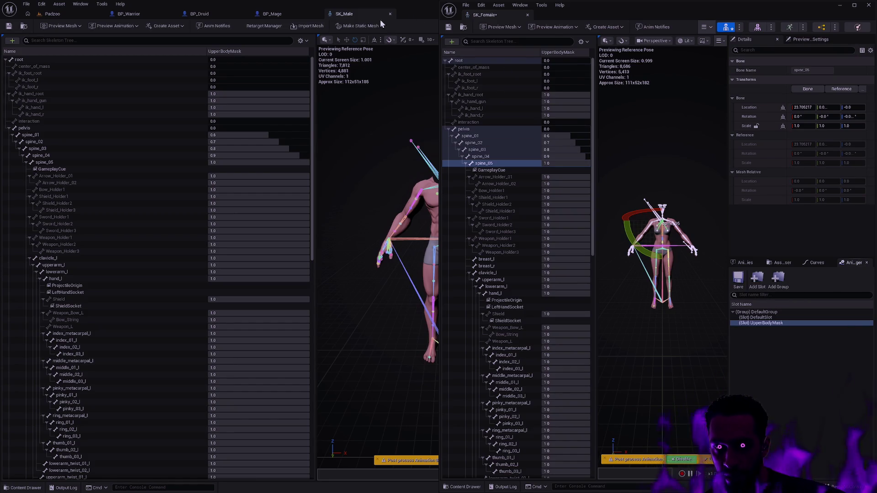
right_click(779, 322)
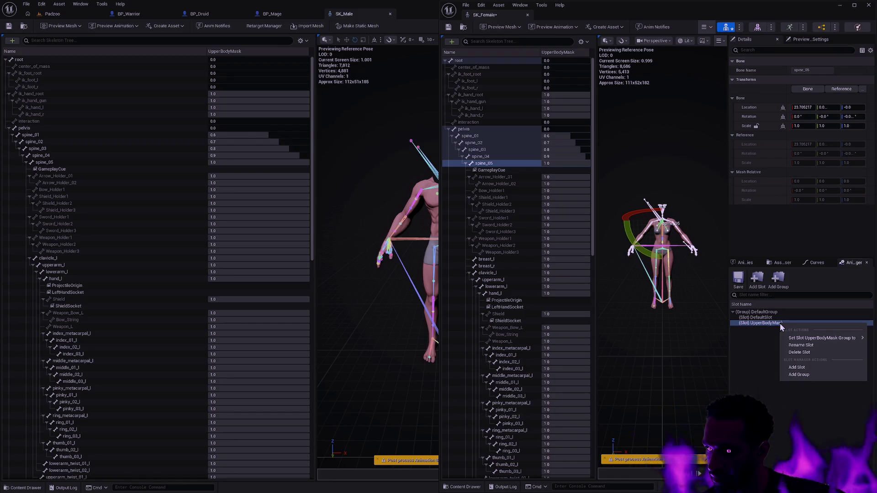
click(799, 352)
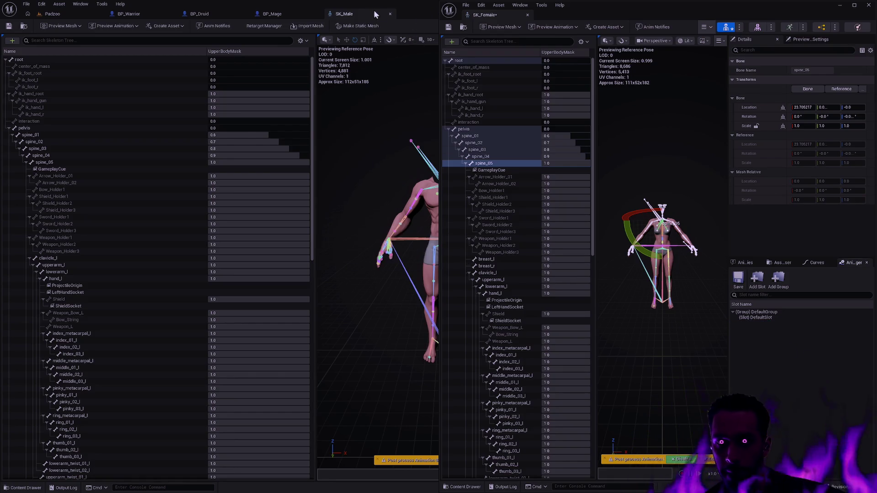
mouse_move(374, 9)
mouse_down()
mouse_move(179, 97)
mouse_move(268, 90)
mouse_move(1, 133)
mouse_up()
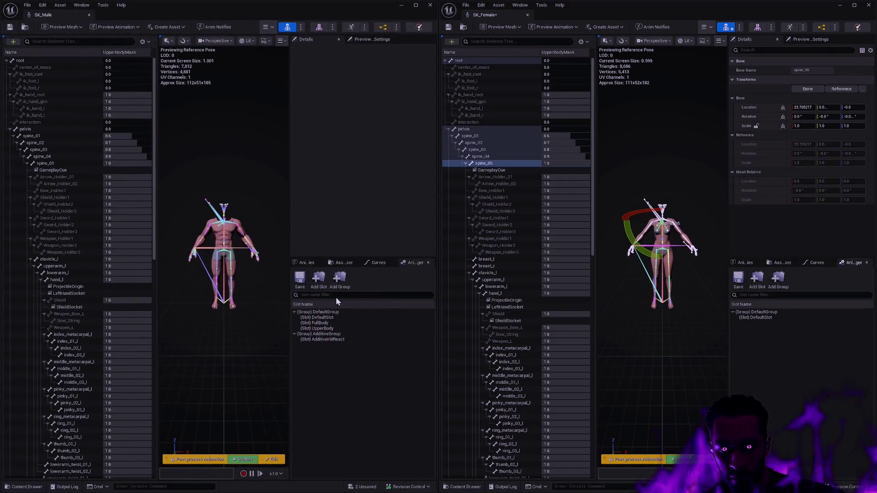
Add FullBody and UpperBody animation slots to the skeleton.
click(756, 281)
text(Upp)
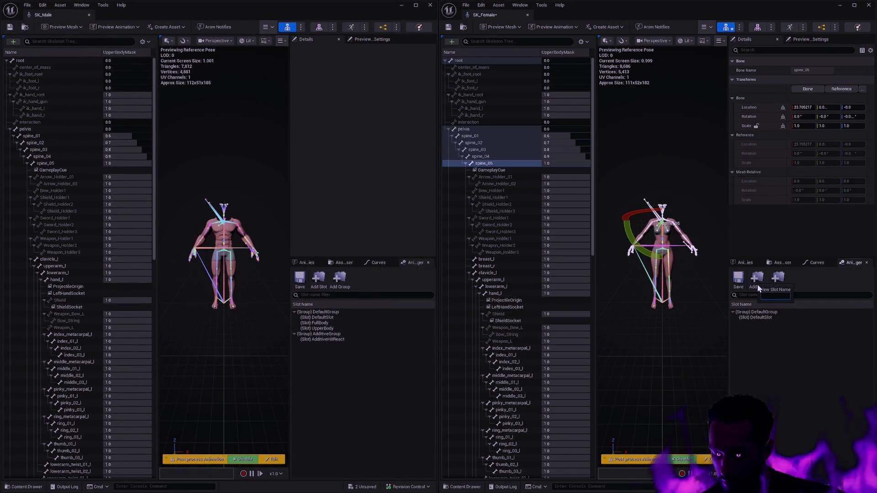
text(erBody)
key(Return)
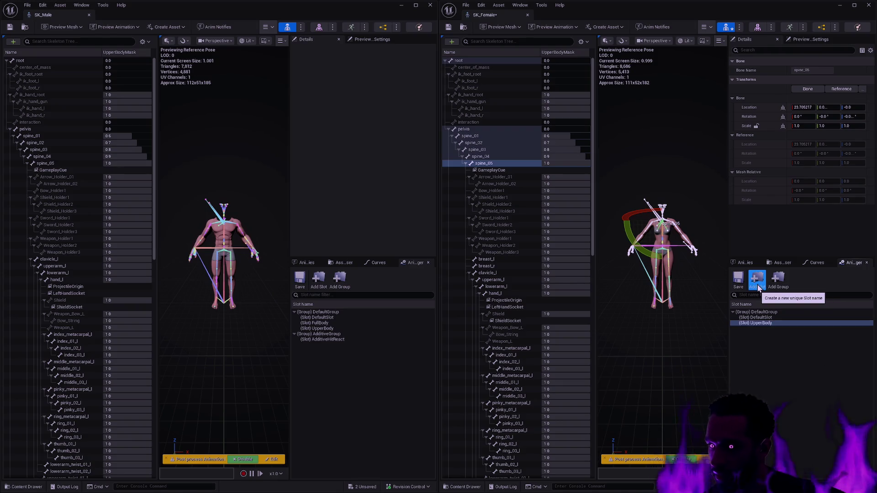
right_click(771, 324)
click(785, 352)
click(760, 288)
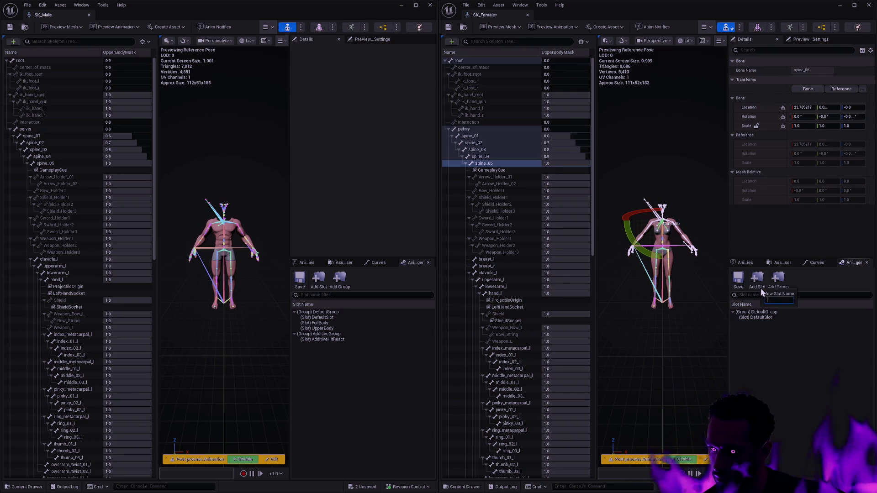
text(FullBody)
key(Return)
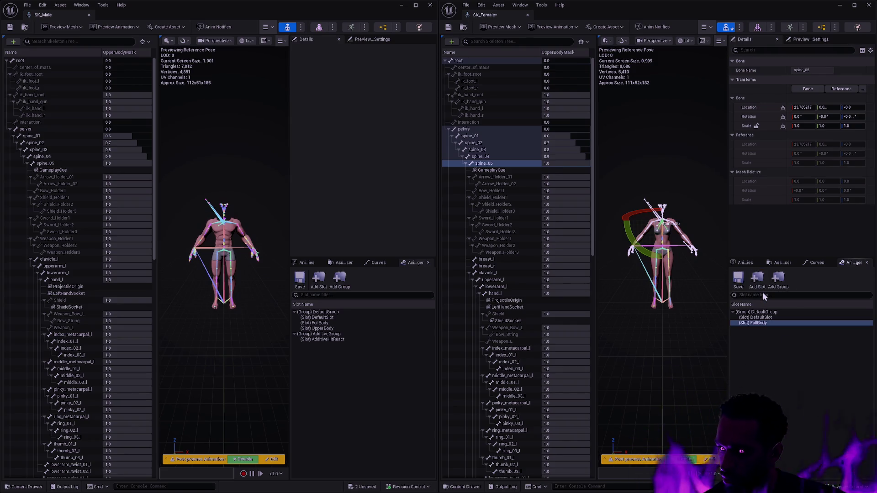
click(763, 283)
text(UpperBody)
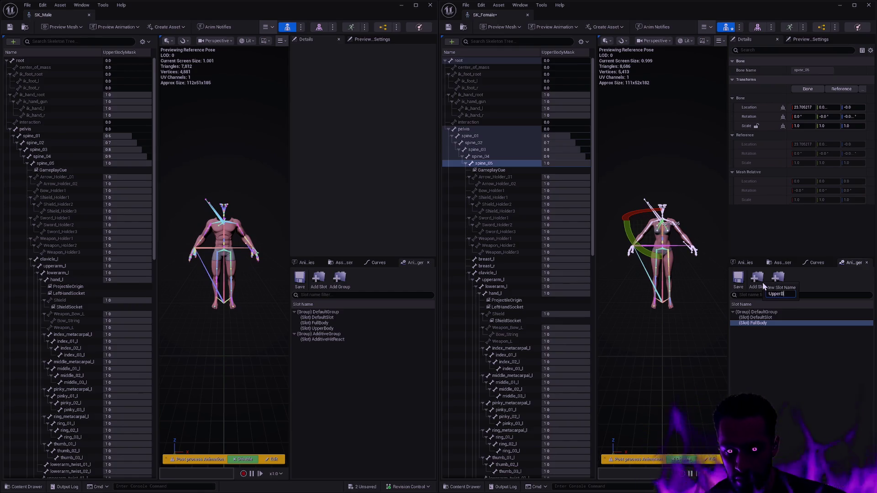
key(Return)
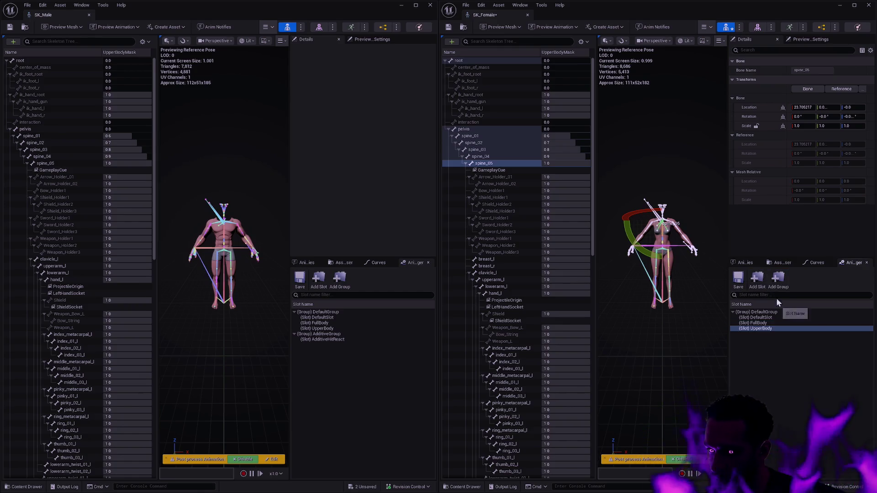
Create an AdditiveGroup slot group containing an AdditiveHitReact slot.
click(785, 286)
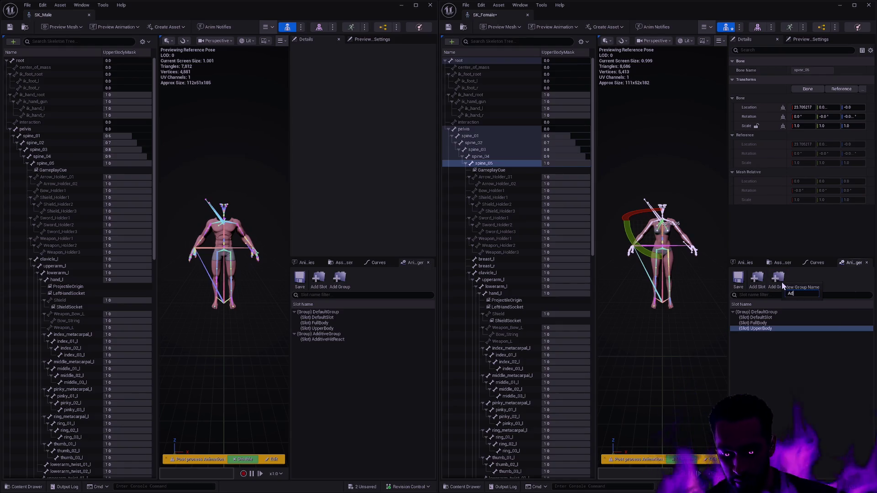
text(ditiveGroup)
key(Return)
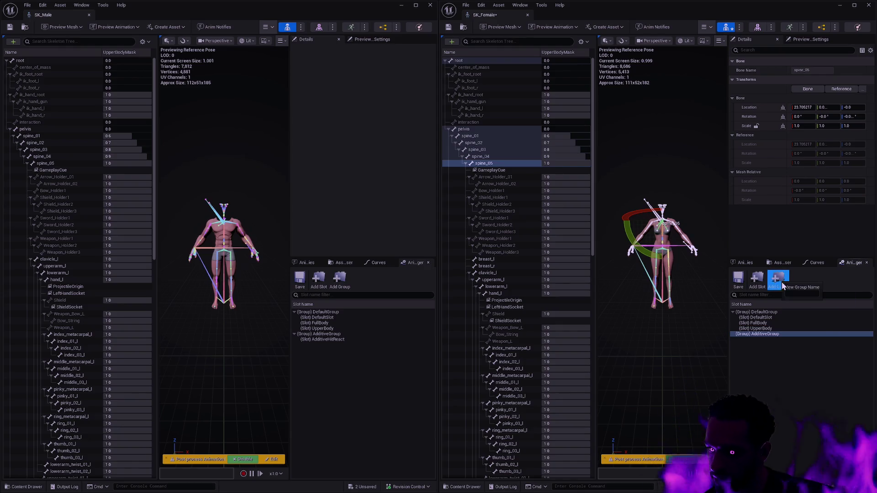
click(782, 286)
text(AdditiveHitReact)
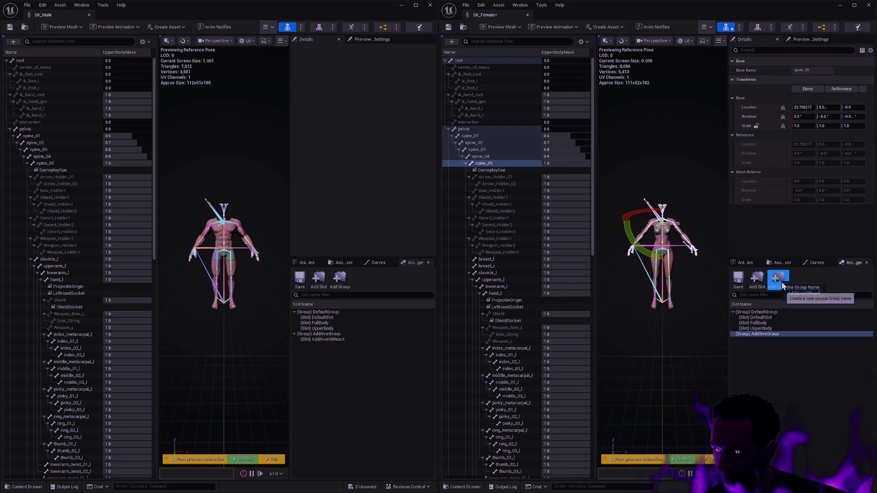
key(Return)
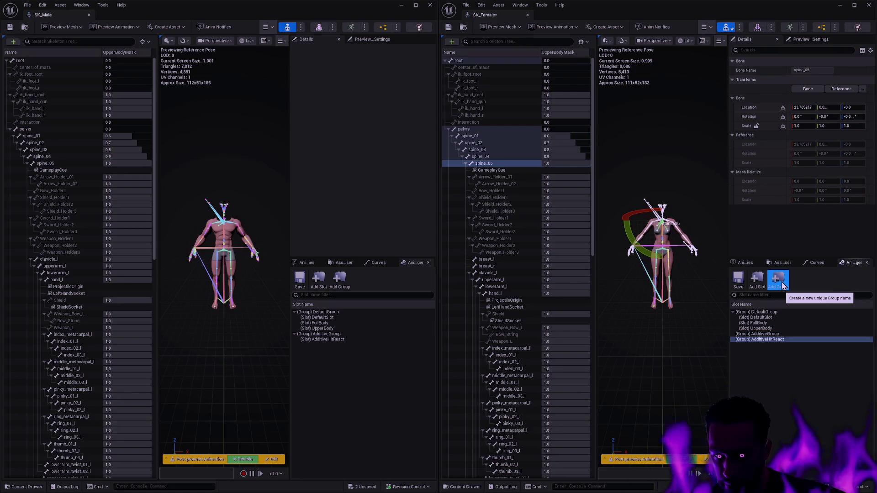
right_click(779, 340)
click(798, 354)
click(758, 282)
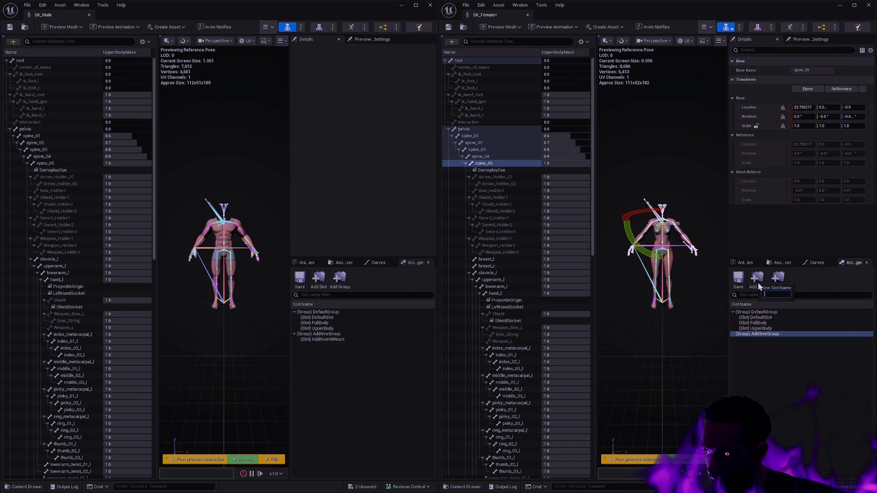
text(AdditiveHitReact)
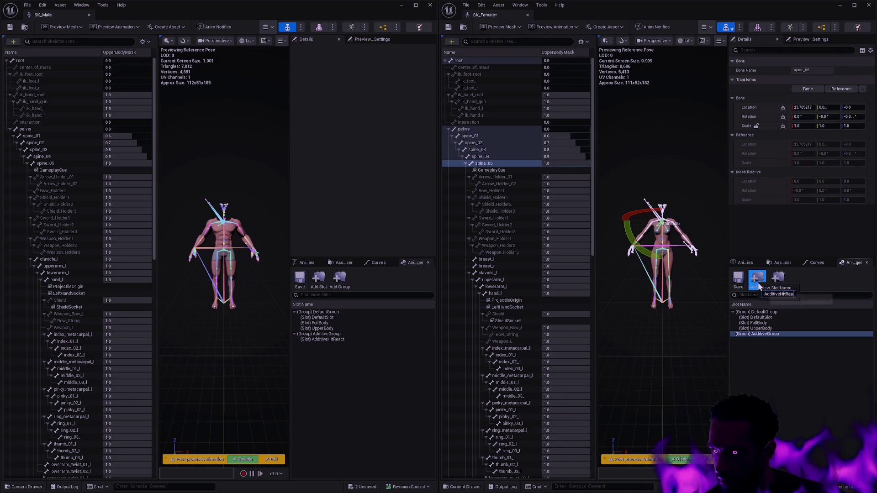
key(Return)
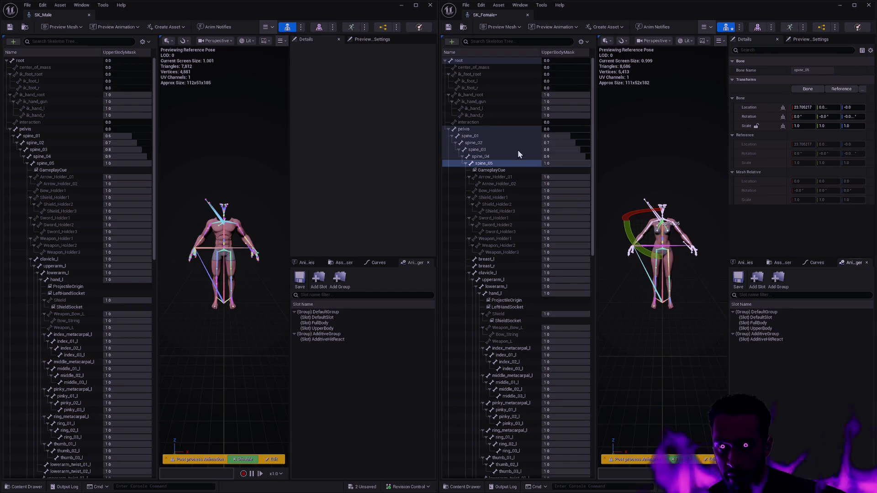
Save SK_Female, close SK_Male, and dock the maximized SK_Female editor beside BP_Mage.
click(449, 28)
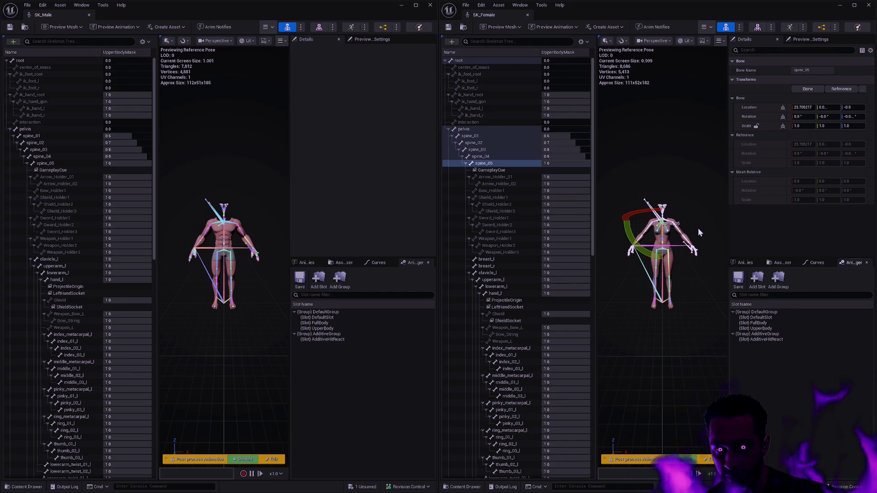
click(89, 14)
drag(560, 15, 653, 128)
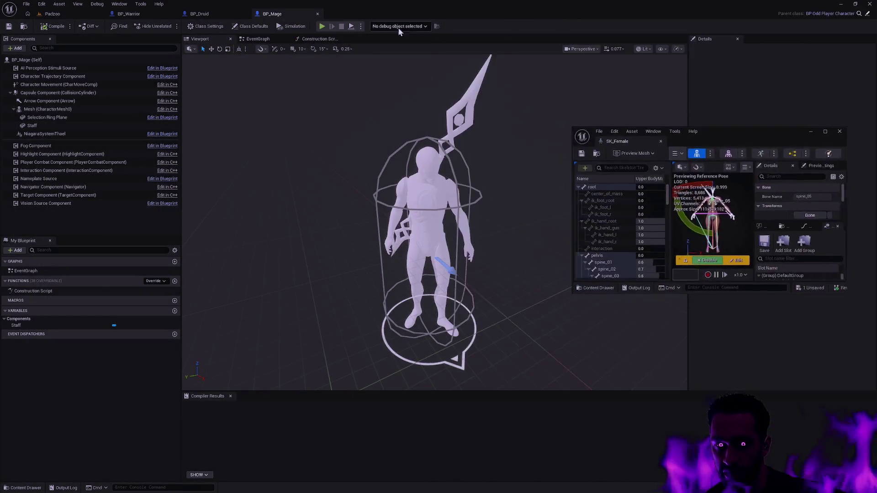
double_click(823, 130)
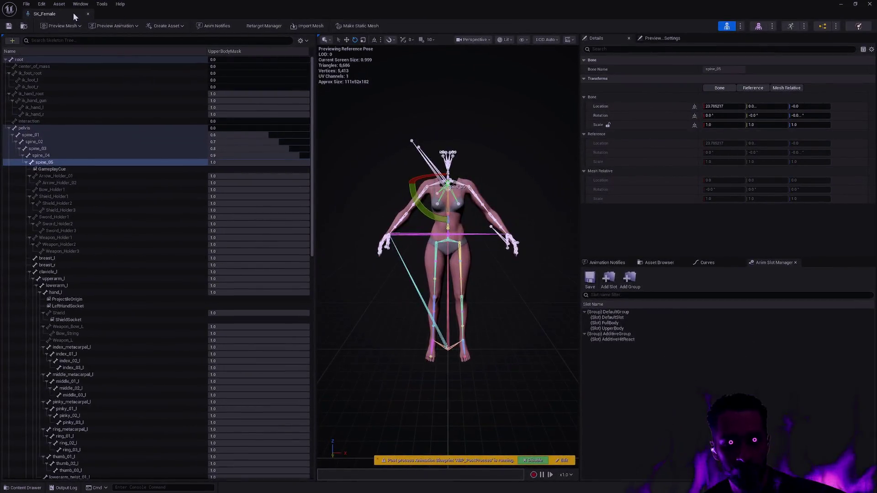
mouse_move(73, 12)
mouse_down()
mouse_move(269, 29)
mouse_move(376, 12)
mouse_up()
Hide the UpperBodyMask blend profile column in the skeleton tree display options.
click(305, 41)
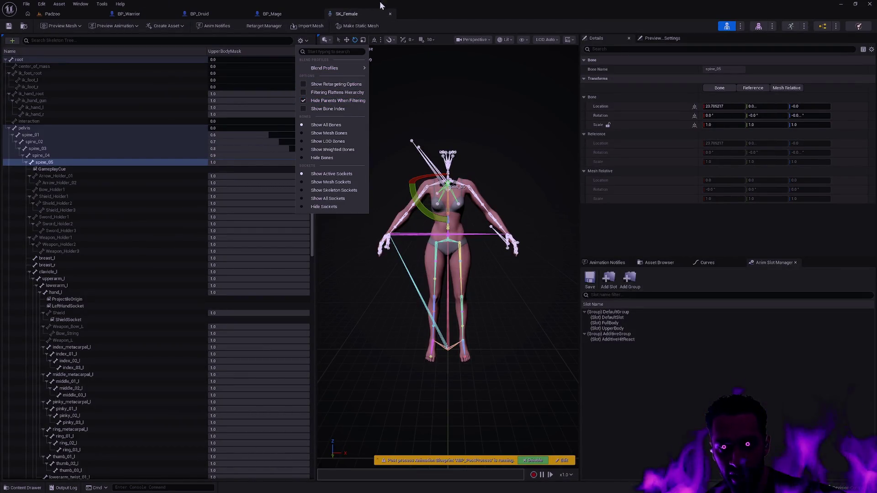
click(390, 17)
click(301, 41)
mouse_move(338, 67)
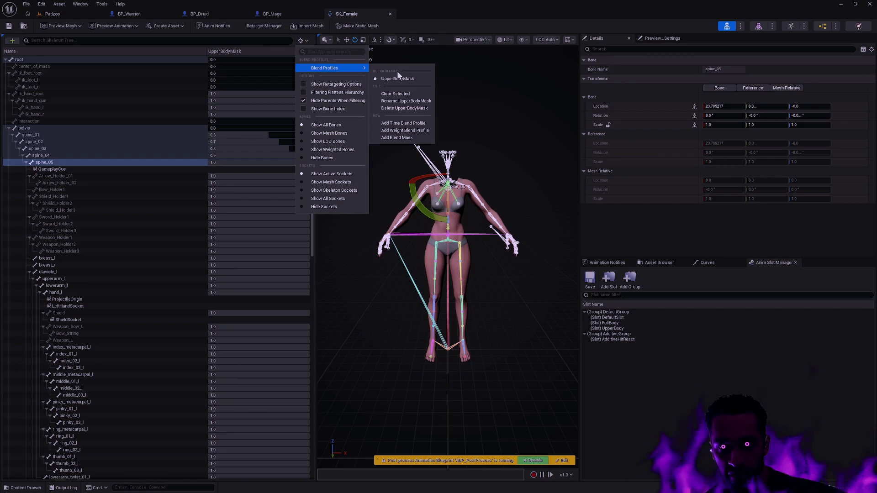
click(401, 93)
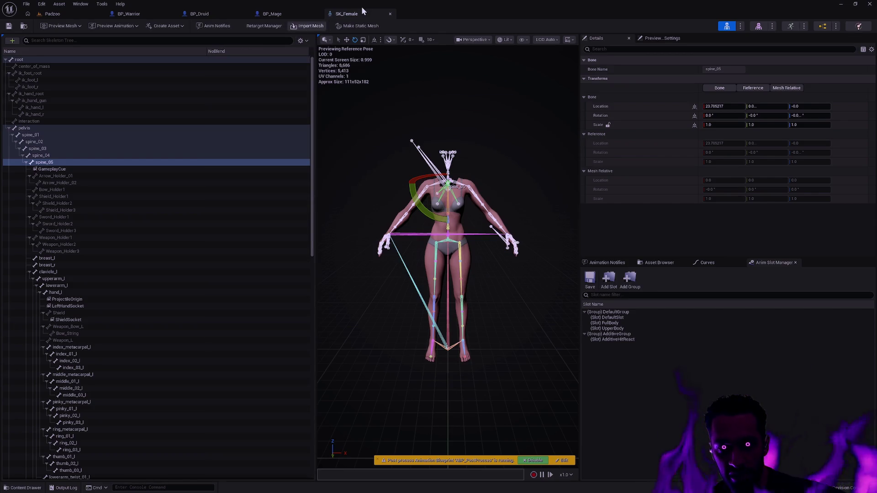
click(390, 14)
Reopen SK_Female with Ctrl+P and show bone translation retargeting options.
key(ctrl+p)
text(SK_Female)
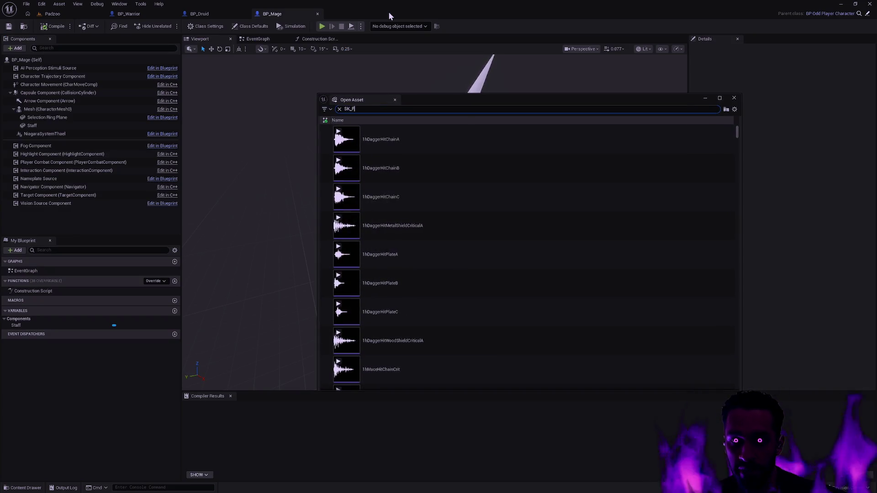
key(Down)
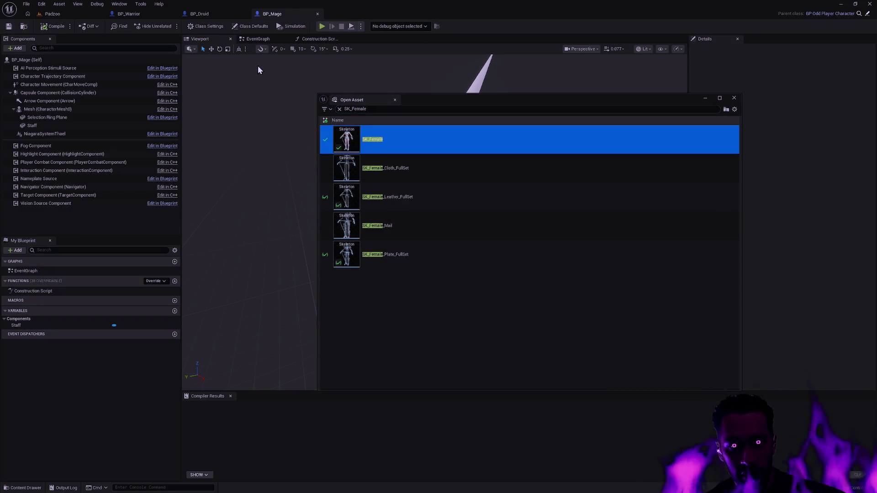
key(Return)
click(301, 40)
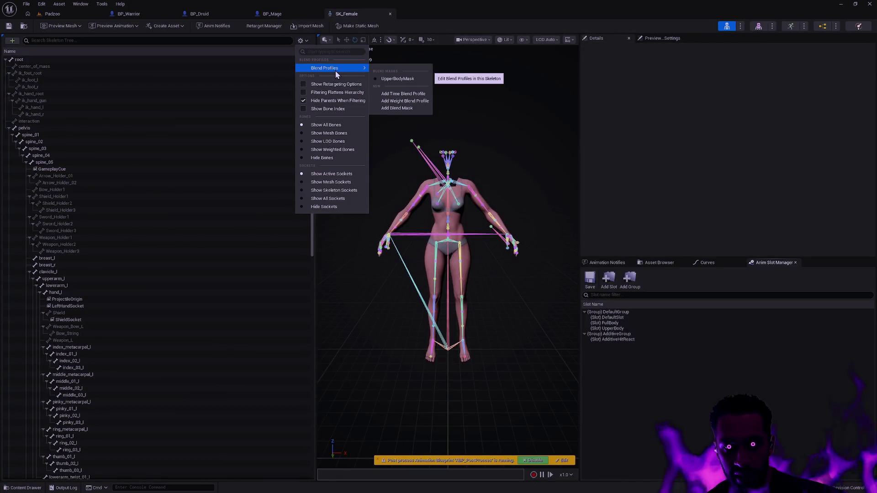
click(330, 83)
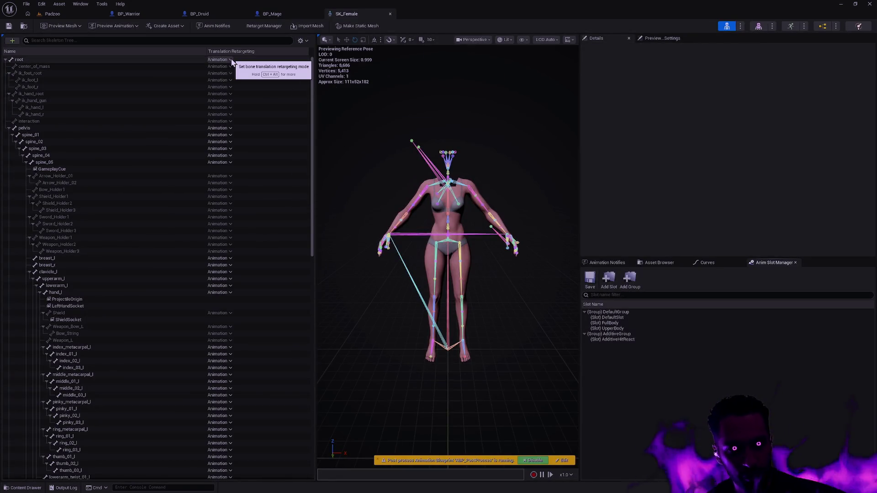
Set pelvis and all bones below it to Animation Relative retargeting.
click(227, 128)
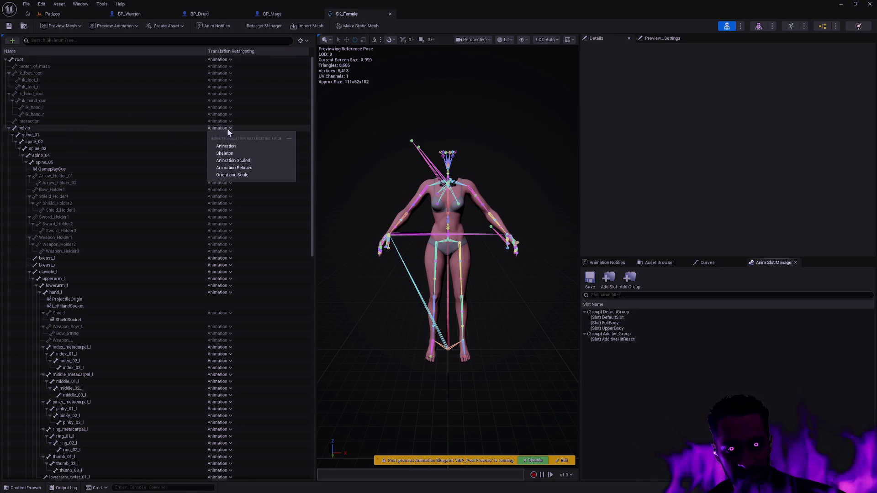
click(255, 169)
right_click(98, 129)
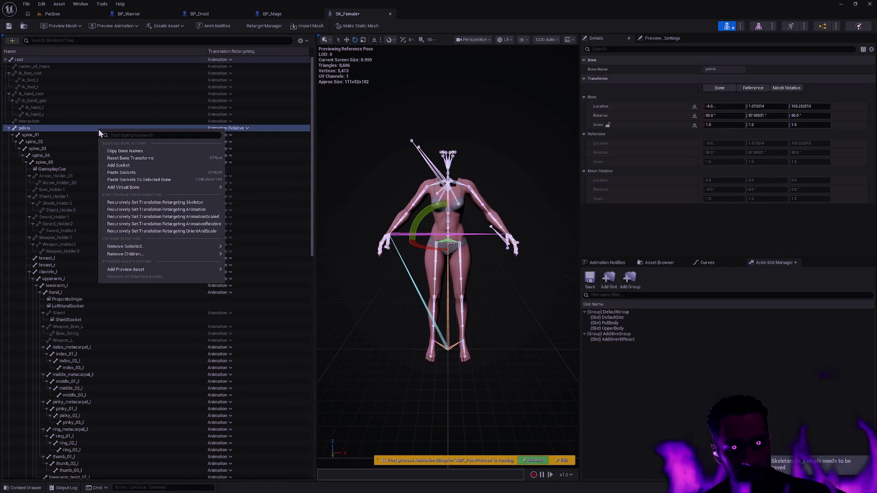
click(218, 224)
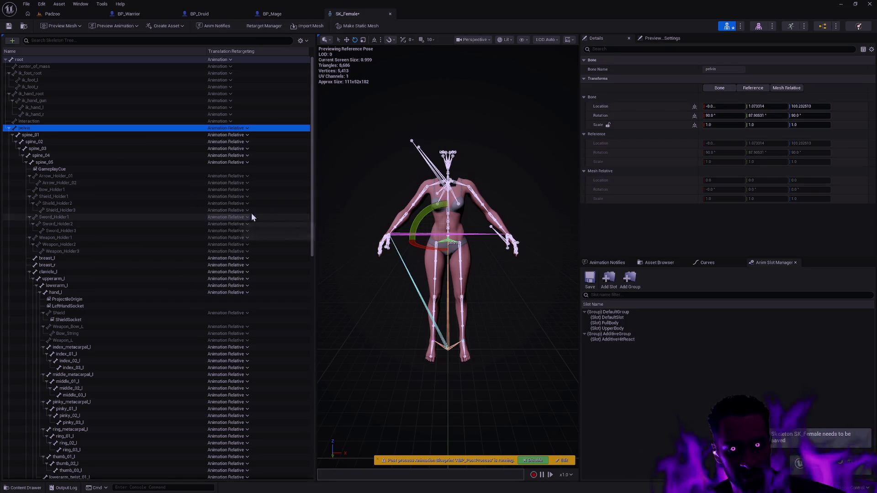
drag(312, 206, 312, 228)
Set Shield, Weapon_Bow_L and Weapon_L to Animation, and Bow_String to Skeleton.
click(229, 266)
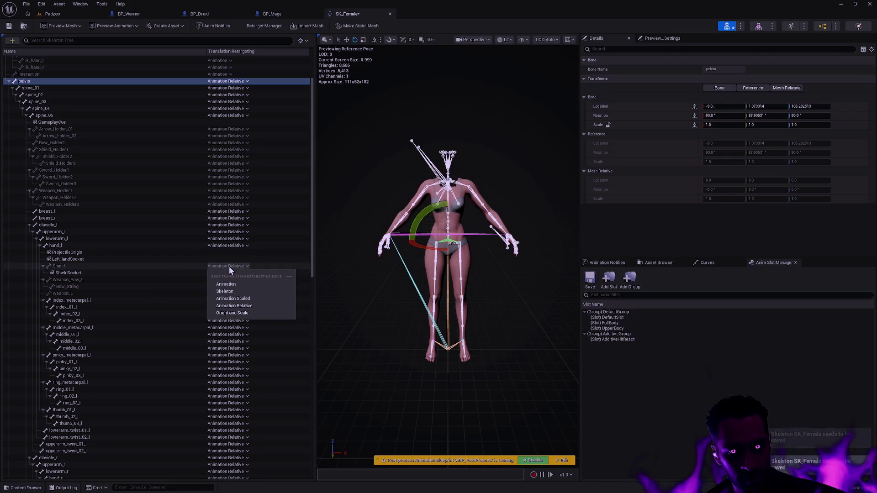
click(84, 267)
click(228, 266)
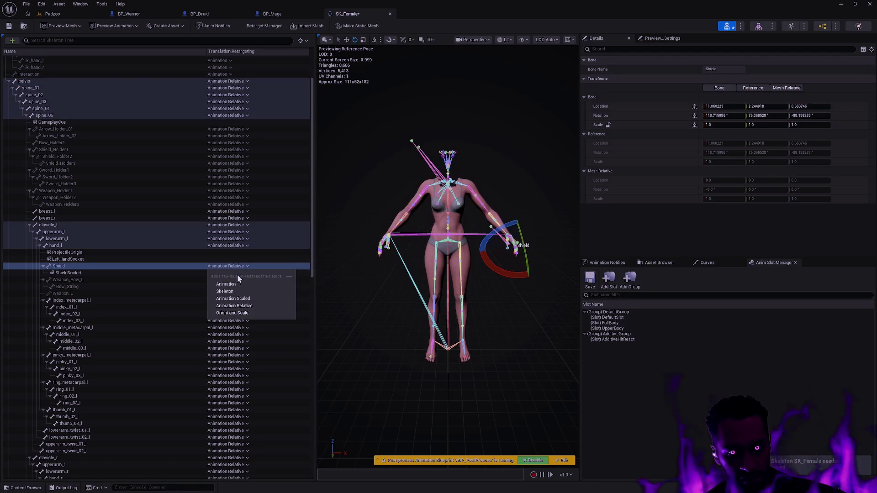
click(236, 286)
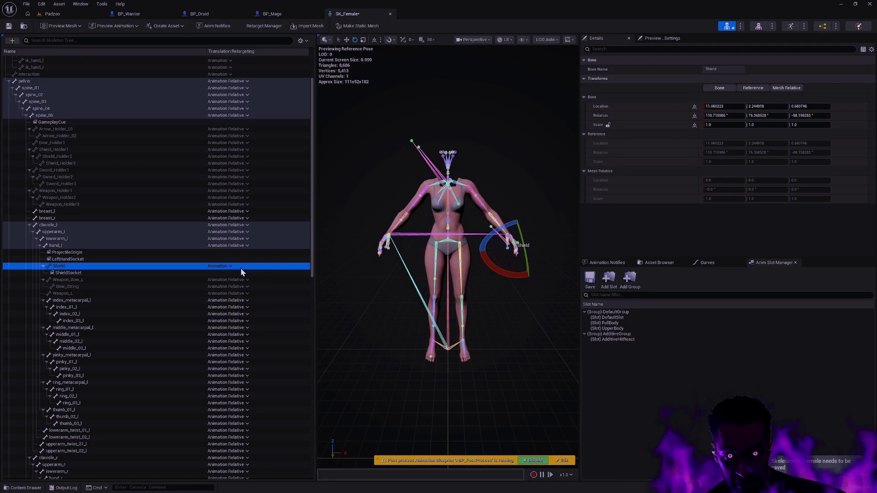
click(242, 280)
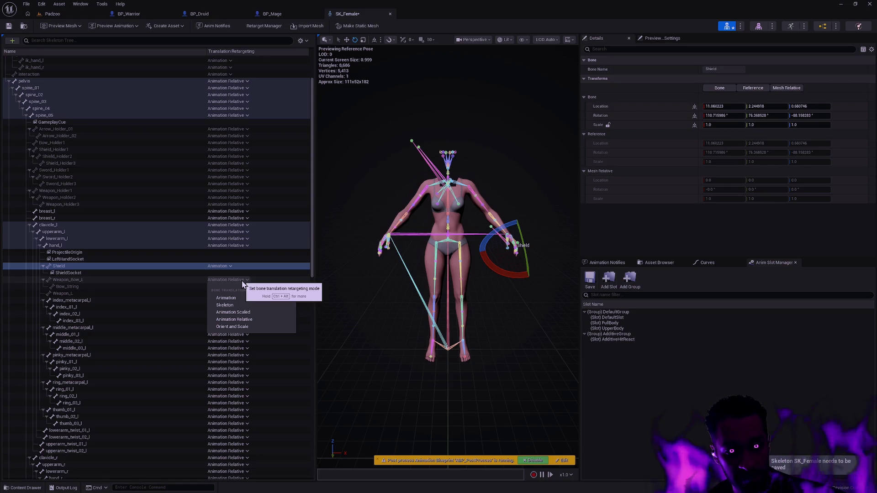
click(233, 300)
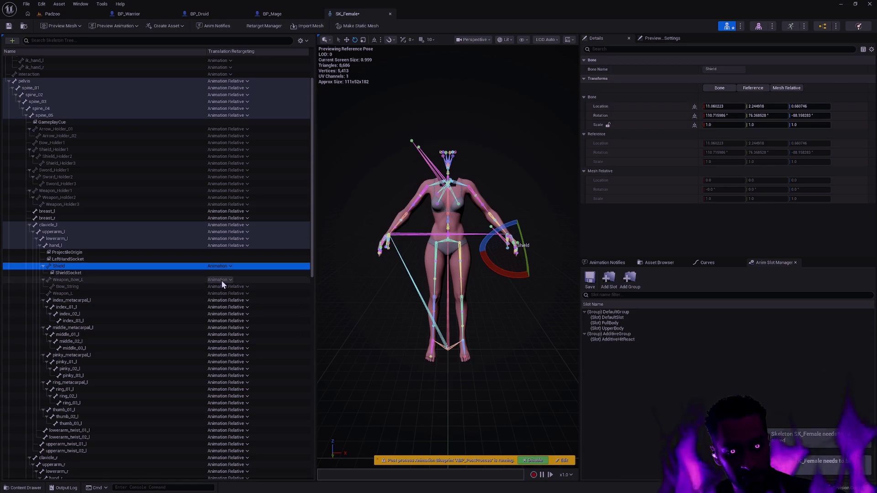
click(221, 286)
click(235, 314)
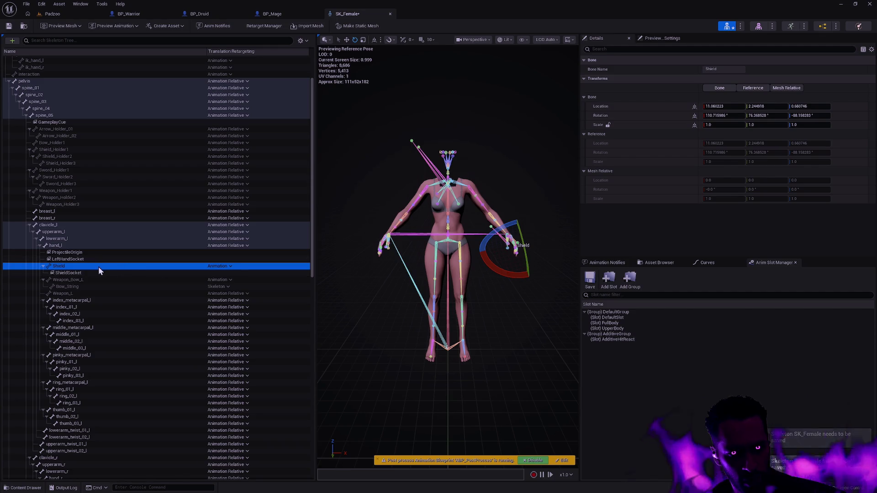
click(228, 294)
click(251, 310)
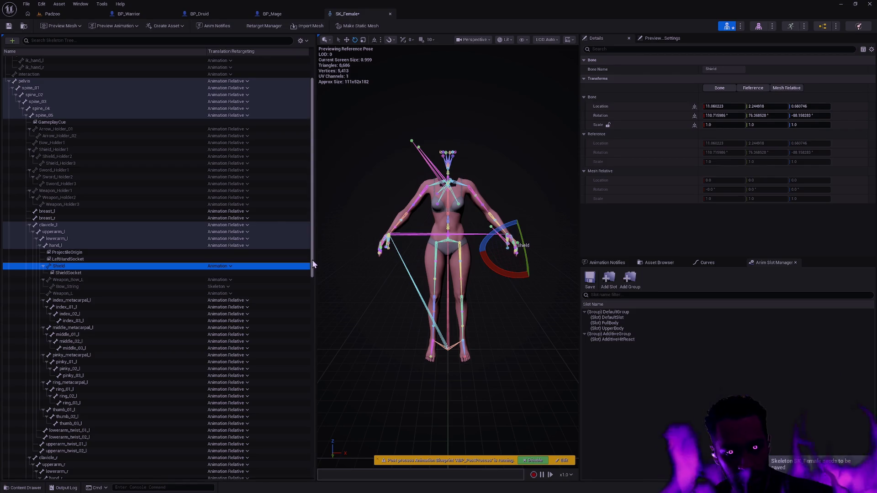
drag(311, 259, 311, 344)
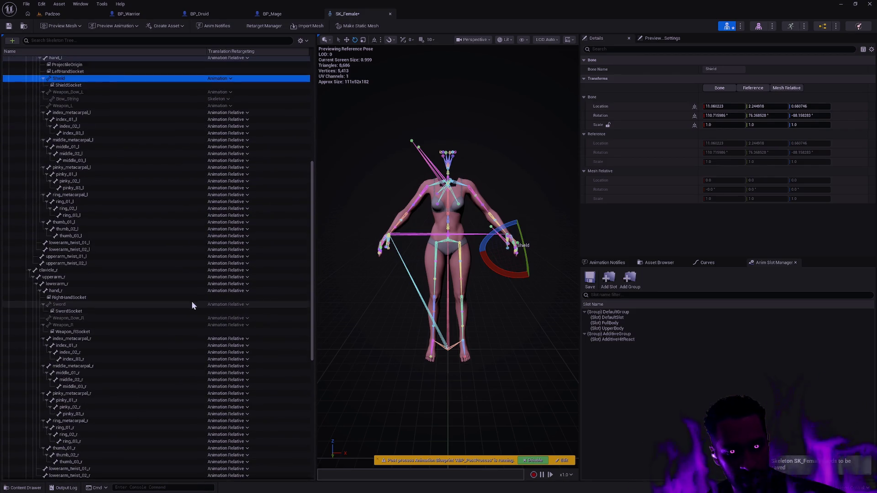
Set Sword and Weapon_Bow_R to Animation and Weapon_R to Skeleton retargeting.
click(236, 307)
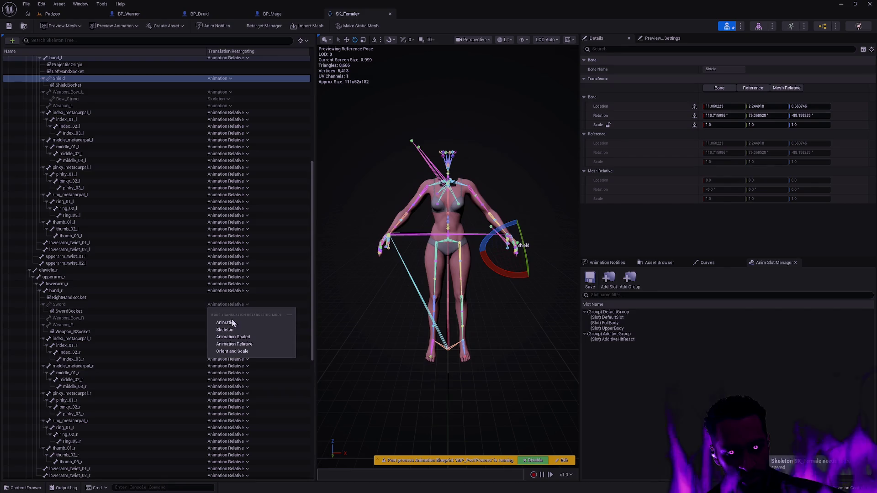
click(234, 319)
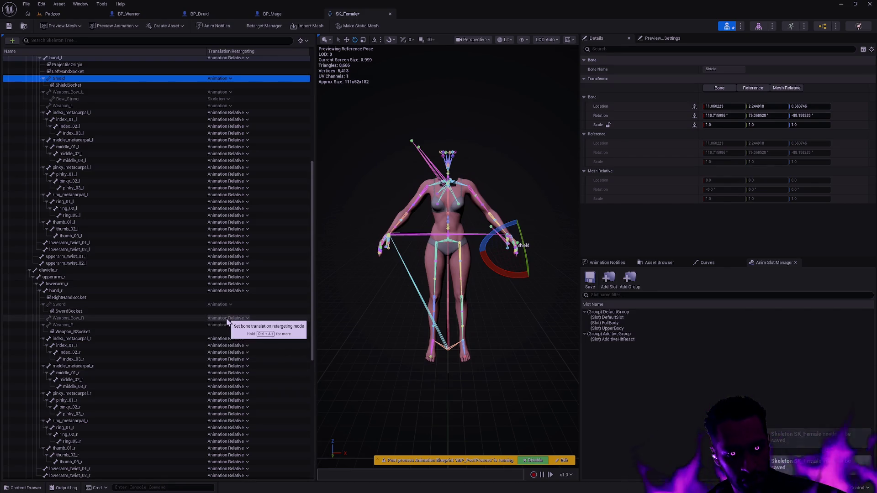
click(227, 319)
click(231, 336)
click(230, 326)
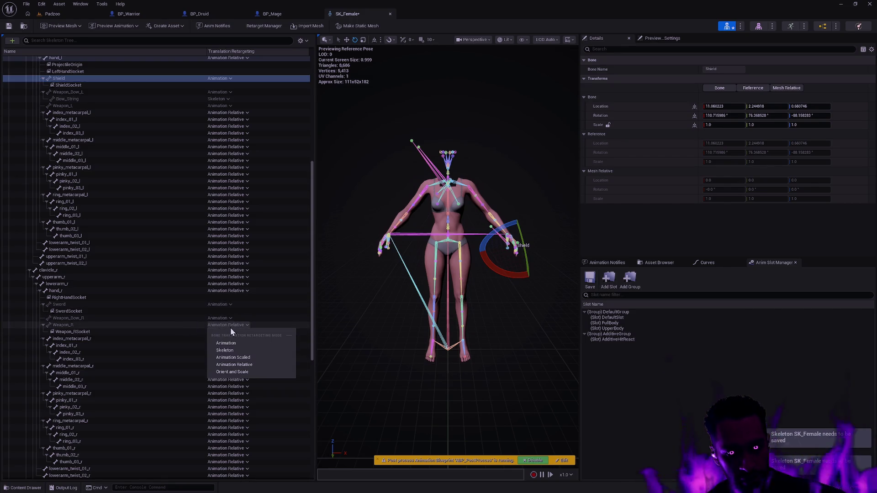
click(224, 350)
drag(313, 321, 313, 439)
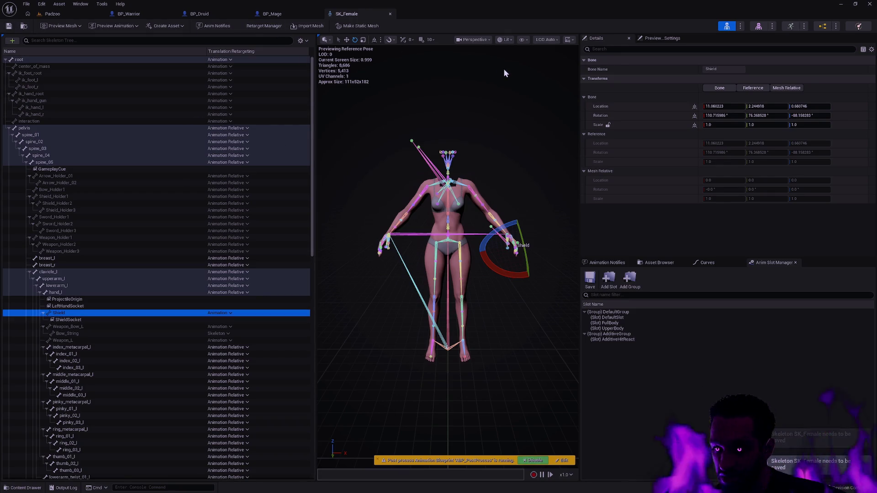
Set the Mesh component's Skeletal Mesh Asset to SKM_Female.
click(390, 13)
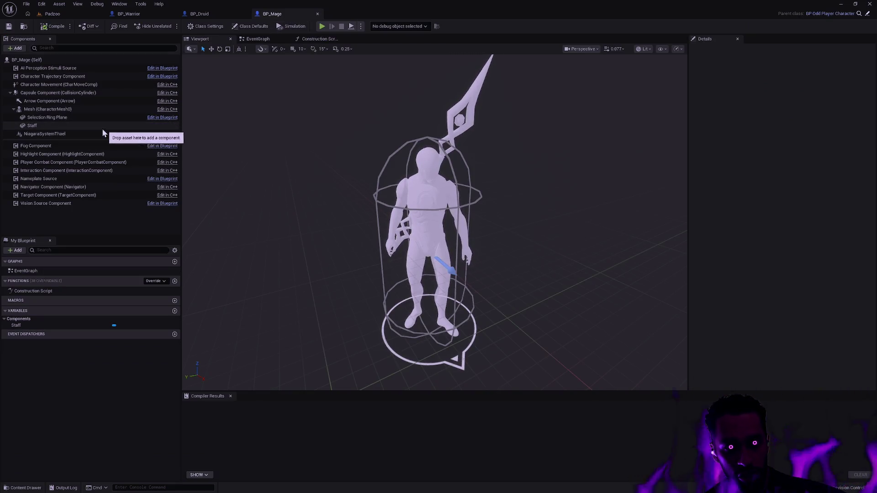
click(54, 110)
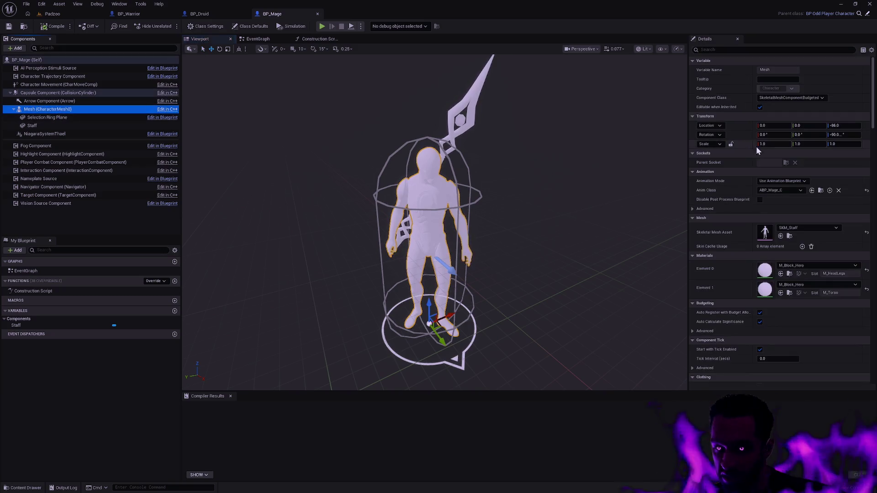
click(788, 192)
click(798, 228)
click(797, 228)
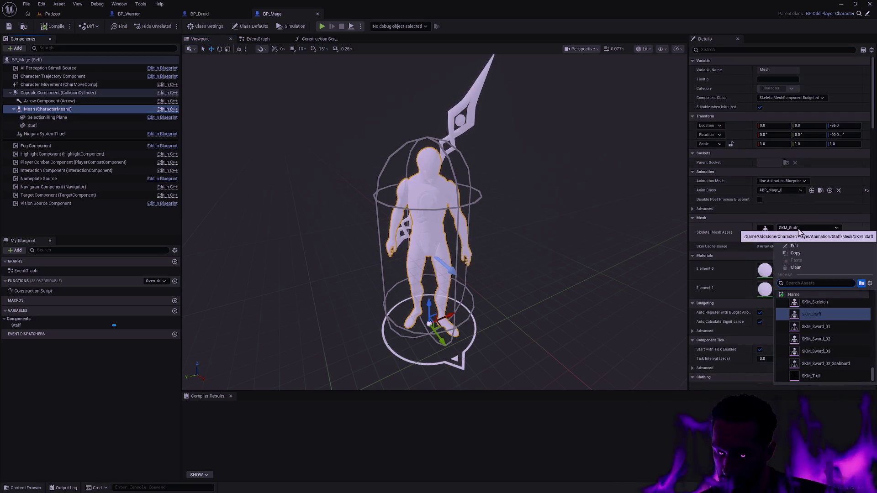
text(SKM_Female)
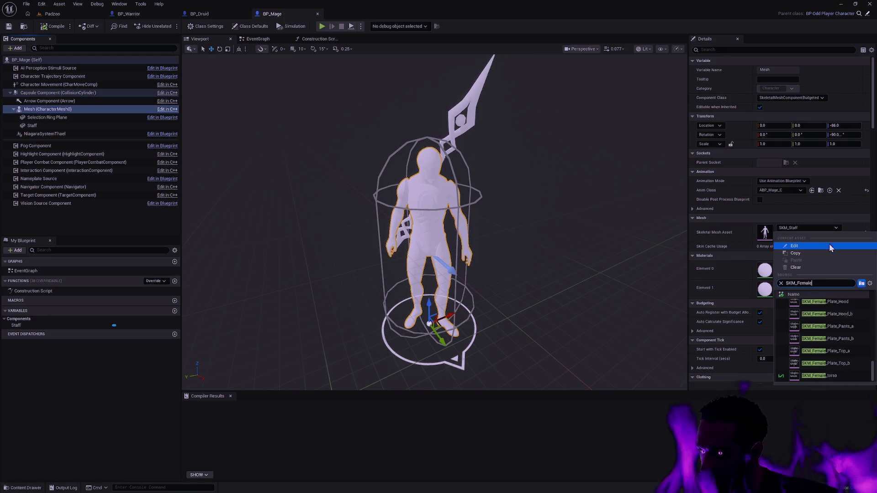
scroll(834, 337, down, 3)
drag(873, 356, 873, 293)
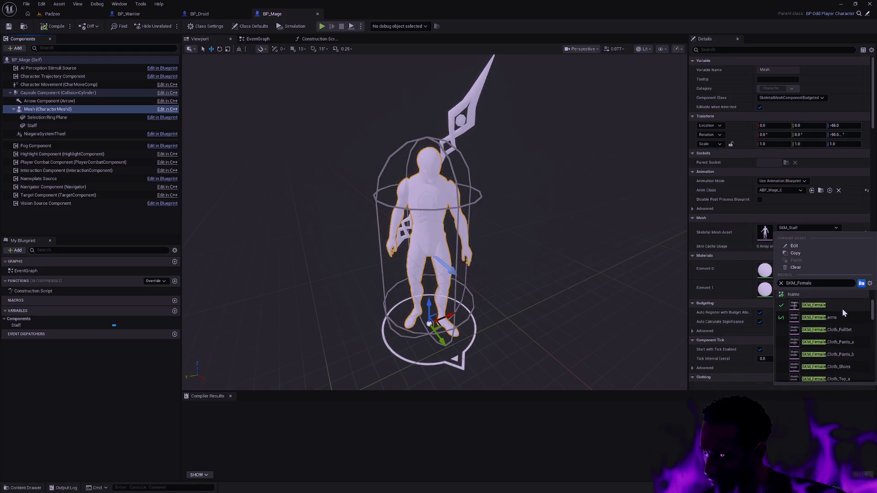
click(831, 303)
Orbit the viewport to inspect the female body's torso and lower body.
scroll(434, 219, up, 10)
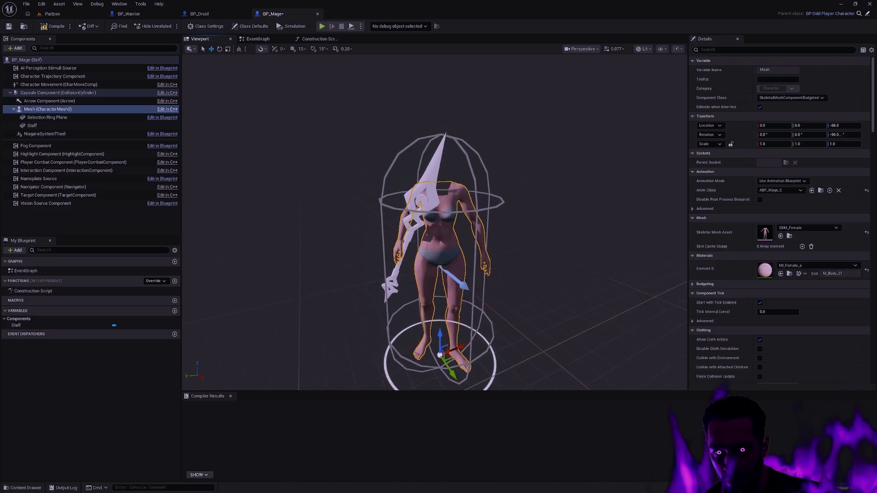
scroll(434, 222, down, 10)
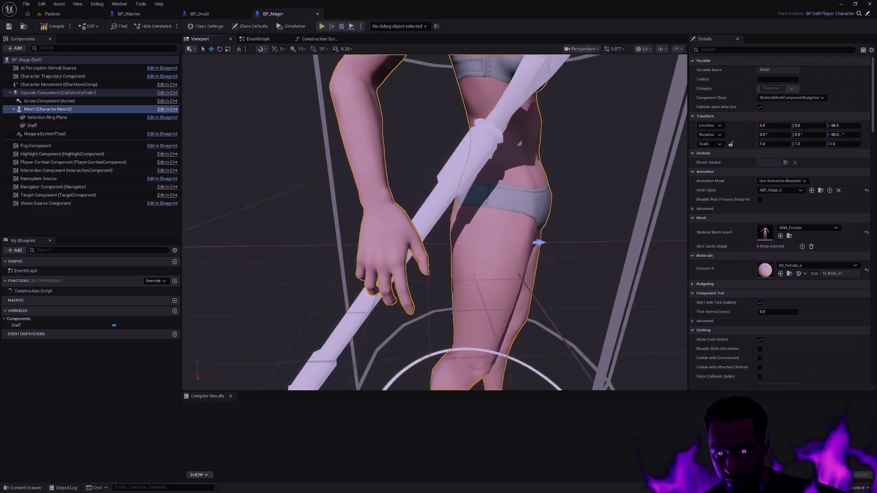
scroll(434, 222, up, 10)
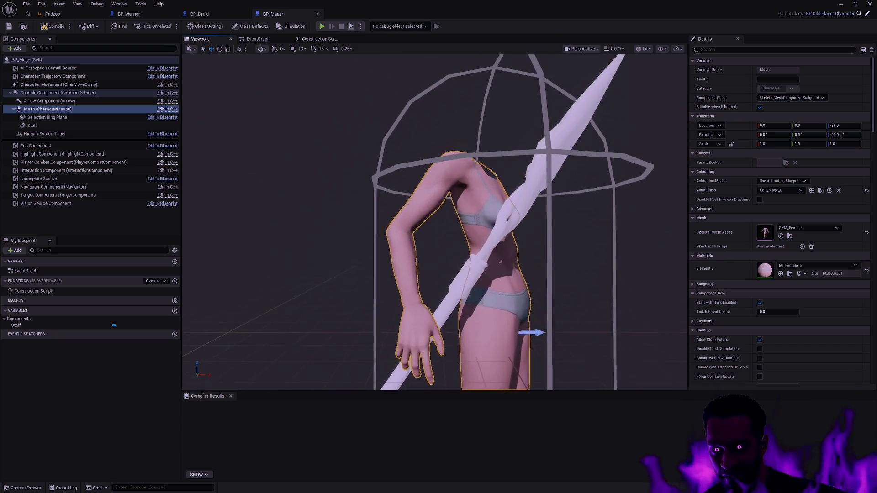
scroll(521, 229, up, 3)
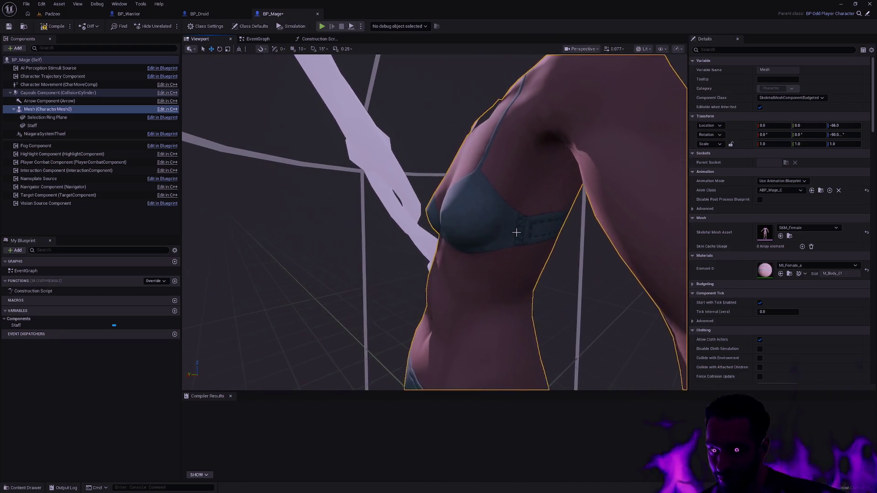
scroll(528, 227, down, 10)
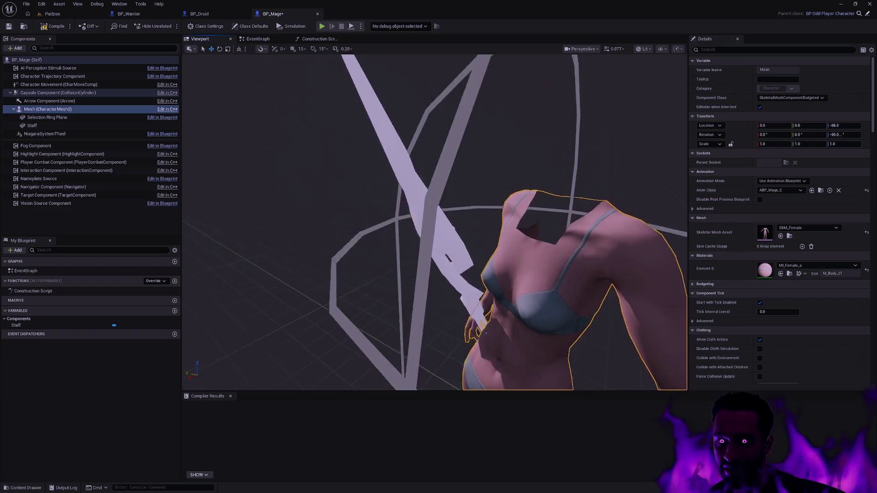
mouse_move(434, 222)
mouse_down()
mouse_move(374, 223)
mouse_move(411, 223)
mouse_move(423, 263)
mouse_up()
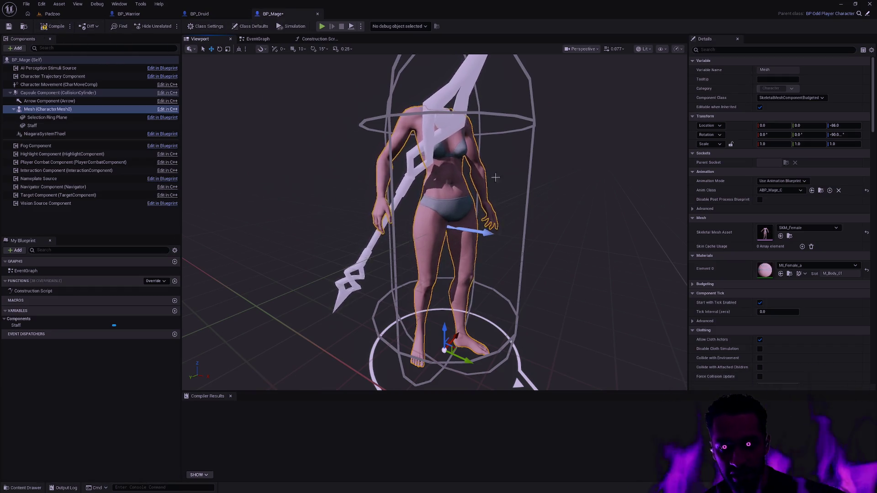
mouse_move(495, 177)
mouse_down()
mouse_move(582, 221)
mouse_move(539, 237)
mouse_move(498, 229)
mouse_up()
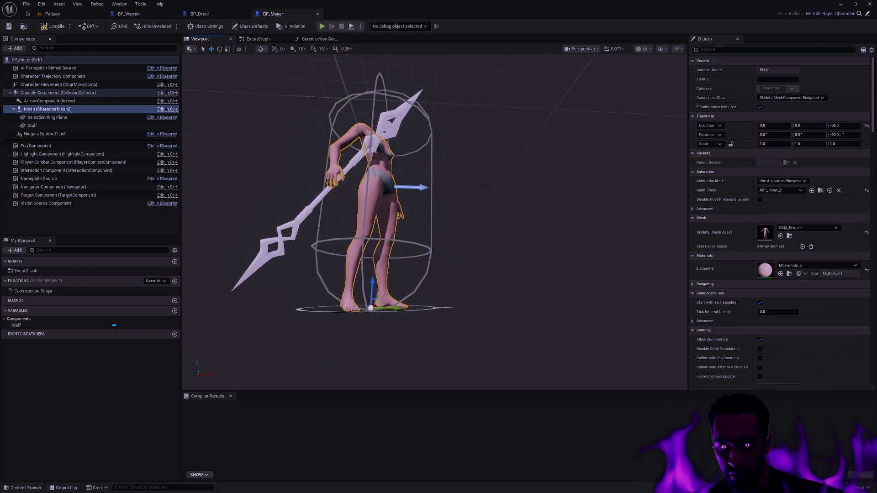
drag(498, 229, 473, 217)
Set the body's Element 0 material to the darker MI_Female_b skin.
click(826, 265)
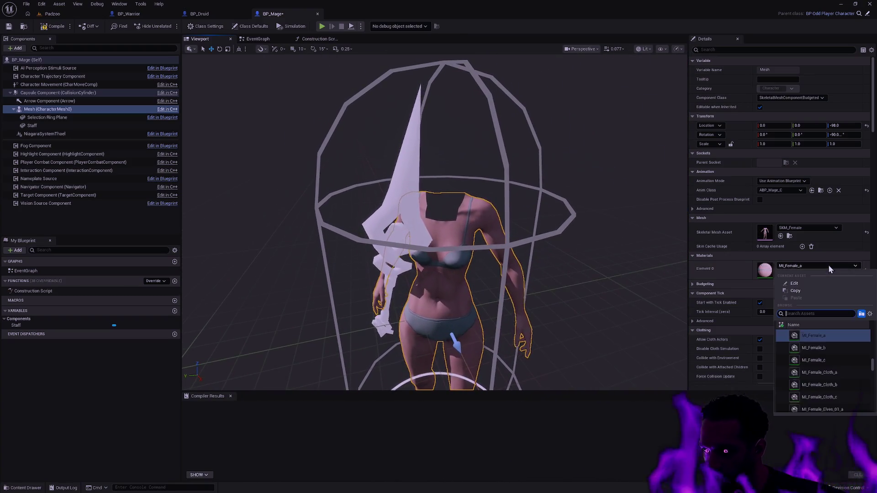
click(811, 348)
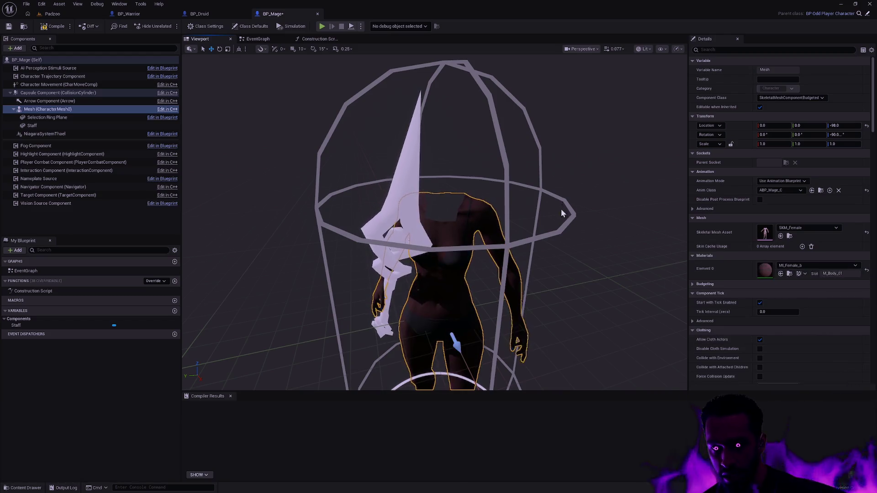
drag(562, 213, 584, 245)
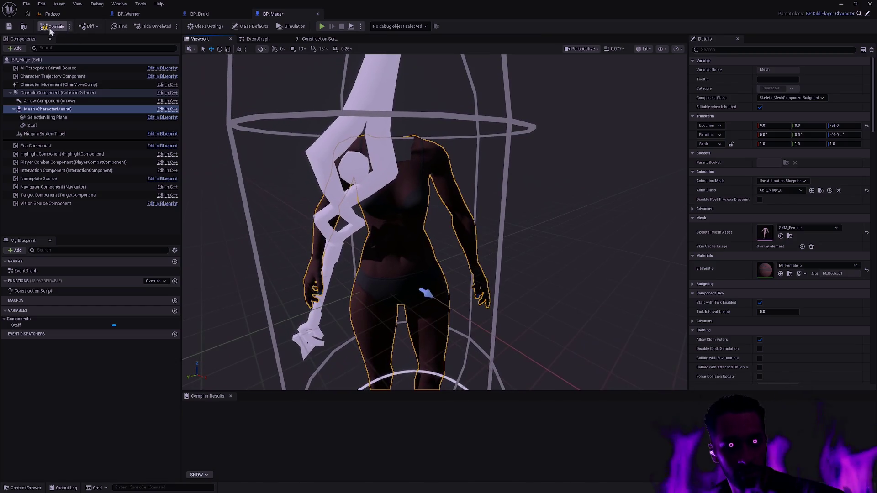
Compile BP_Mage and select the Staff held in the character's right hand.
click(49, 26)
mouse_move(522, 170)
mouse_down()
mouse_move(548, 151)
mouse_move(479, 158)
mouse_move(494, 158)
mouse_move(420, 192)
mouse_move(401, 216)
mouse_up()
drag(470, 251, 362, 270)
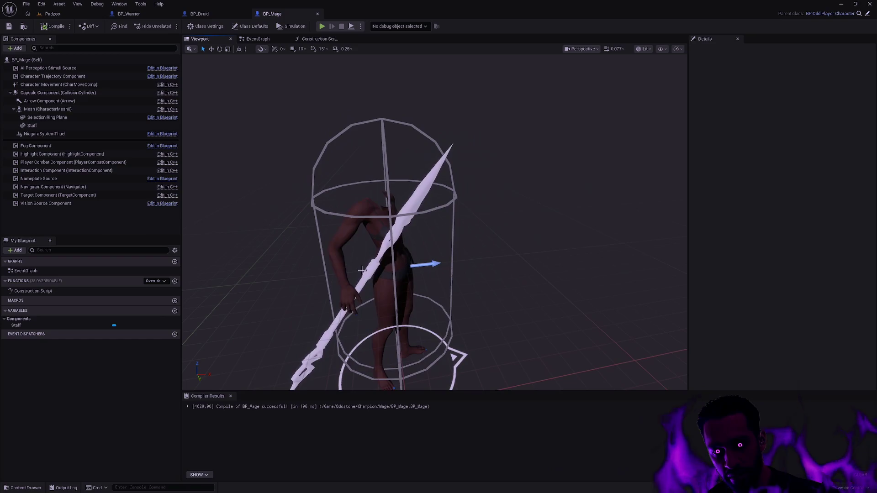
click(361, 273)
mouse_move(466, 260)
mouse_down()
mouse_move(447, 262)
mouse_move(478, 277)
mouse_move(464, 278)
mouse_up()
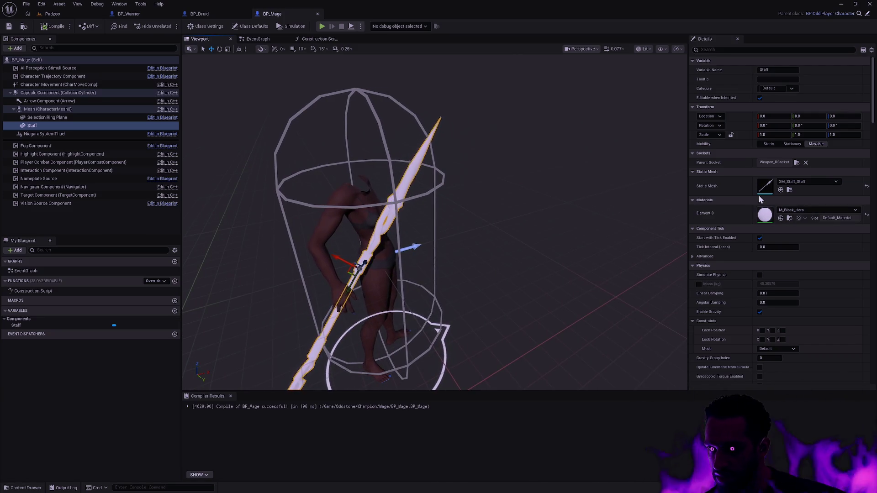
Add a Skeletal Mesh component named Head under the body Mesh.
click(330, 211)
right_click(37, 109)
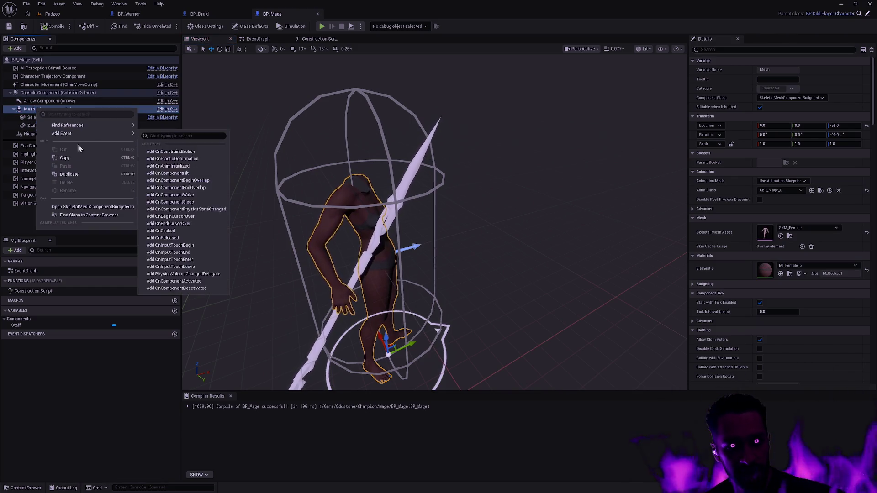
click(16, 48)
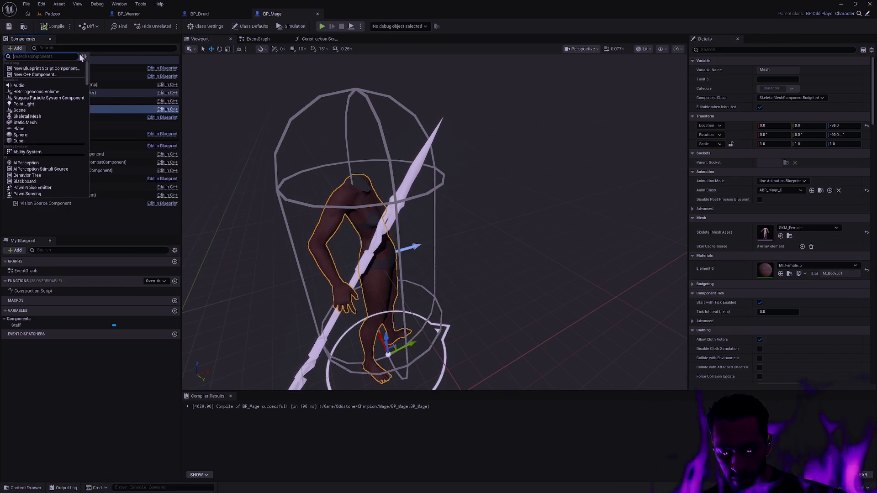
click(56, 78)
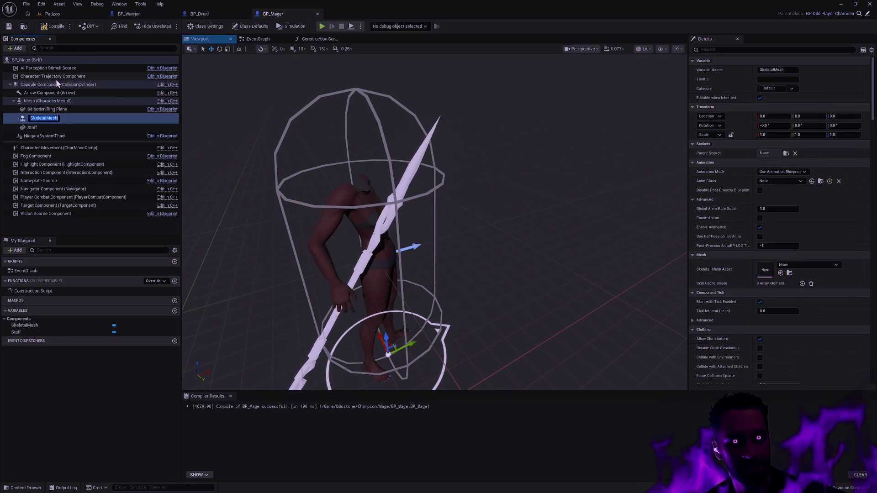
text(Head)
key(Return)
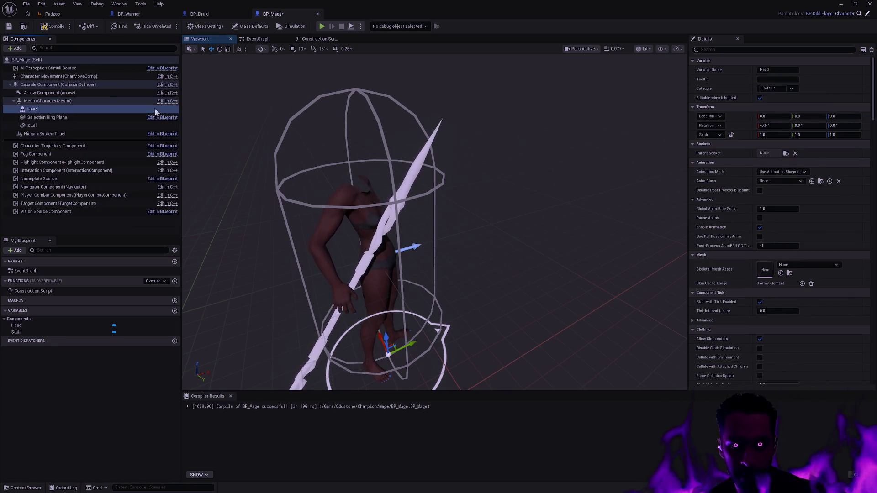
Set Head's Skeletal Mesh Asset to SKM_Head_Female_03.
click(794, 265)
text(SKM_Female)
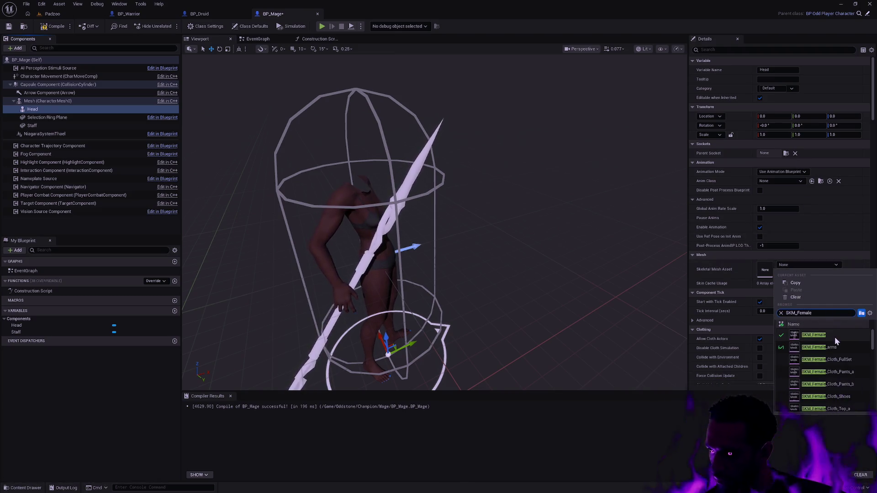
mouse_move(834, 337)
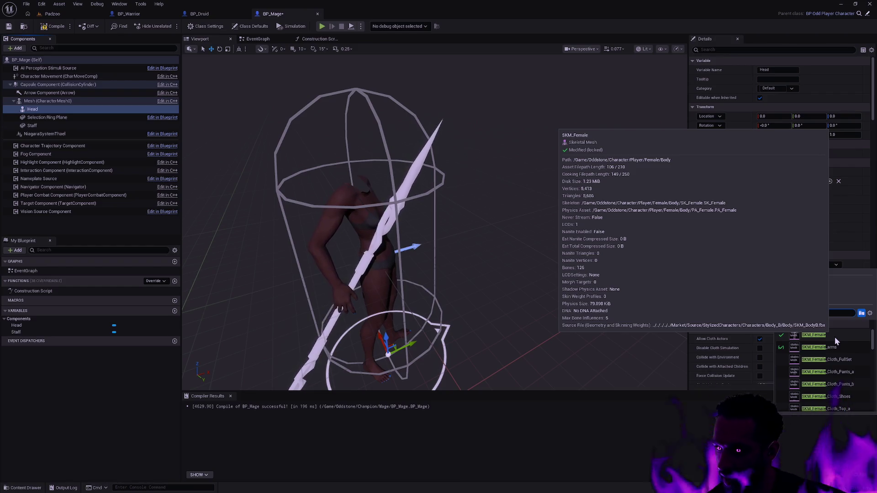
key(BackSpace)
key(BackSpace)
key(BackSpace)
text(Head_female)
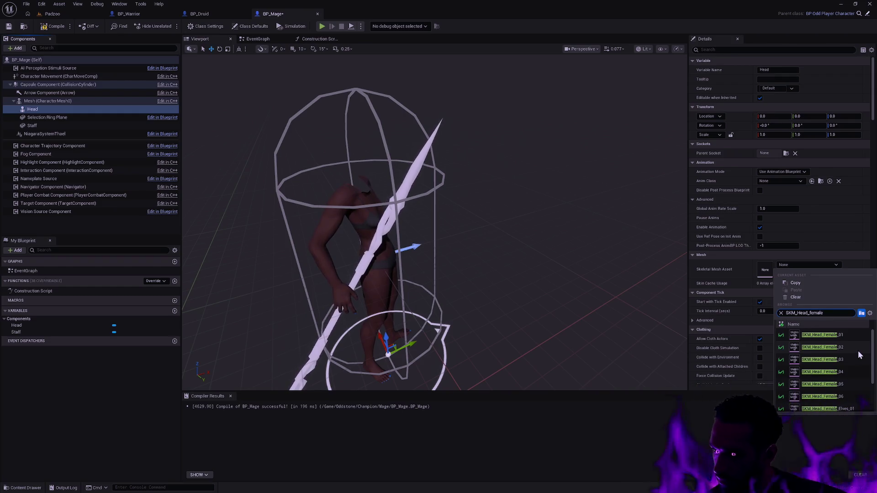
click(845, 359)
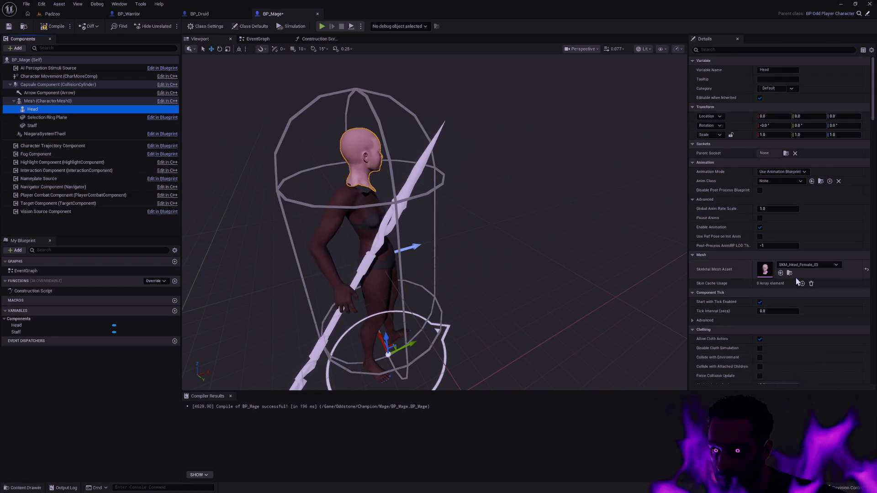
click(457, 192)
Give Head's Element 1 the MI_Head_Female_03_b material and zoom in on it.
click(361, 154)
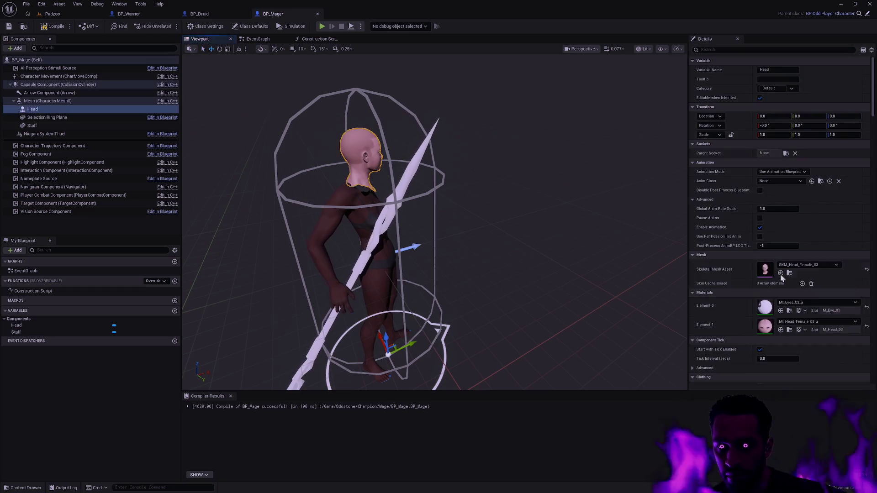
click(812, 322)
click(835, 405)
click(596, 237)
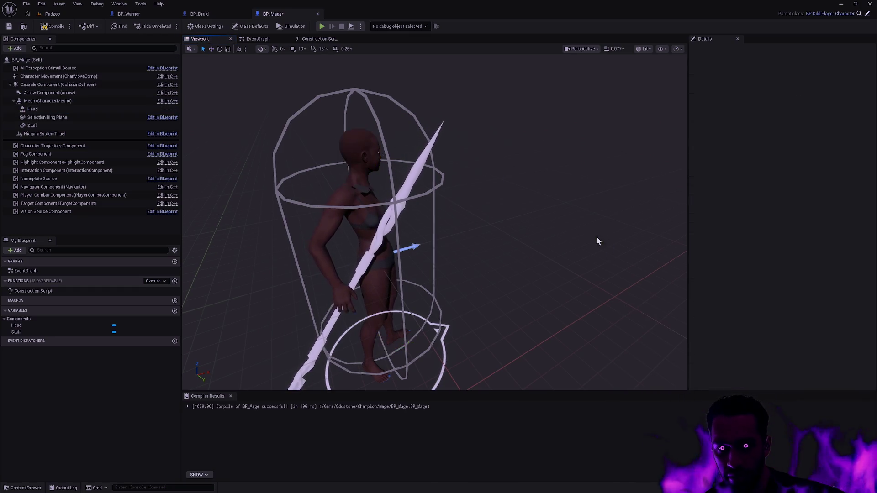
mouse_move(596, 237)
mouse_down()
mouse_move(585, 173)
mouse_move(576, 236)
mouse_move(539, 236)
mouse_move(593, 236)
mouse_up()
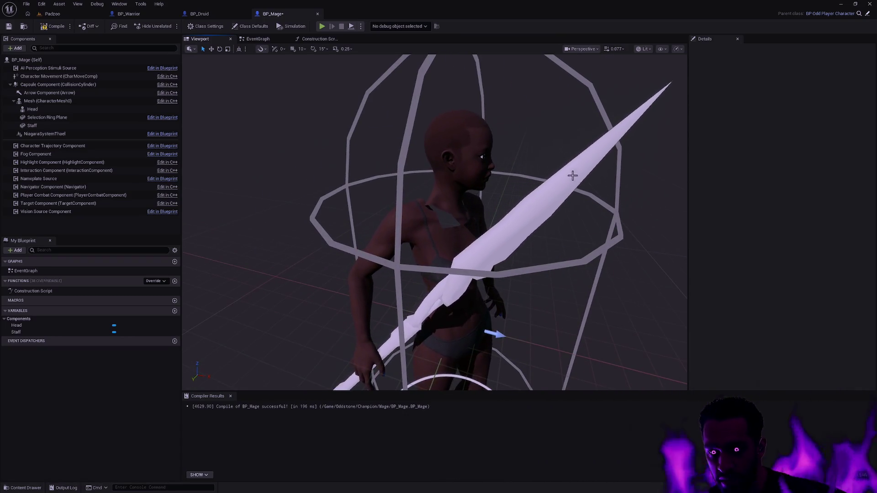
Paste BP_Druid's Parent call and Set Leader Pose nodes into BP_Mage's Construction Script and wire them.
click(55, 27)
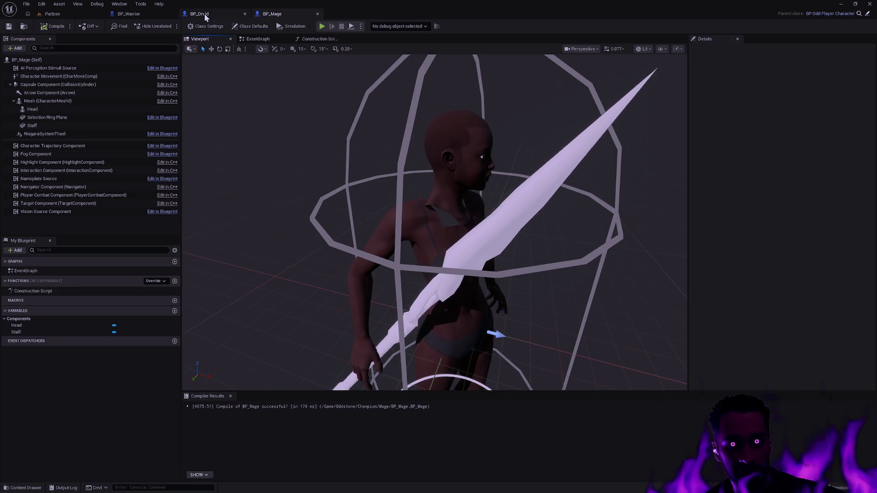
click(199, 14)
click(319, 39)
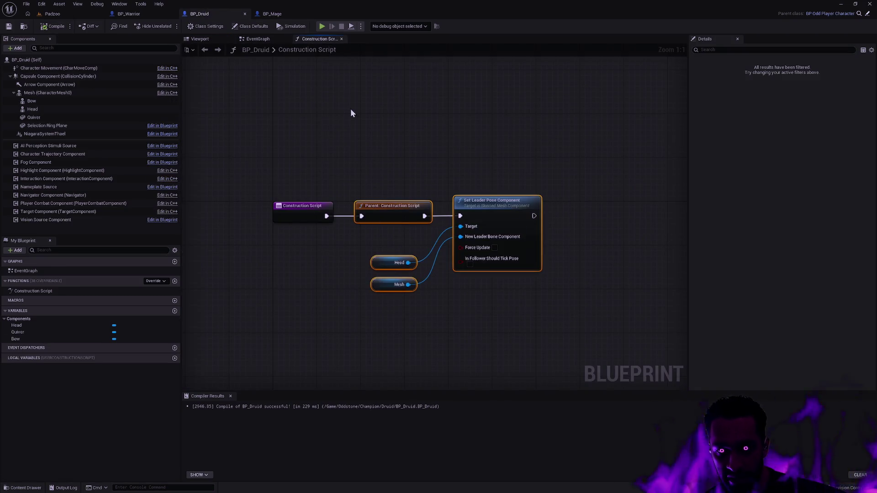
click(273, 14)
click(316, 39)
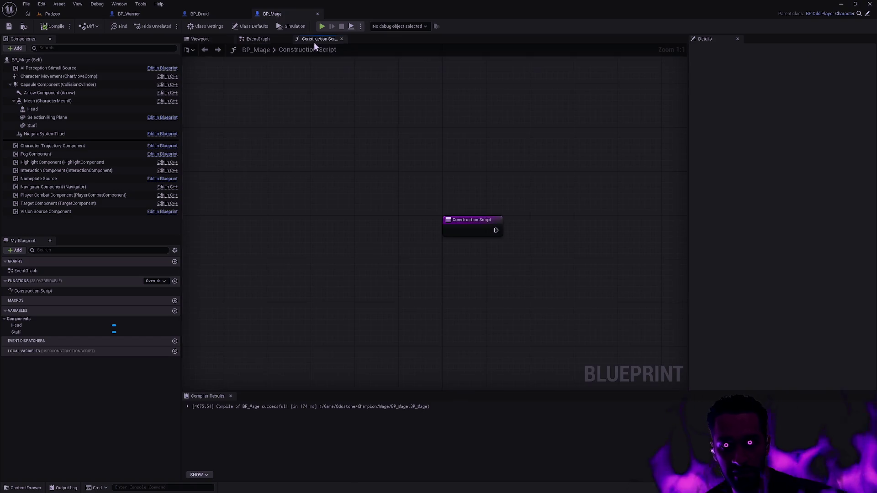
key(ctrl+v)
mouse_move(389, 144)
mouse_down()
mouse_move(378, 171)
mouse_move(353, 183)
mouse_up()
drag(366, 179, 413, 165)
click(196, 39)
Check the staff from several angles, then select Head and Mesh (CharacterMesh0) to view details.
click(474, 275)
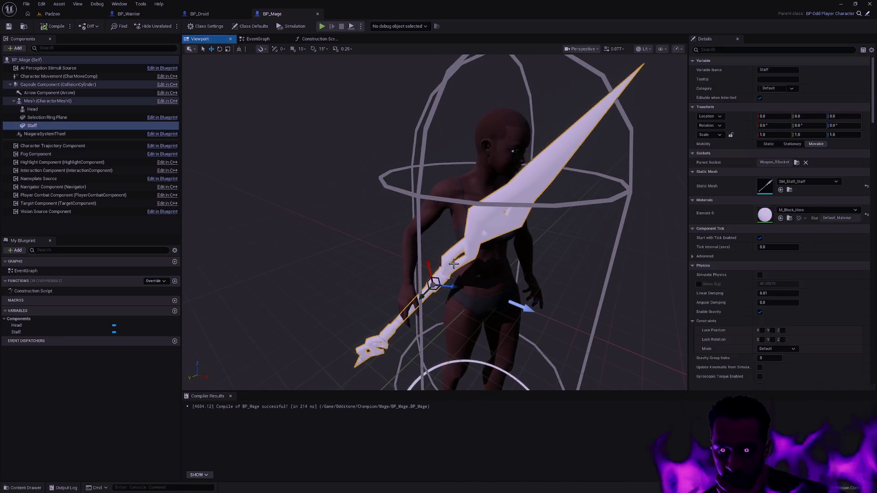
drag(523, 246, 523, 246)
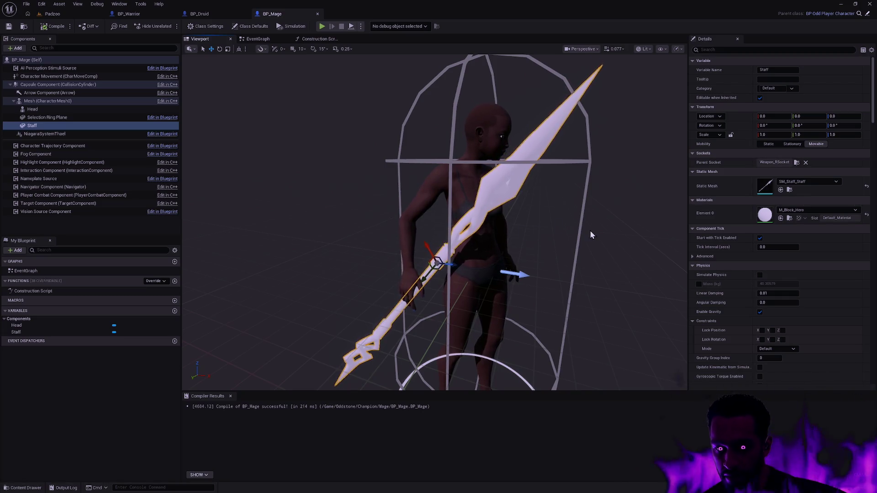
drag(545, 254, 194, 189)
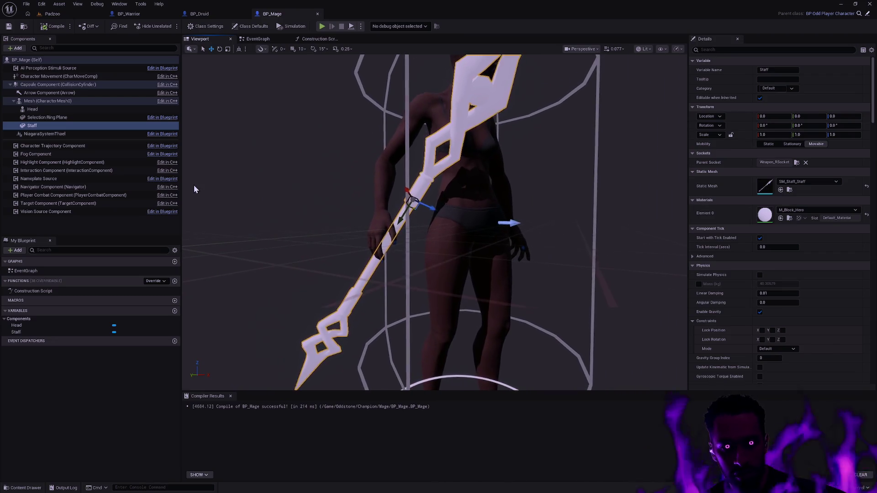
click(34, 109)
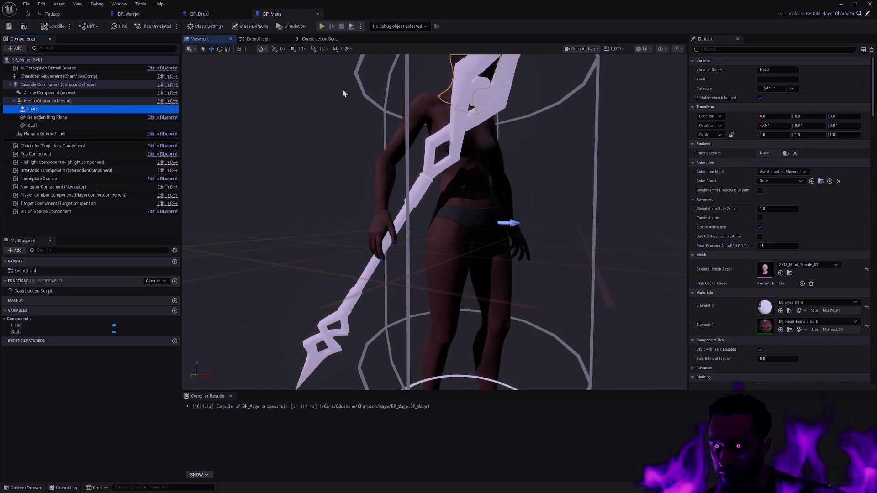
click(58, 101)
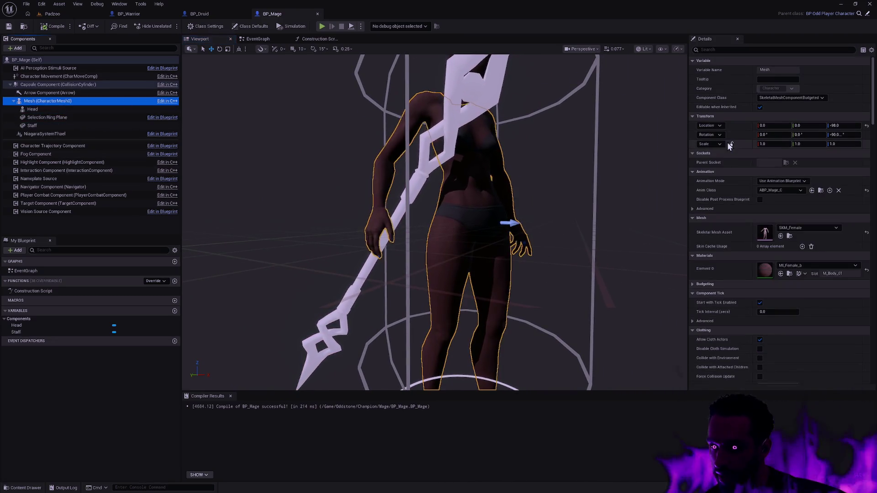
Try SKM_Staff as BP_Mage's body mesh and inspect the Staff component from the side.
click(835, 228)
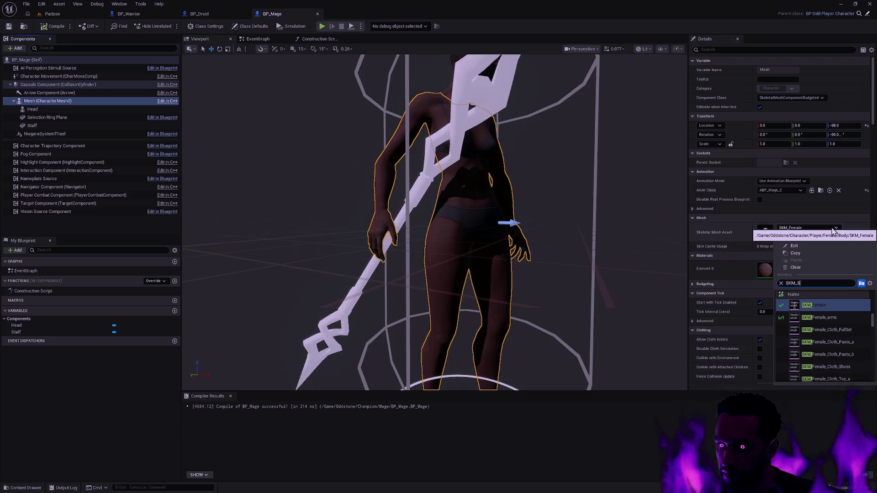
text(taff)
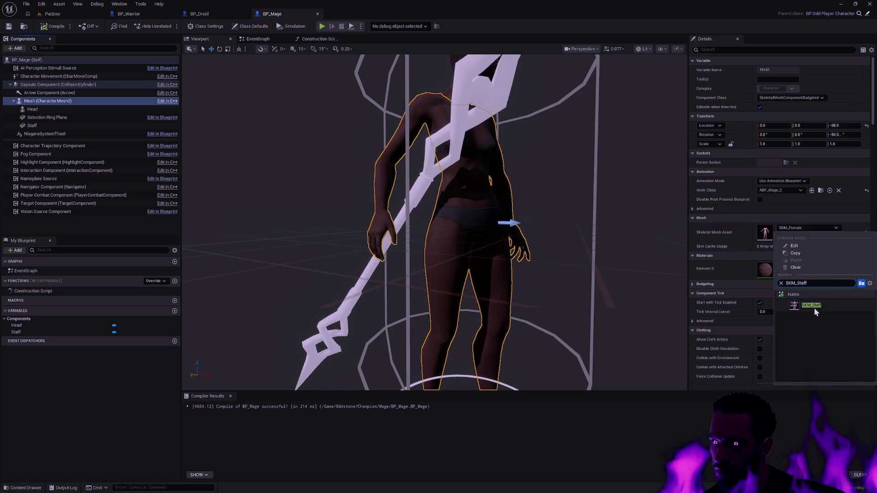
click(812, 306)
drag(536, 229, 457, 236)
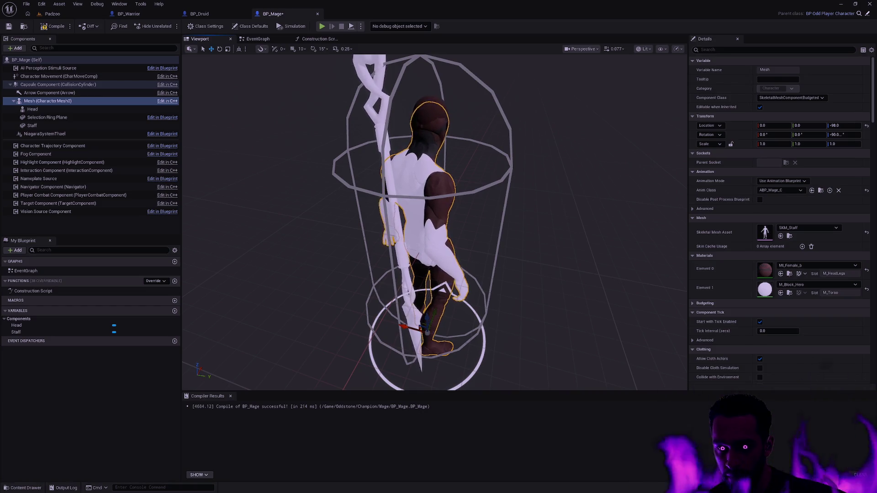
click(65, 128)
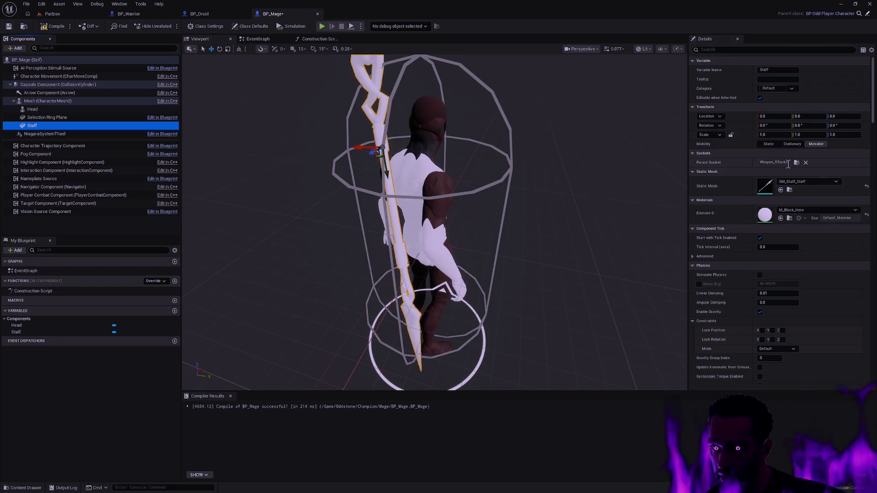
mouse_move(571, 220)
mouse_down()
mouse_move(617, 219)
mouse_move(195, 156)
mouse_up()
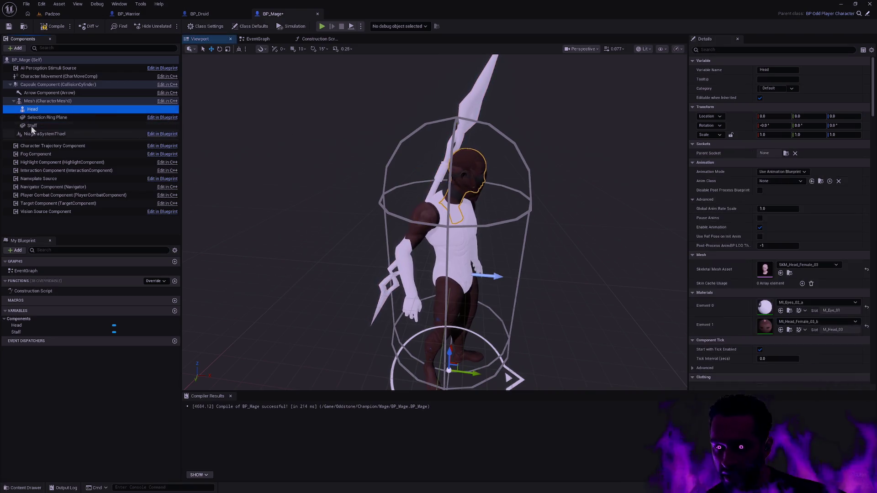
click(48, 101)
Swap the body mesh to SKM_Male and view the character from the front.
click(817, 228)
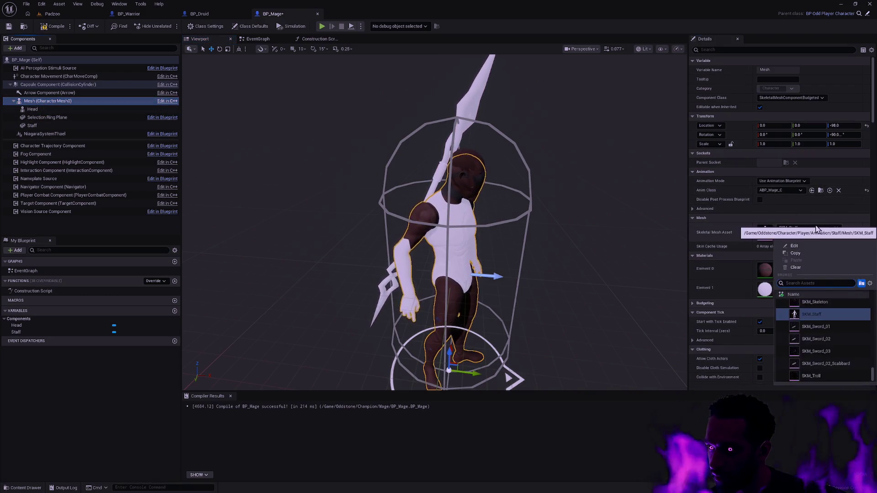
click(817, 228)
click(817, 229)
text(SKM_)
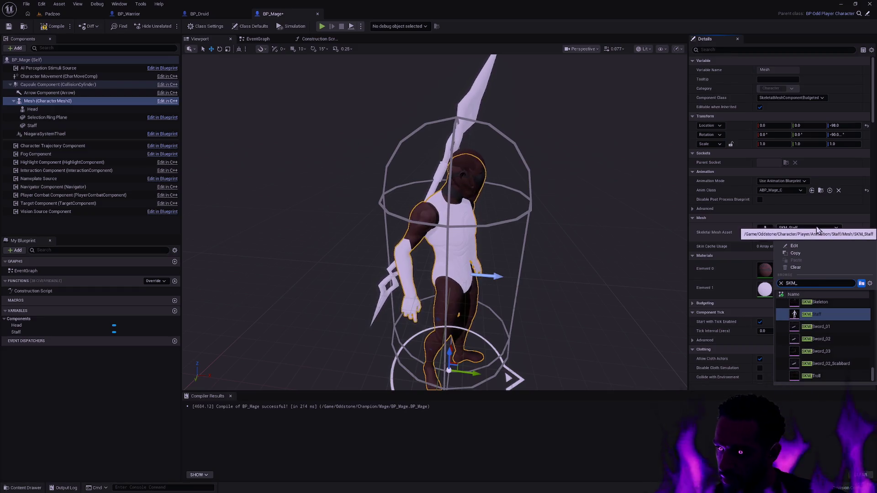
text(Male)
scroll(835, 354, down, 5)
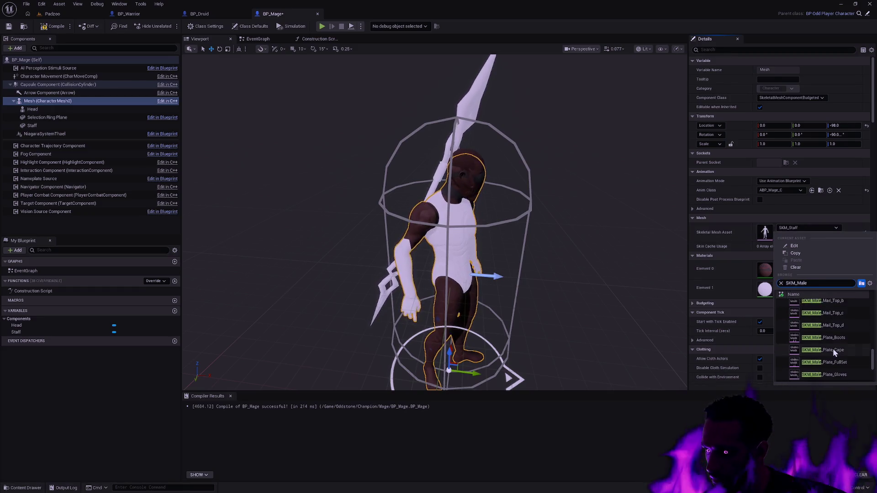
scroll(835, 348, up, 6)
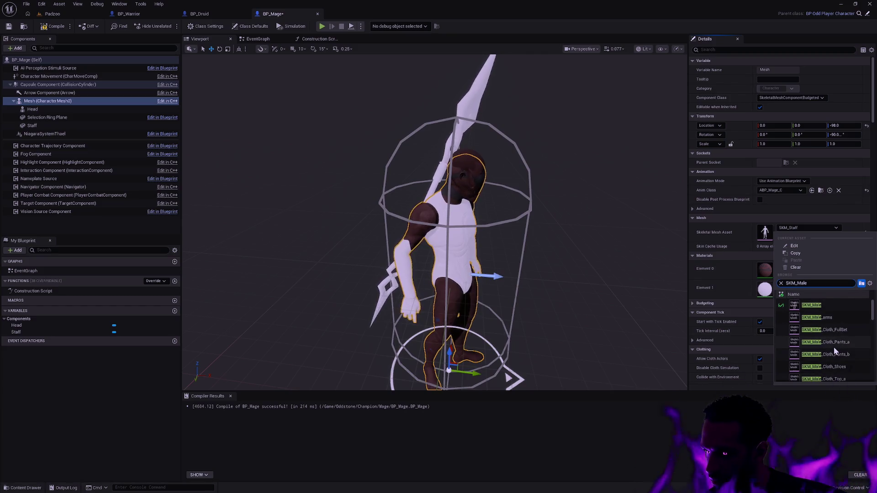
click(813, 305)
mouse_move(532, 252)
mouse_down()
mouse_move(465, 242)
mouse_move(368, 246)
mouse_move(361, 269)
mouse_move(379, 261)
mouse_move(379, 270)
mouse_move(373, 238)
mouse_move(283, 244)
mouse_up()
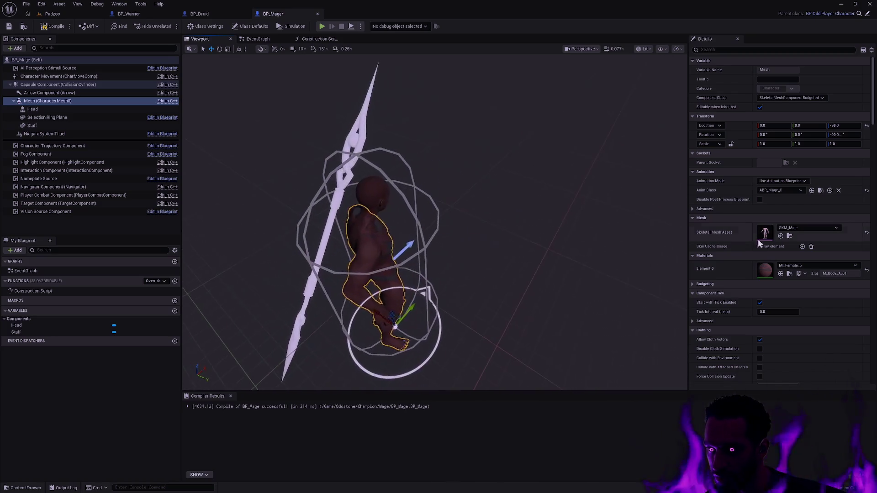
Restore SKM_Female as the body mesh, then compile and save BP_Mage.
click(811, 229)
text(SKM_Female)
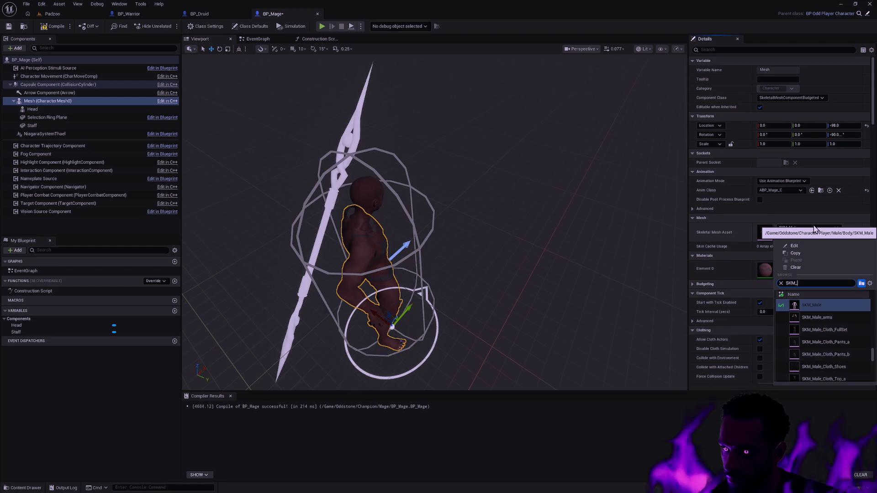
drag(872, 371, 874, 292)
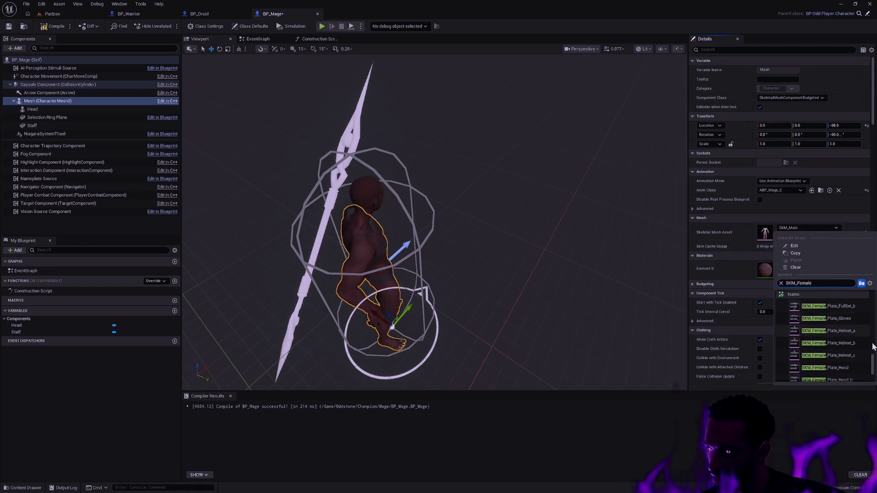
click(813, 305)
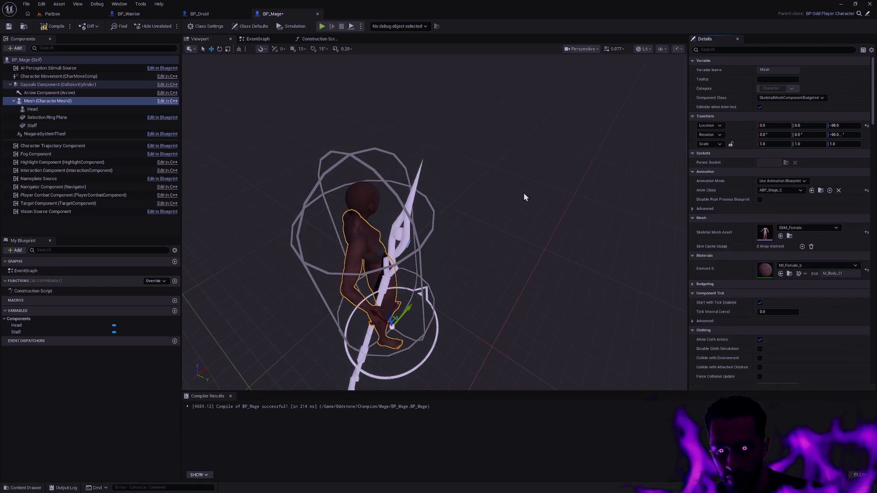
click(534, 223)
drag(534, 223, 434, 224)
click(52, 30)
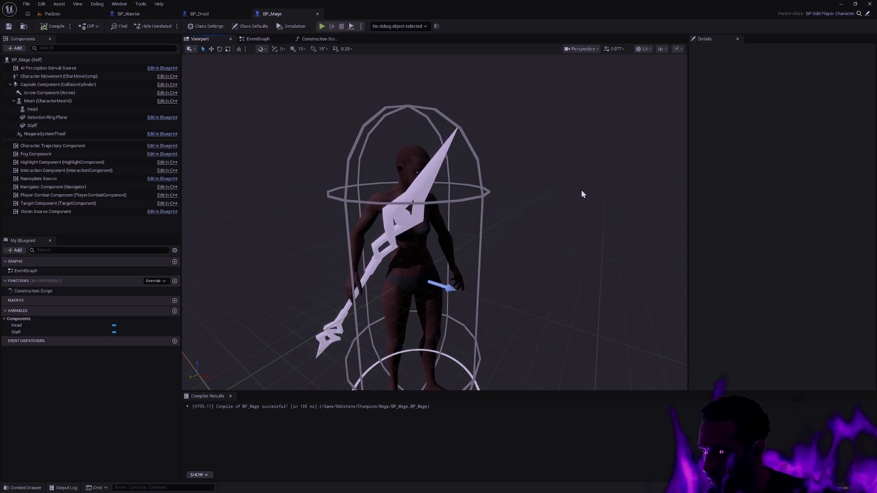
Play-test the Padzoo level, then find the SK_Female skeleton in the asset finder.
click(53, 15)
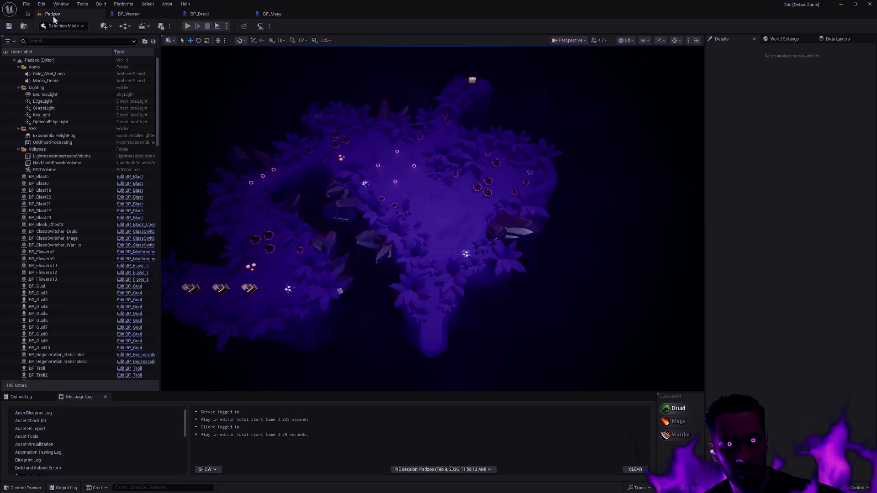
click(189, 27)
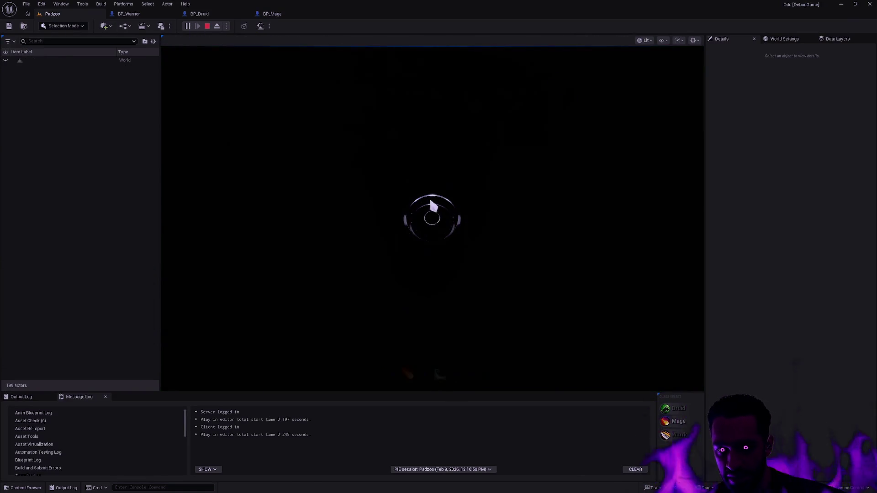
key(Escape)
key(ctrl+p)
click(416, 138)
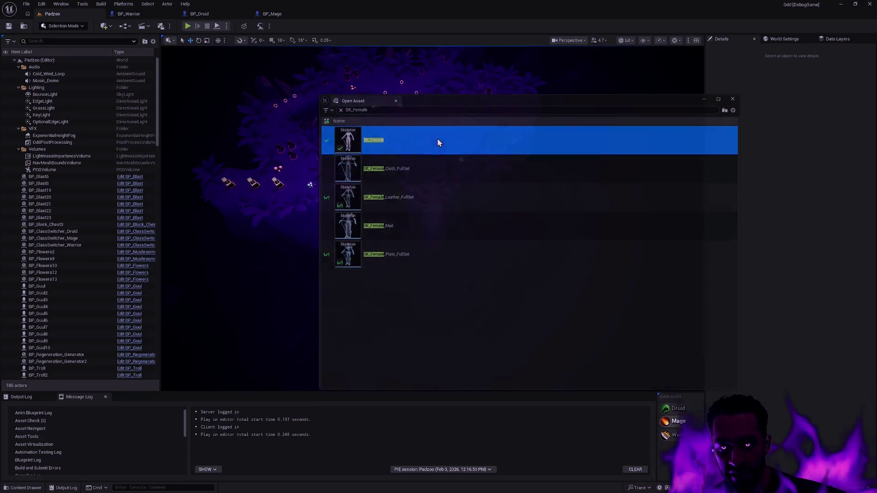
Open the SK_Female and SK_Male skeleton editors.
double_click(437, 142)
key(ctrl+p)
text(SK_Male)
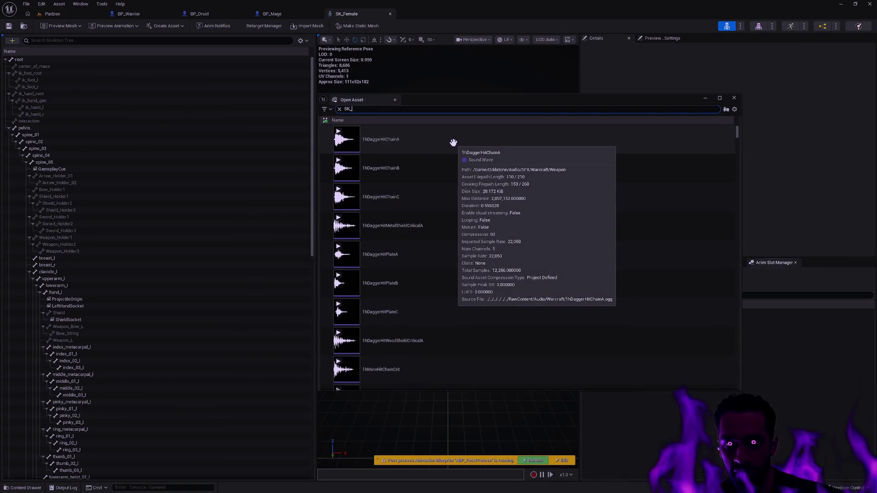
click(454, 143)
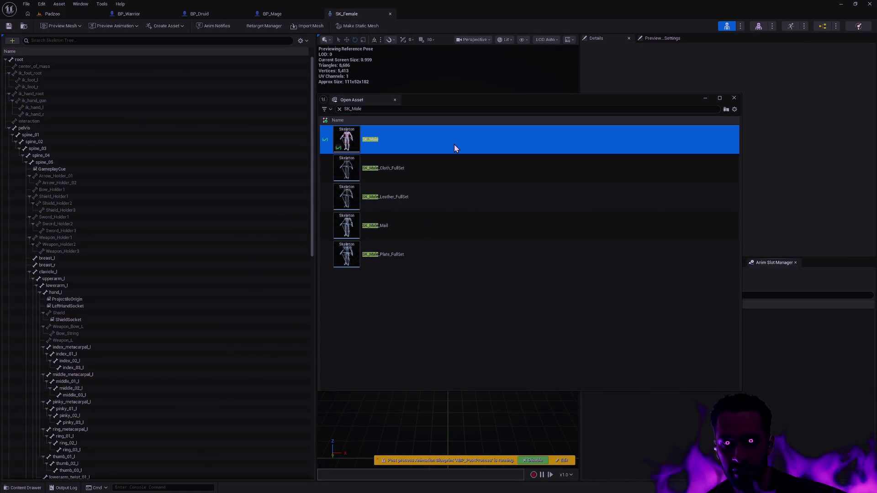
key(Return)
Detach both skeleton editors, snap them side by side, and zoom on SK_Male's hand bones.
drag(429, 15, 283, 104)
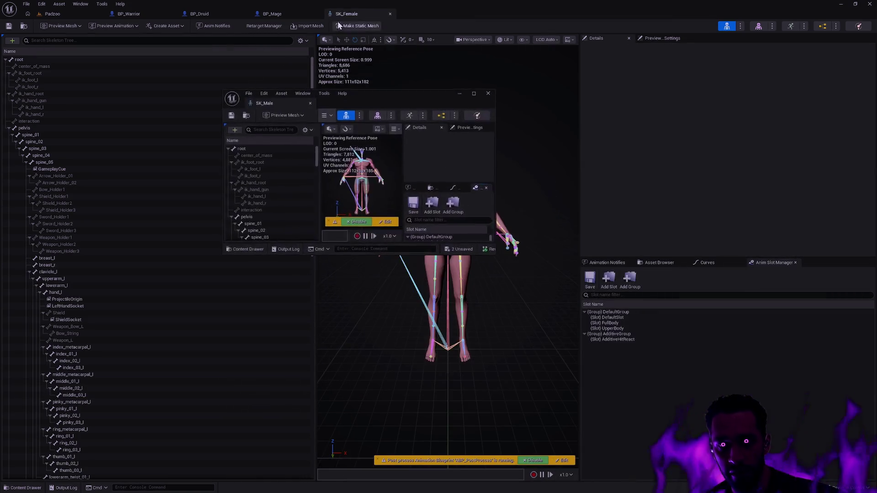
mouse_move(376, 14)
mouse_down()
mouse_move(595, 124)
mouse_move(875, 147)
mouse_up()
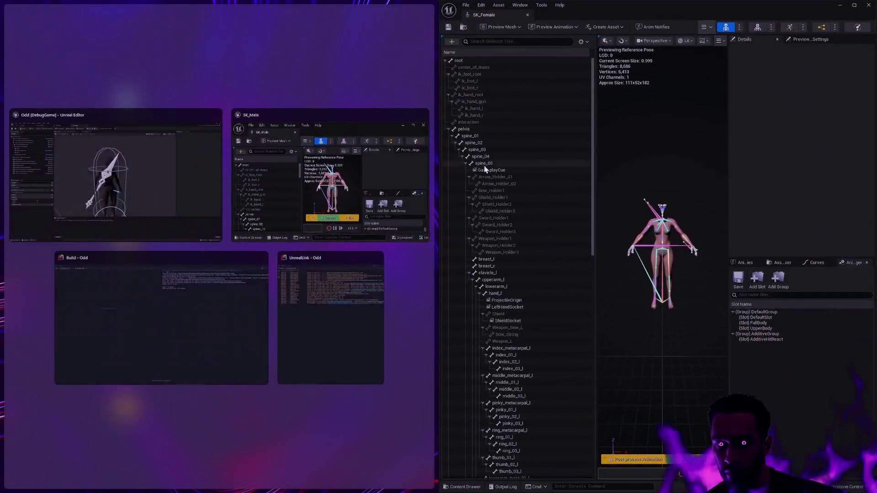
click(353, 178)
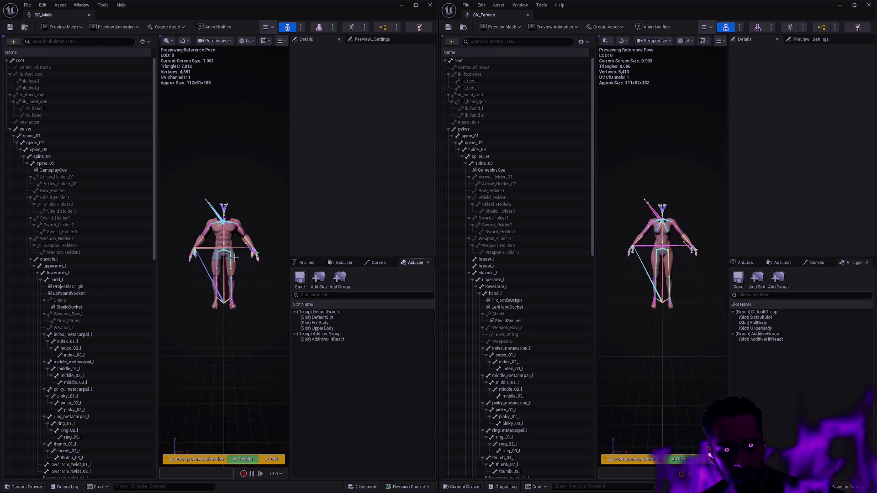
drag(240, 265, 251, 228)
Compare the Weapon_R bone and its Weapon_RSocket (0, -20, 0) on SK_Male and SK_Female.
click(208, 302)
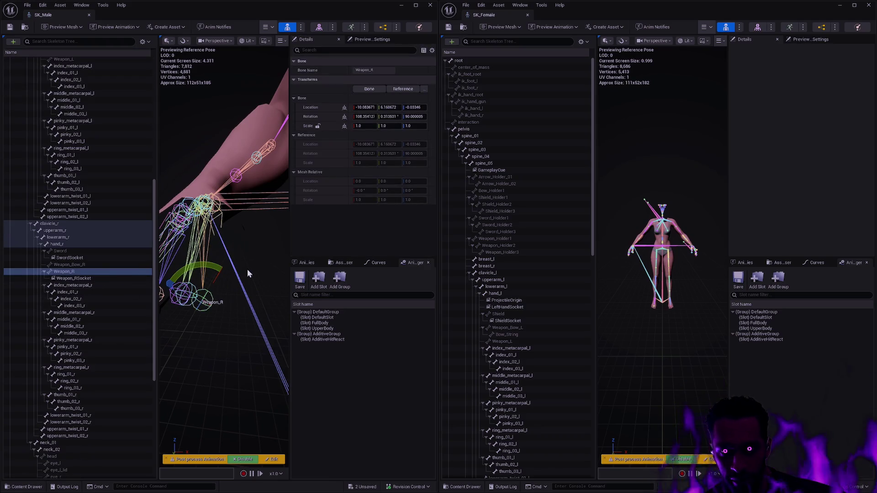
mouse_move(704, 271)
mouse_down()
mouse_move(692, 321)
mouse_move(645, 311)
mouse_up()
click(606, 309)
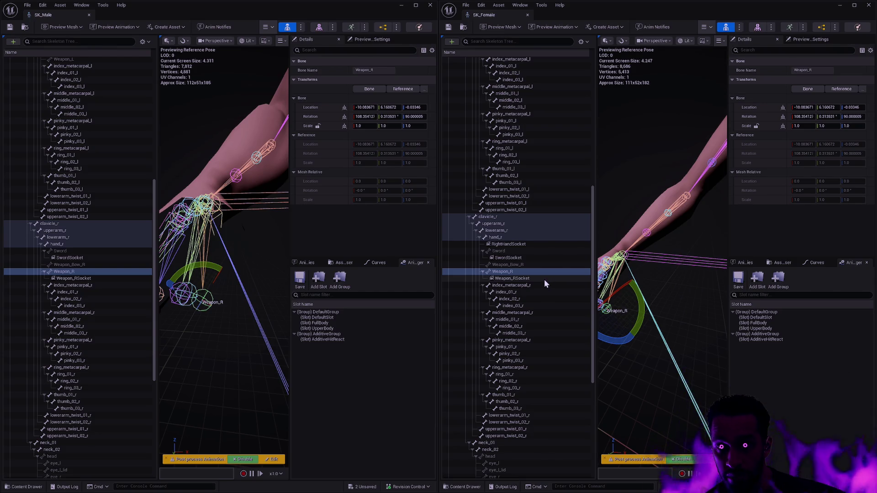
click(514, 279)
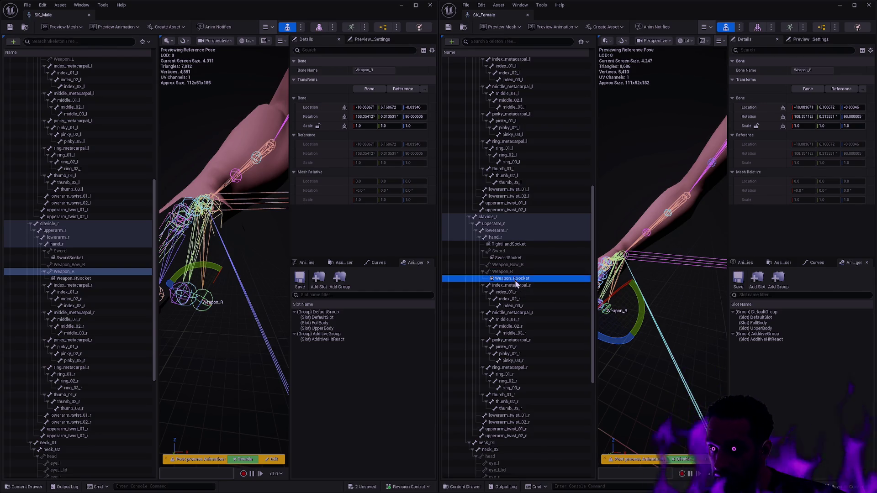
click(78, 279)
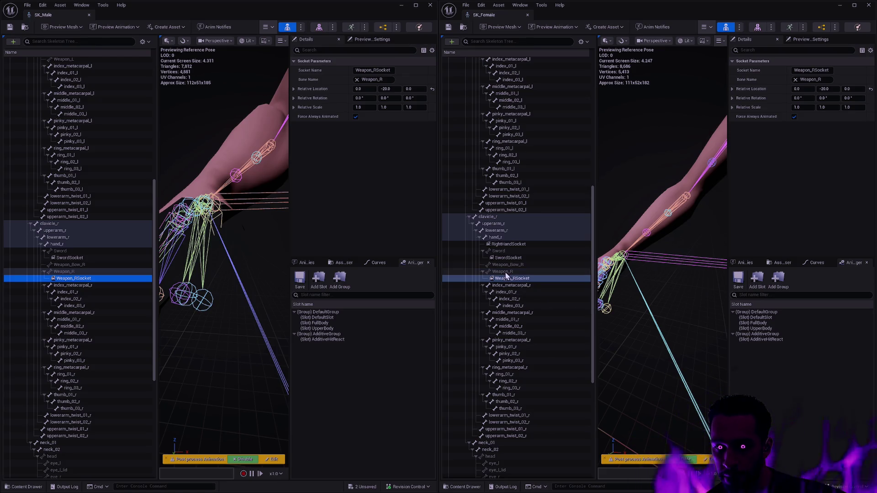
mouse_move(506, 276)
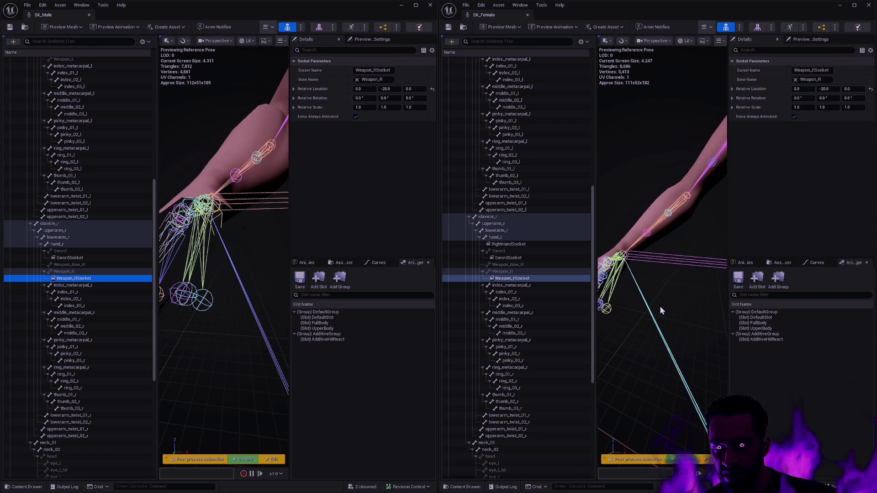
Zoom out on the whole female skeleton and show SK_Female's Skeleton Tree display options.
mouse_move(659, 308)
mouse_down()
mouse_move(653, 351)
mouse_move(639, 354)
mouse_move(690, 354)
mouse_up()
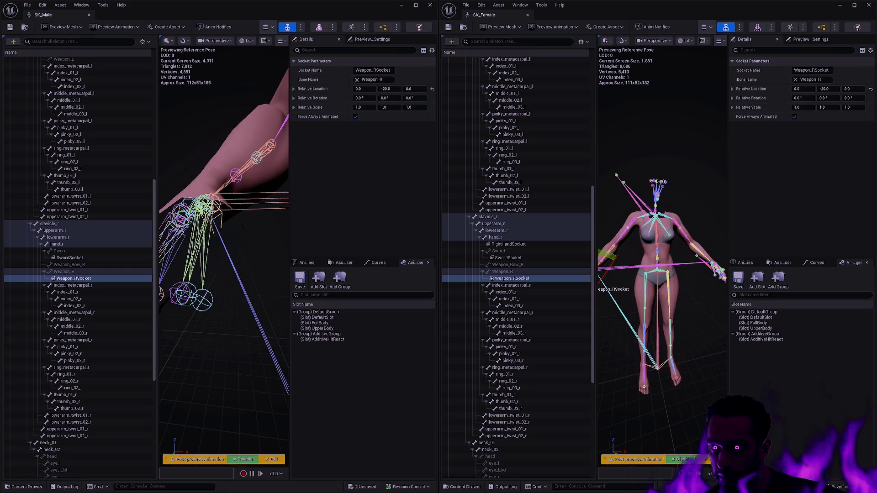
mouse_move(592, 297)
mouse_down()
mouse_move(577, 152)
mouse_move(590, 188)
mouse_up()
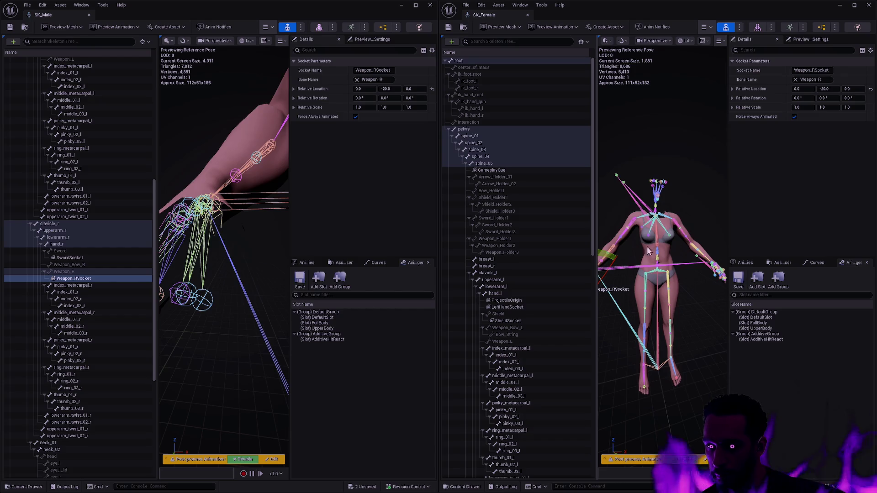
click(587, 42)
mouse_move(612, 69)
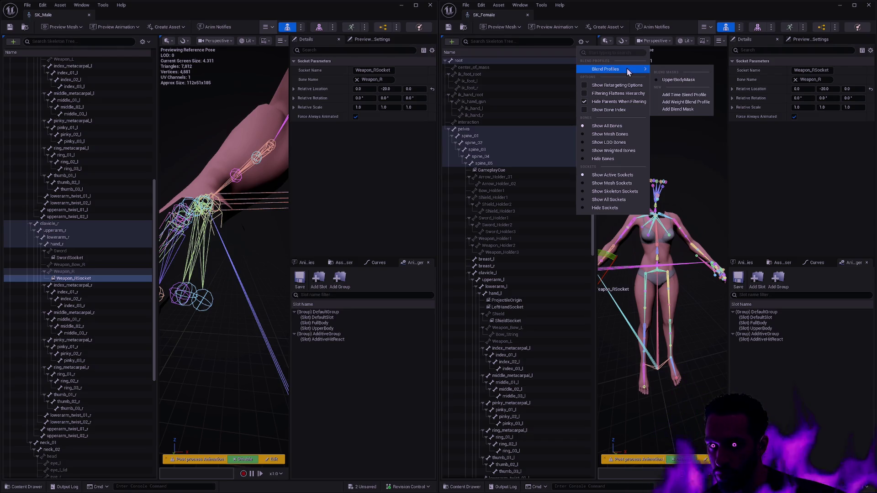
Enable Show Retargeting Options in both skeleton trees and widen the SK_Male tree panel.
click(617, 86)
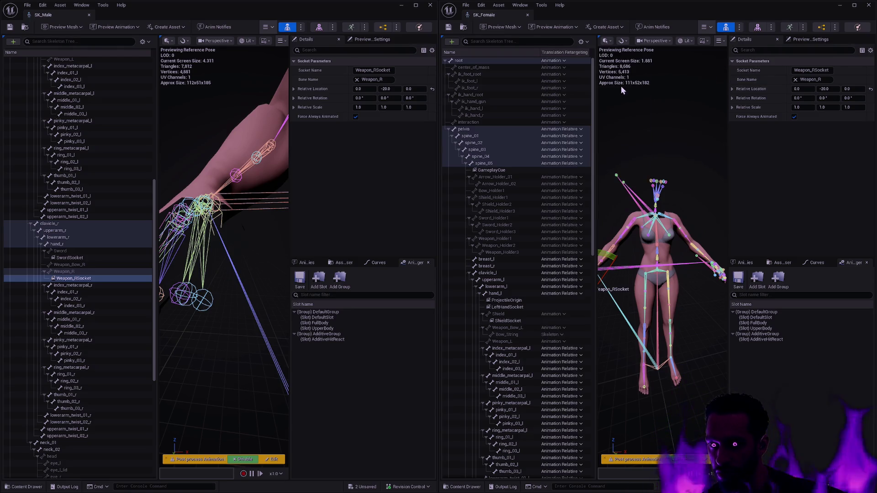
click(146, 42)
click(181, 85)
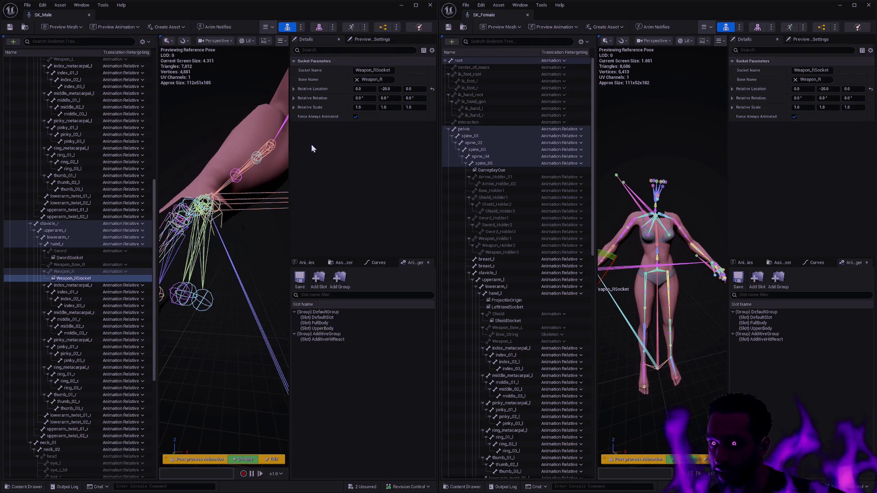
drag(157, 143, 181, 131)
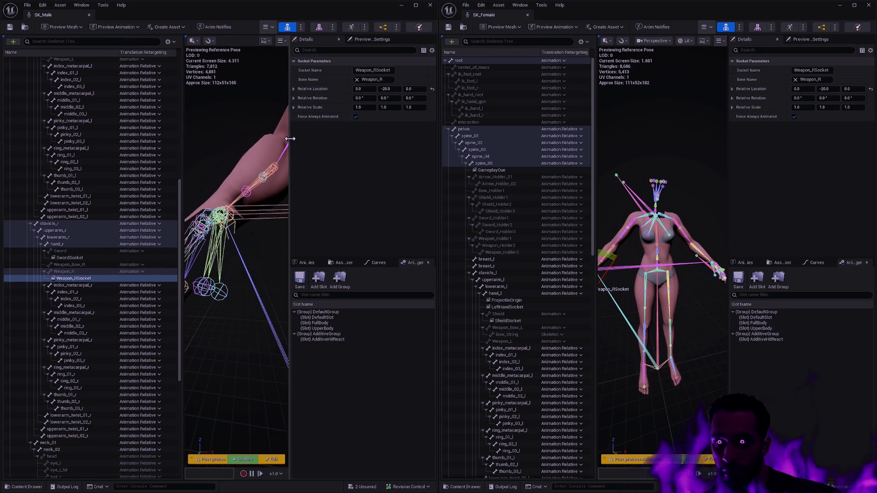
drag(290, 139, 292, 139)
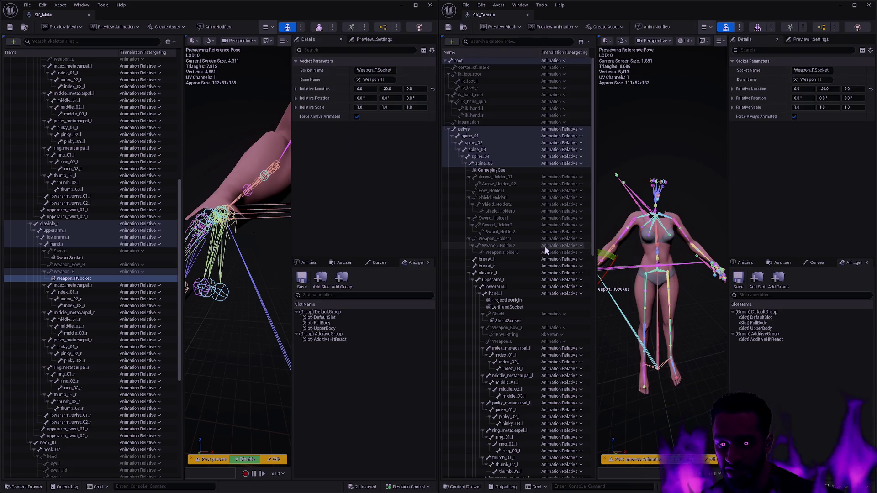
click(520, 5)
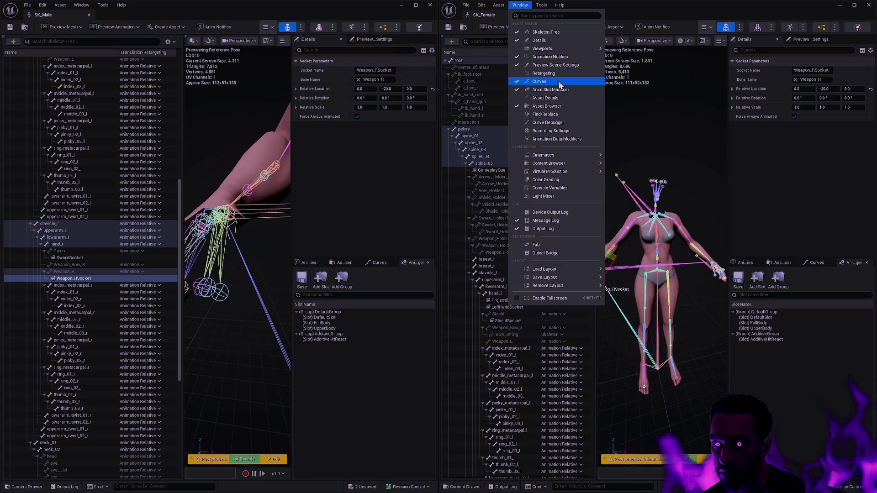
Show SK_Female's Asset Details with its compatible skeletons and widen the Translation Retargeting column.
click(552, 98)
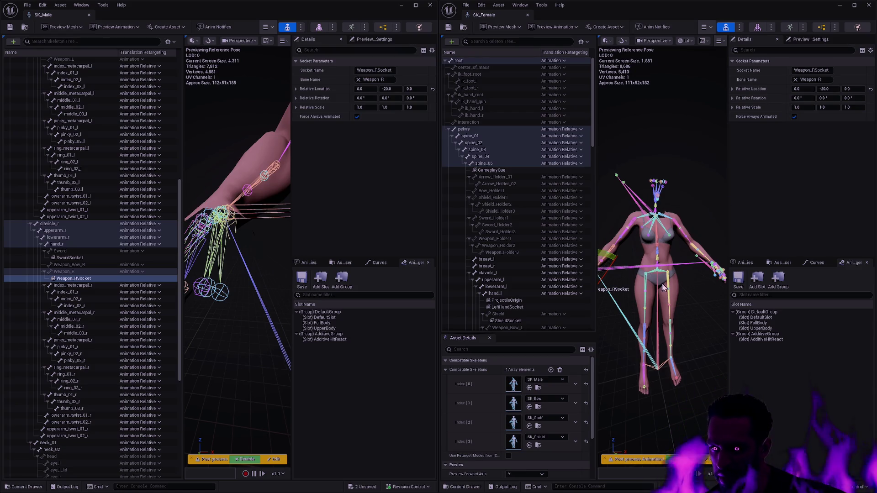
mouse_move(675, 297)
mouse_down()
mouse_move(699, 297)
mouse_move(667, 274)
mouse_up()
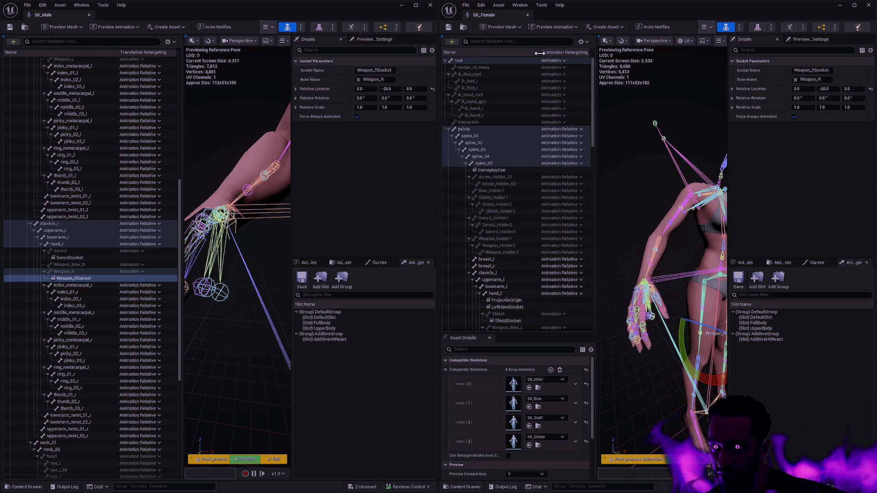
drag(538, 53, 535, 53)
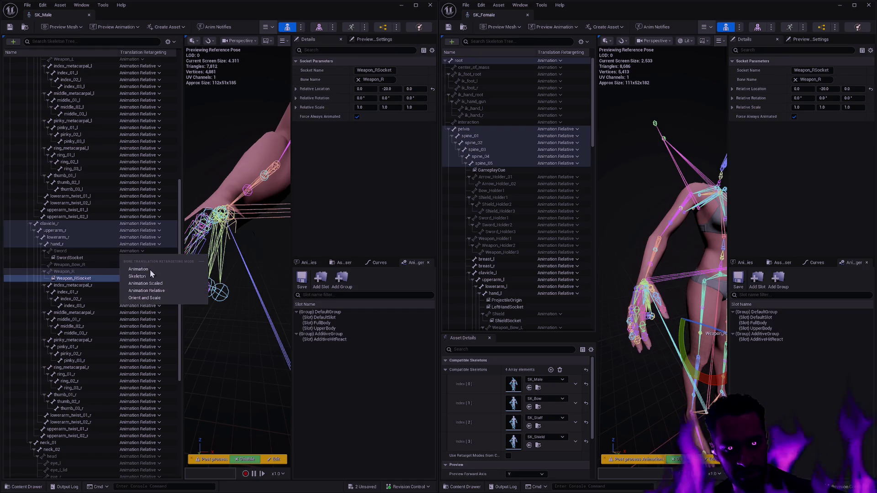
Set Sword, Weapon_Bow_R and Weapon_R to Skeleton retargeting in the SK_Male tree.
click(141, 265)
click(147, 292)
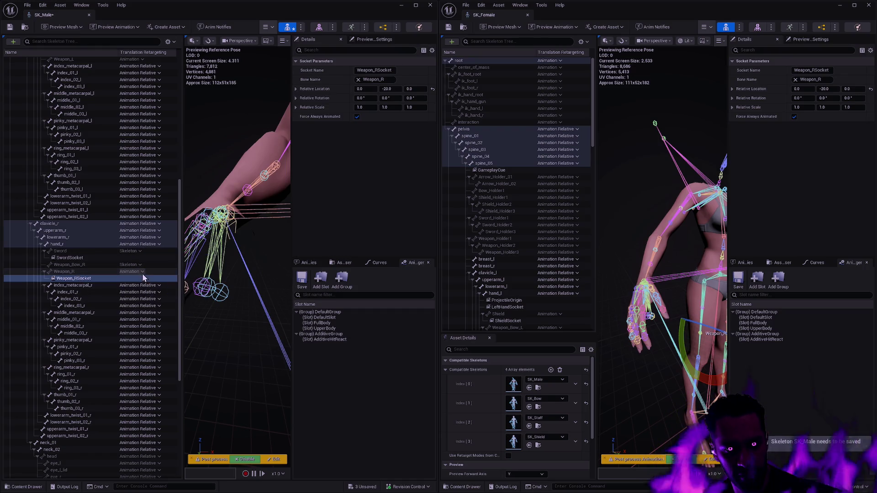
click(140, 272)
click(152, 297)
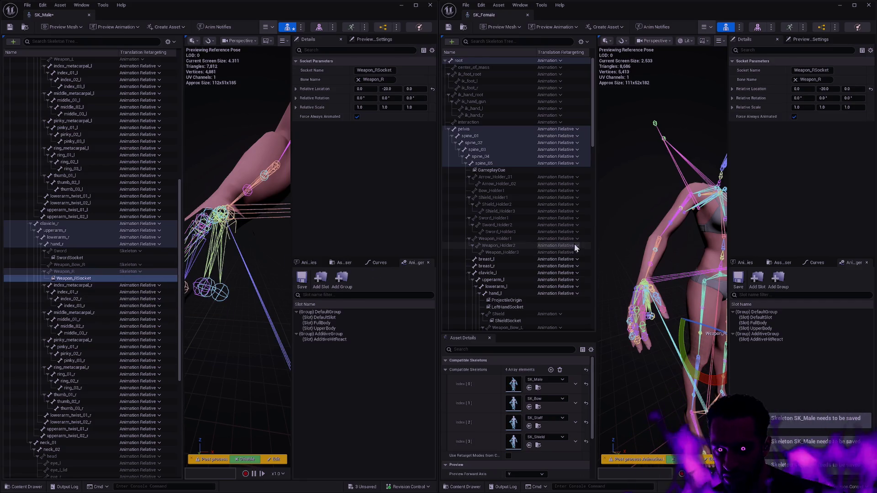
Set Shield, Weapon_Bow_L and Weapon_L to Skeleton retargeting in the SK_Female tree.
drag(593, 139, 591, 168)
click(560, 200)
click(564, 224)
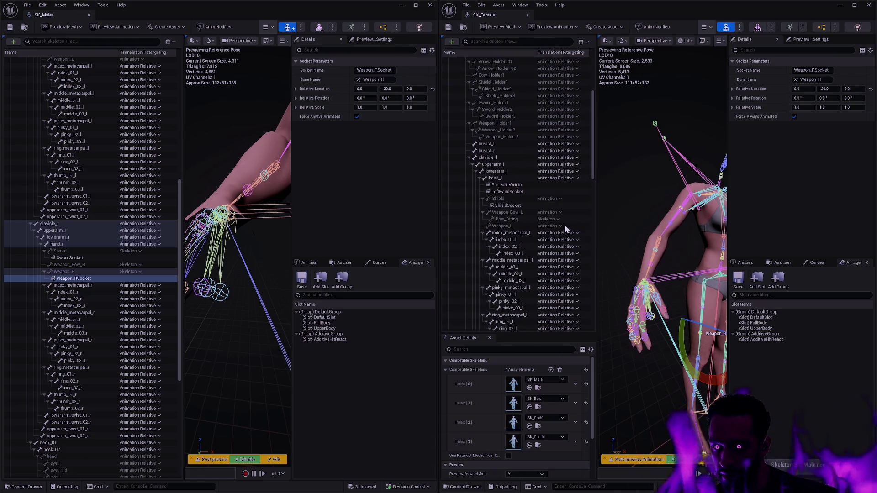
click(560, 213)
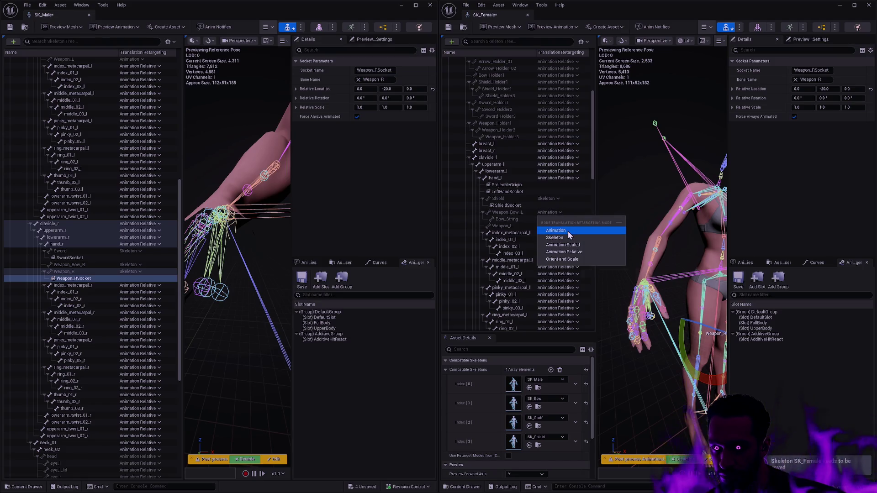
click(568, 226)
click(558, 213)
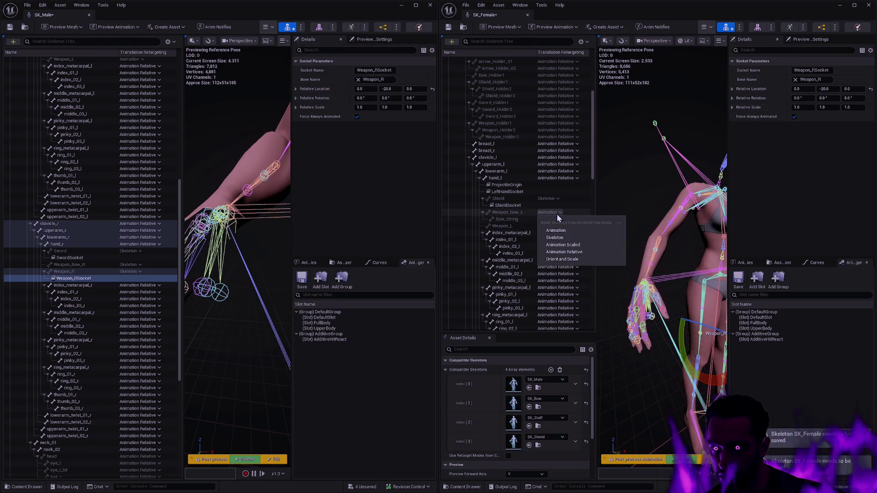
click(554, 237)
click(554, 224)
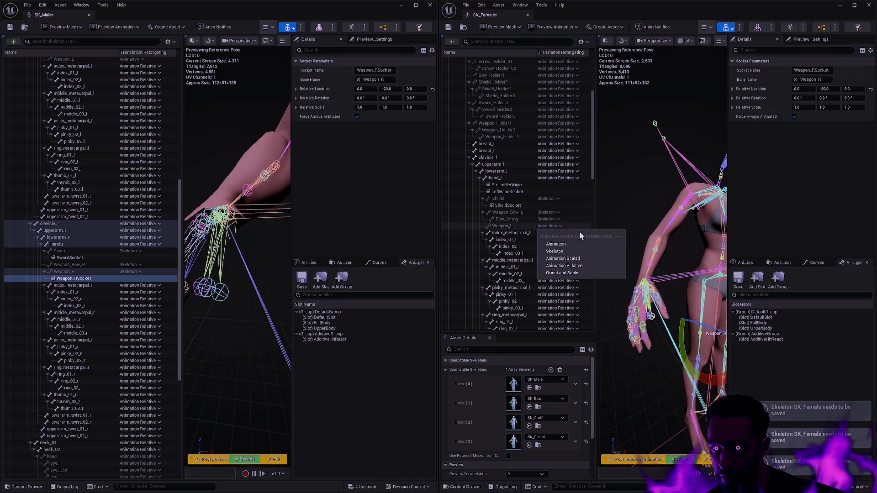
click(584, 239)
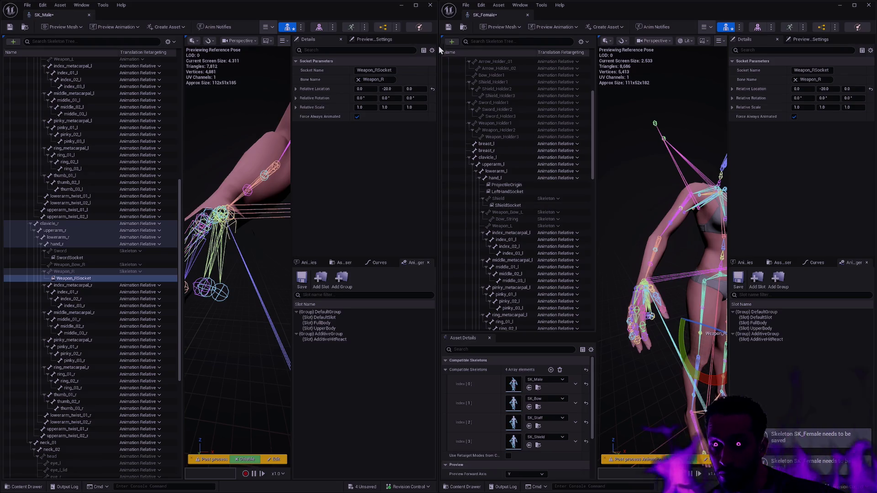
Save both skeletons and close the SK_Male skeleton editor.
click(448, 28)
click(10, 27)
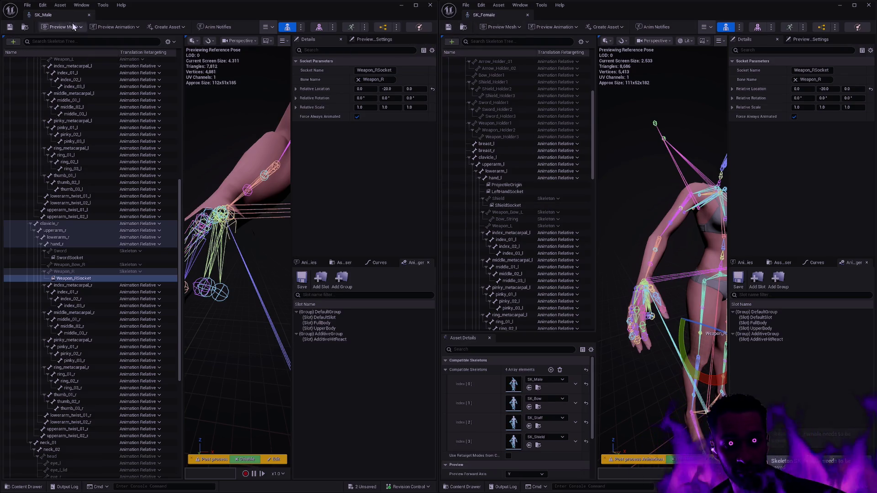
click(89, 15)
Close SK_Female, recompile BP_Mage, and check the Staff on Weapon_RSocket and the body mesh.
click(528, 15)
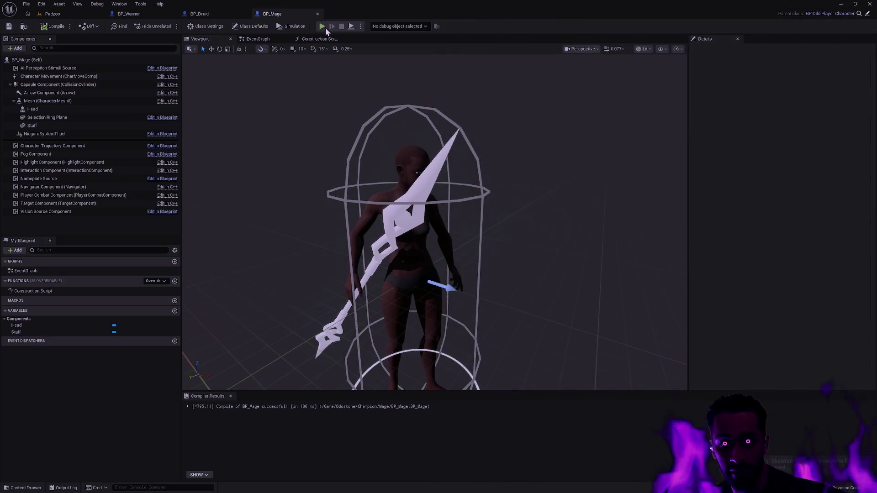
click(45, 26)
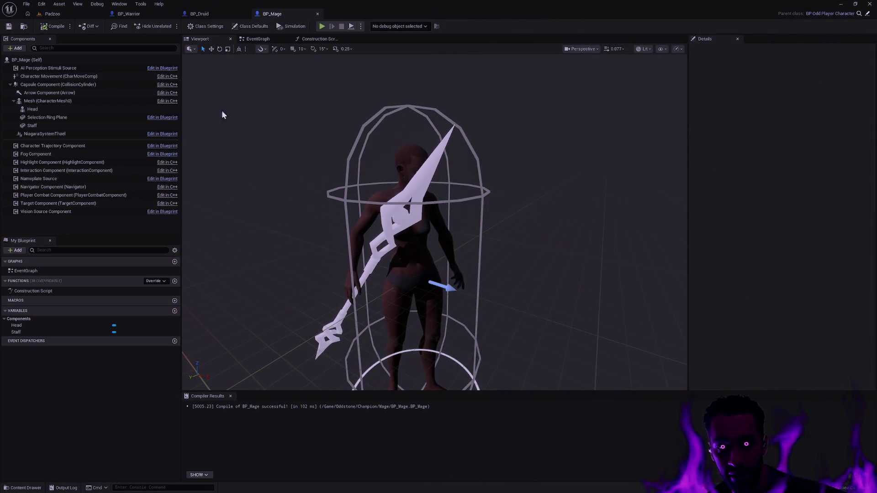
drag(305, 193, 343, 237)
click(32, 125)
key(f)
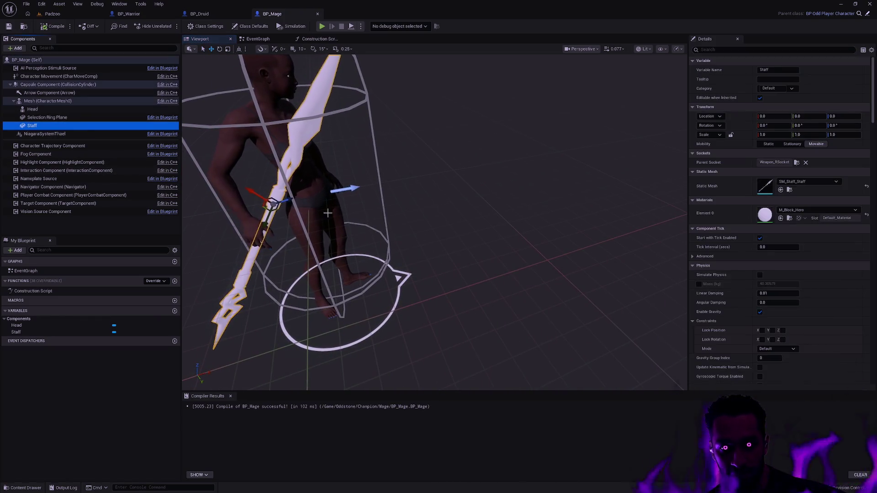
scroll(434, 219, up, 5)
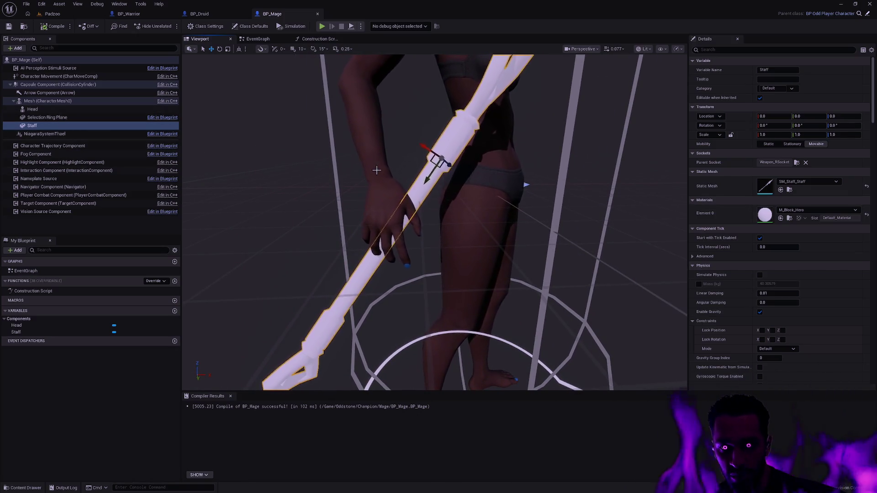
click(485, 219)
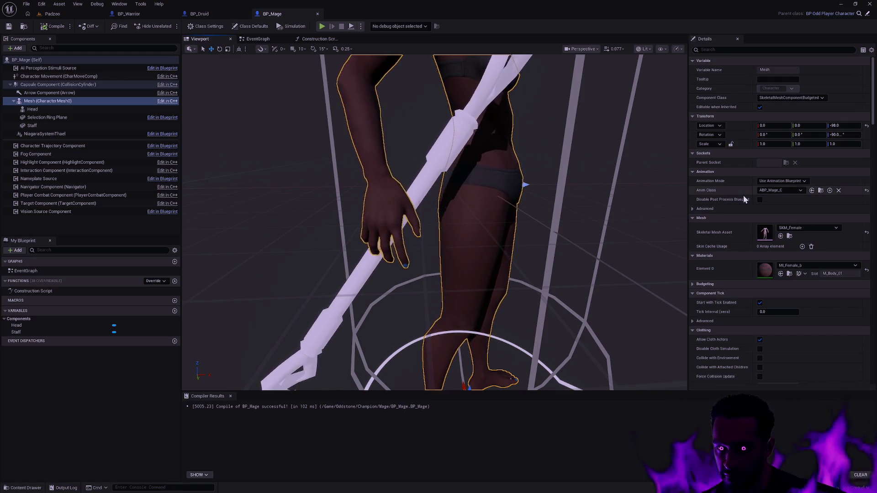
Swap the body to an SKM_M mesh, then undo it back to SKM_Female.
click(807, 228)
text(S)
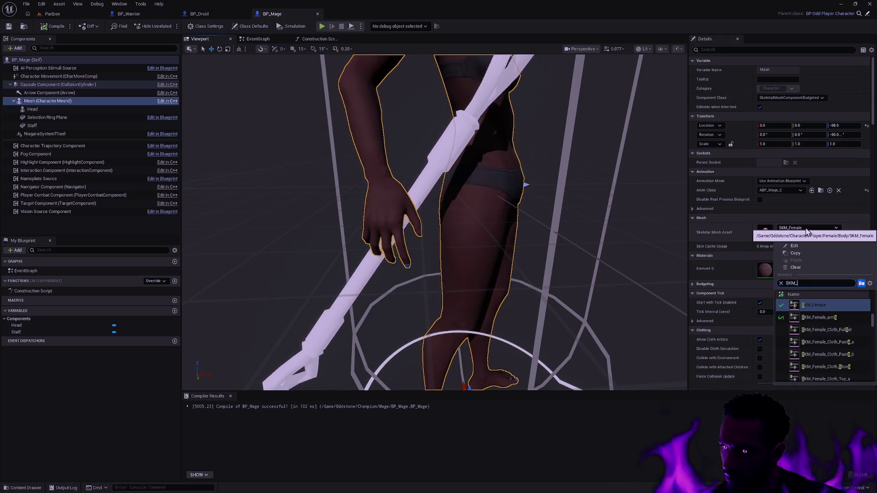
text(KM_M)
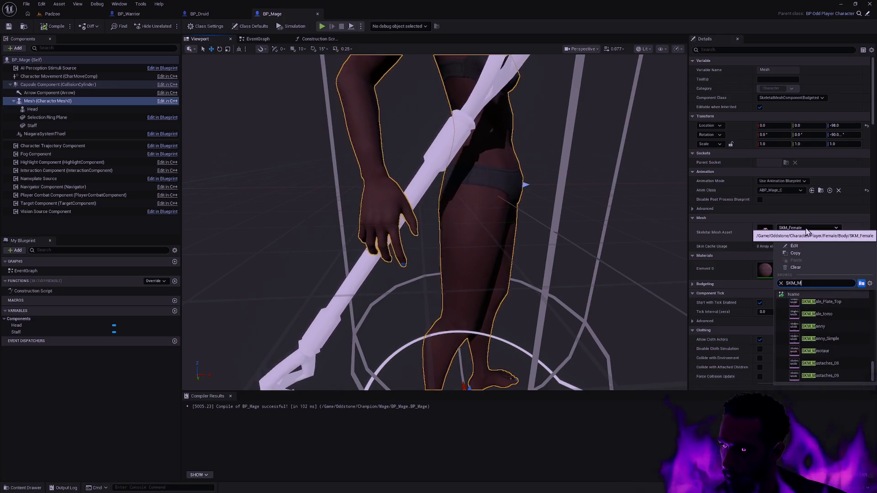
click(818, 307)
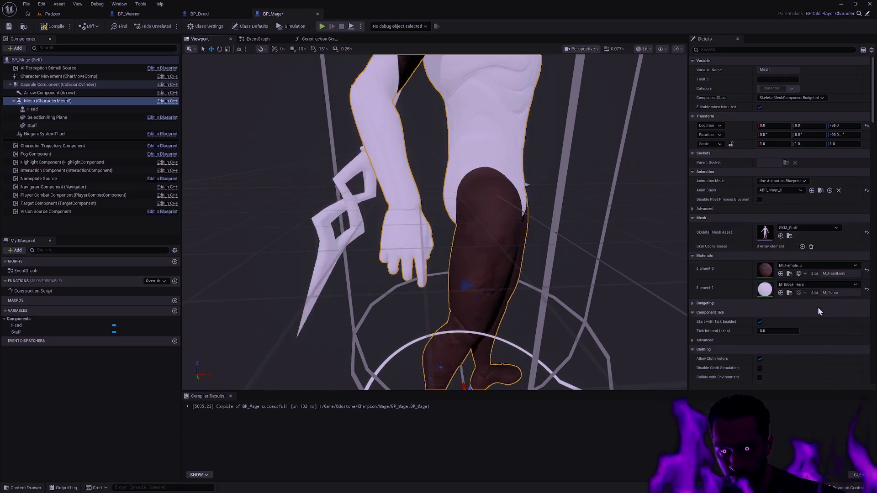
mouse_move(658, 240)
mouse_down()
mouse_move(530, 253)
mouse_move(511, 297)
mouse_move(484, 306)
mouse_move(470, 299)
mouse_up()
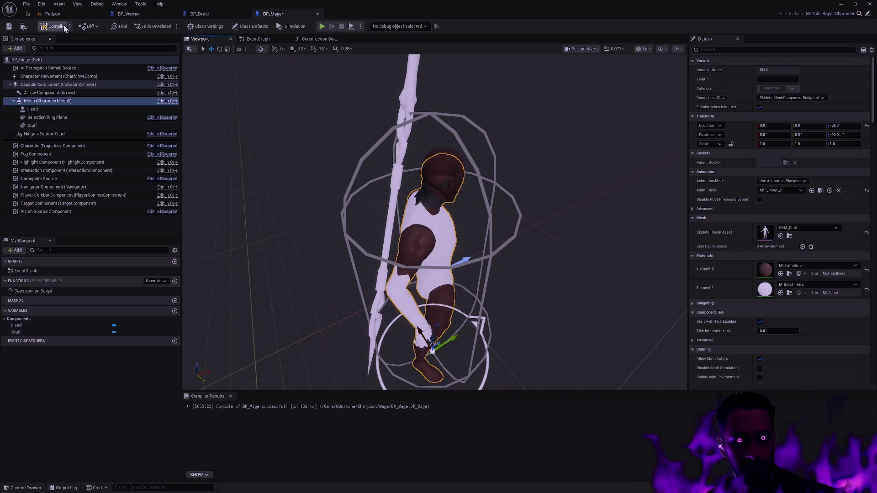
key(ctrl+z)
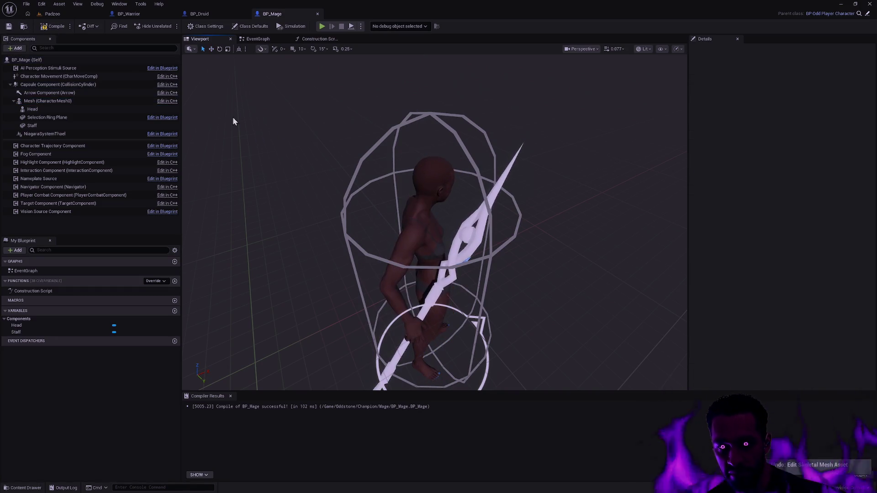
Recompile BP_Mage and orbit around the character to check it.
click(48, 27)
mouse_move(475, 146)
mouse_down()
mouse_move(493, 127)
mouse_move(445, 135)
mouse_up()
scroll(434, 220, down, 3)
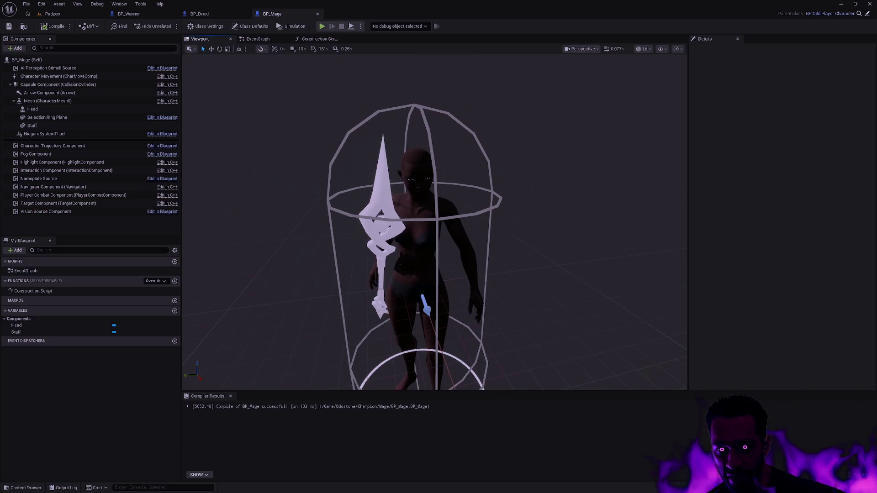
mouse_move(434, 220)
mouse_down()
mouse_move(446, 220)
mouse_move(436, 221)
mouse_move(440, 204)
mouse_move(519, 175)
mouse_up()
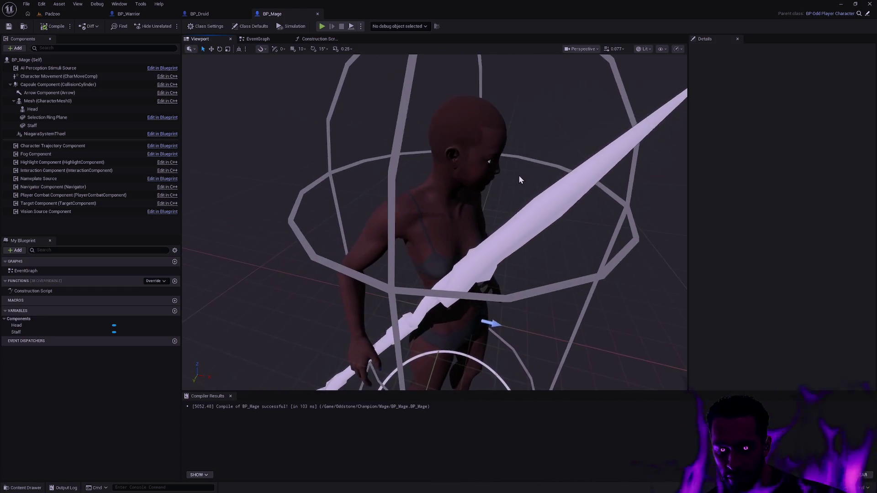
key(ctrl+p)
Open the SK_Female and SK_Male skeleton editors from the asset search.
text(SK_S)
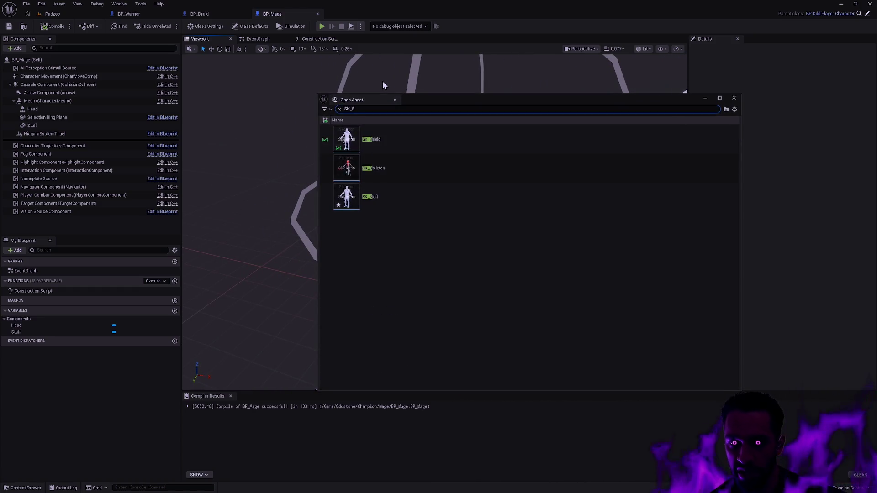
key(BackSpace)
text(Female)
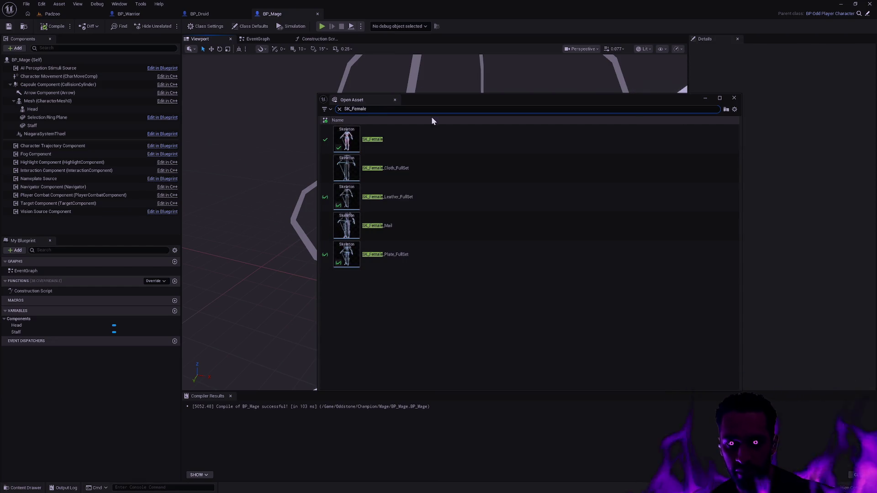
click(415, 136)
double_click(415, 136)
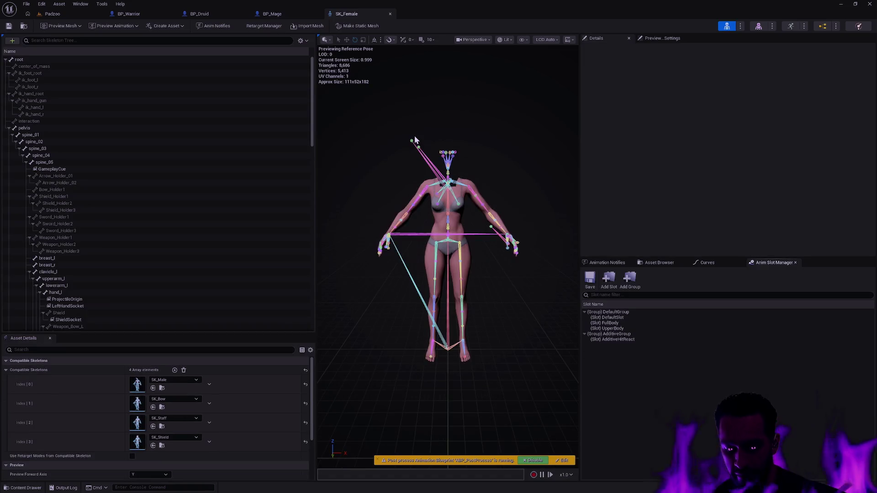
key(ctrl+p)
text(SK_Male)
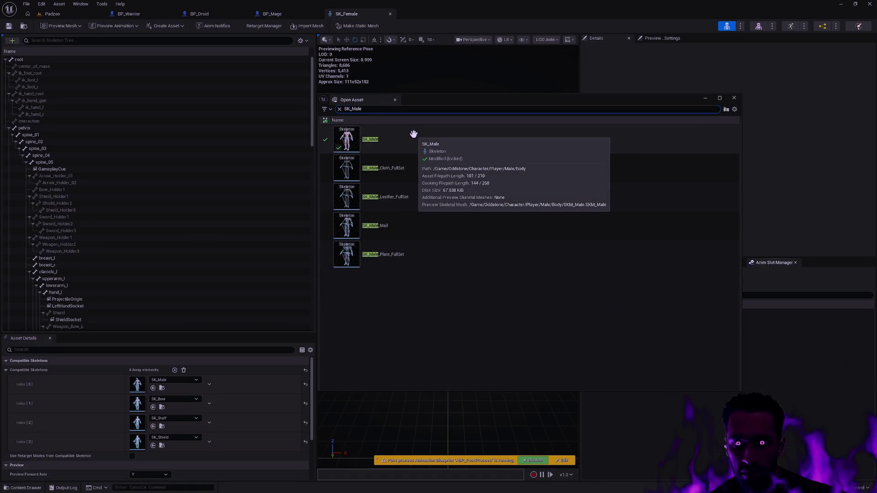
click(415, 139)
double_click(415, 139)
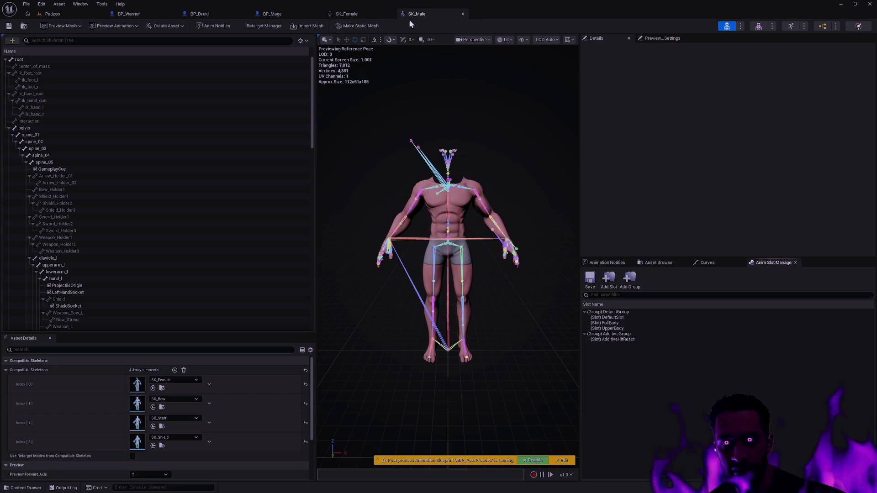
Place the SK_Male and SK_Female windows side by side and frame spine_05 in each.
mouse_move(410, 16)
mouse_down()
mouse_move(230, 89)
mouse_move(461, 50)
mouse_move(427, 99)
mouse_move(1, 84)
mouse_up()
click(763, 137)
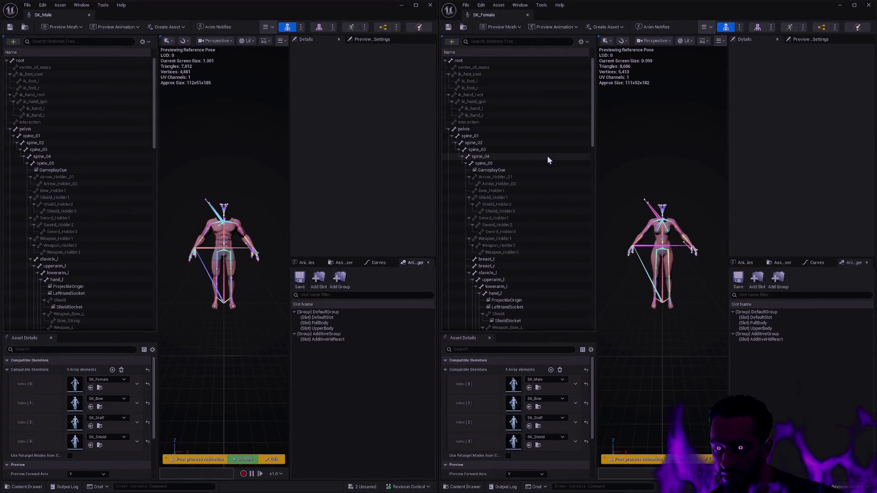
click(498, 163)
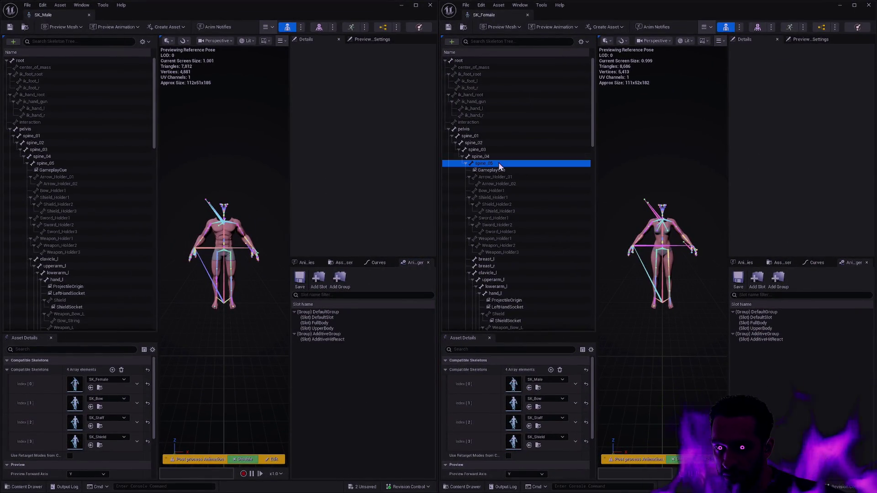
click(67, 163)
key(f)
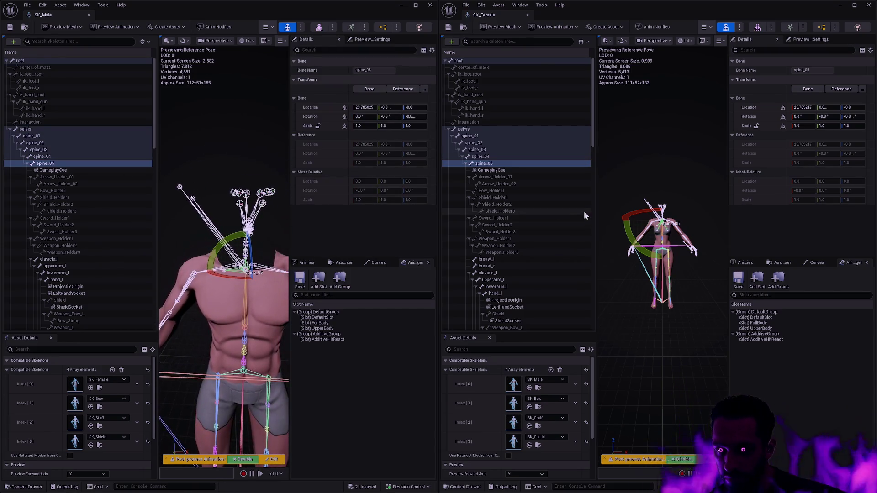
key(f)
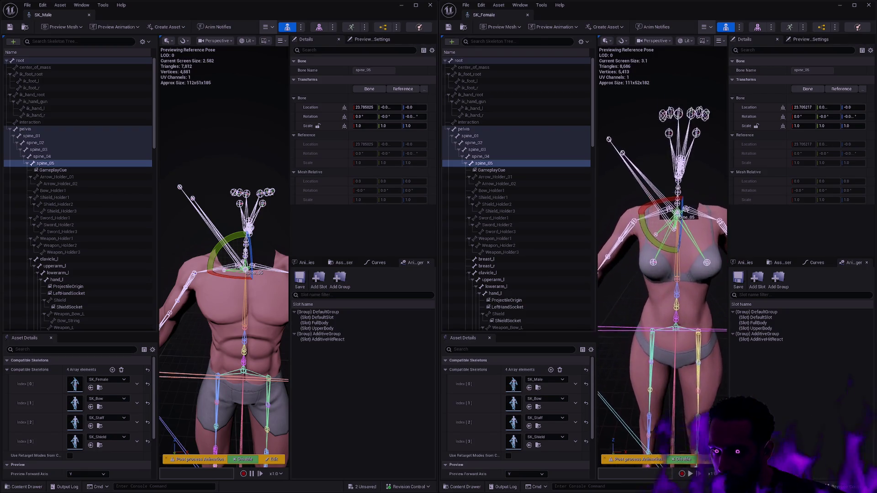
Compare Arrow_Holder_01/02 and Weapon_Holder1–3 bones between the female and male skeletons.
click(524, 177)
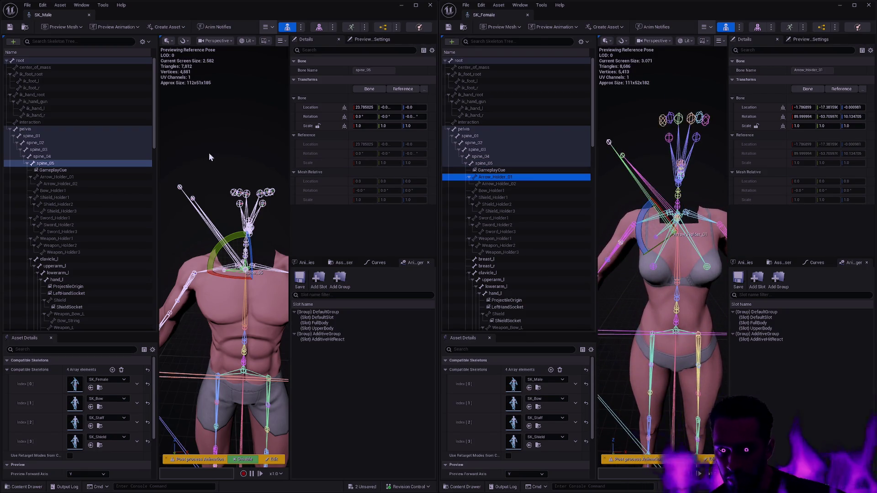
click(69, 177)
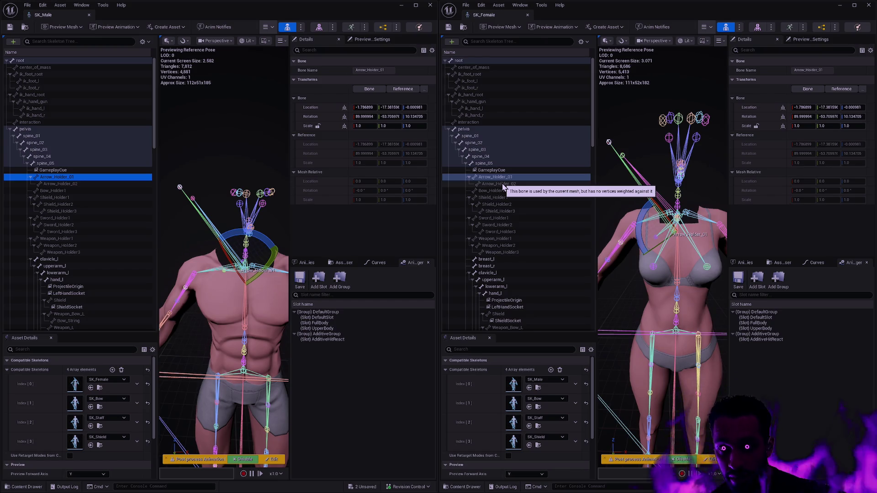
click(502, 185)
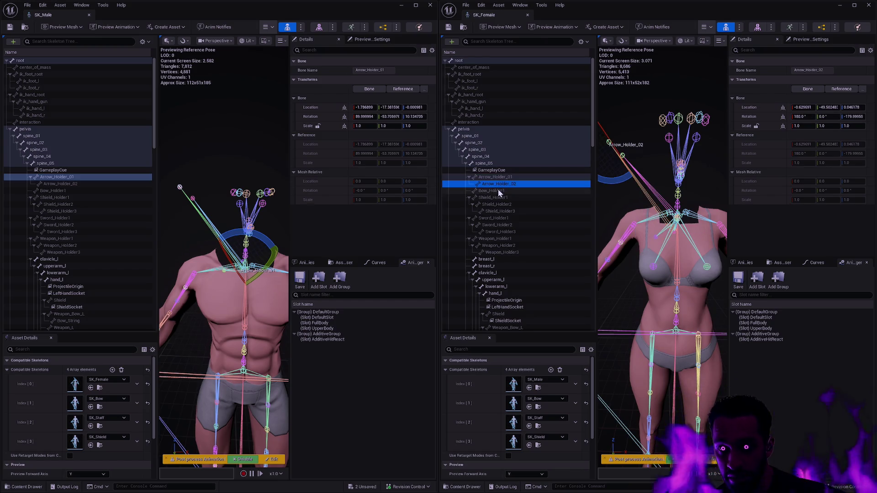
click(515, 238)
click(512, 246)
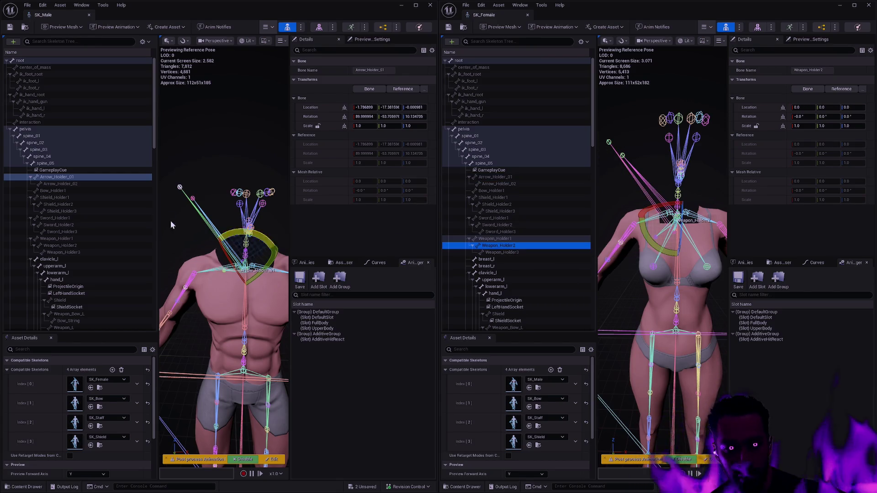
click(74, 239)
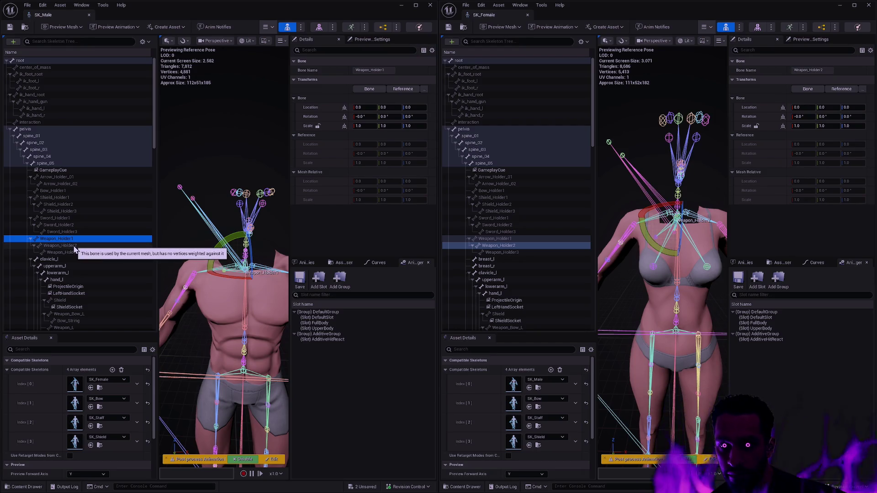
click(73, 253)
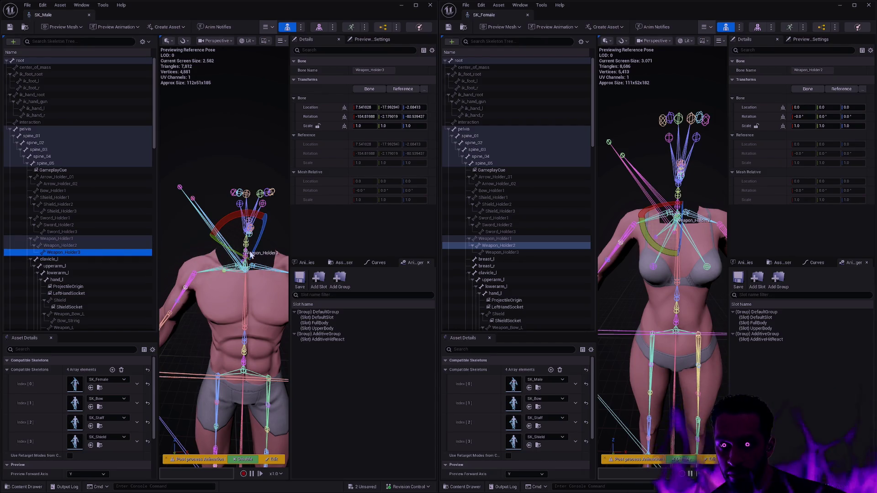
click(501, 253)
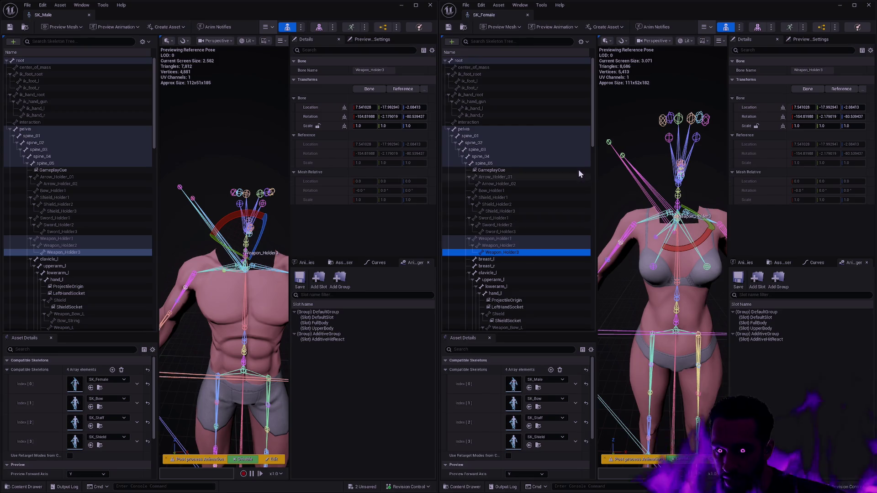
drag(593, 143, 590, 168)
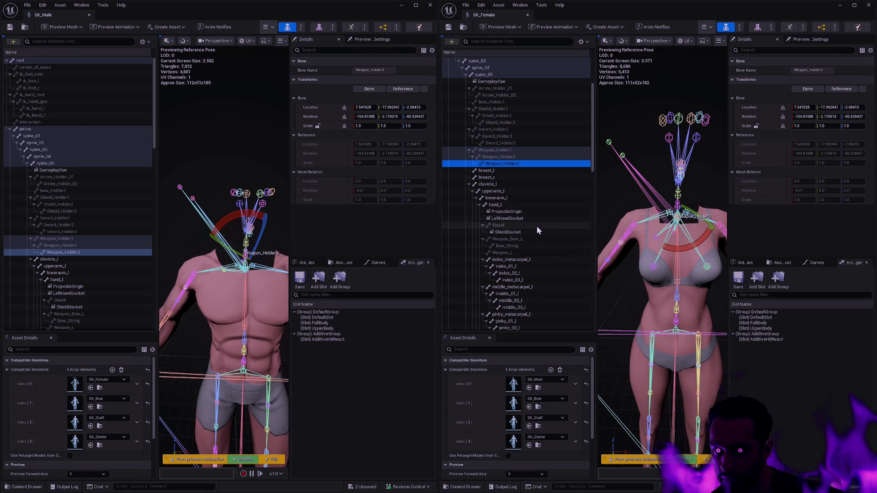
Close the SK_Female skeleton editor without saving the pending BP_OddGameMode and SK_Staff assets.
key(ctrl+shift+s)
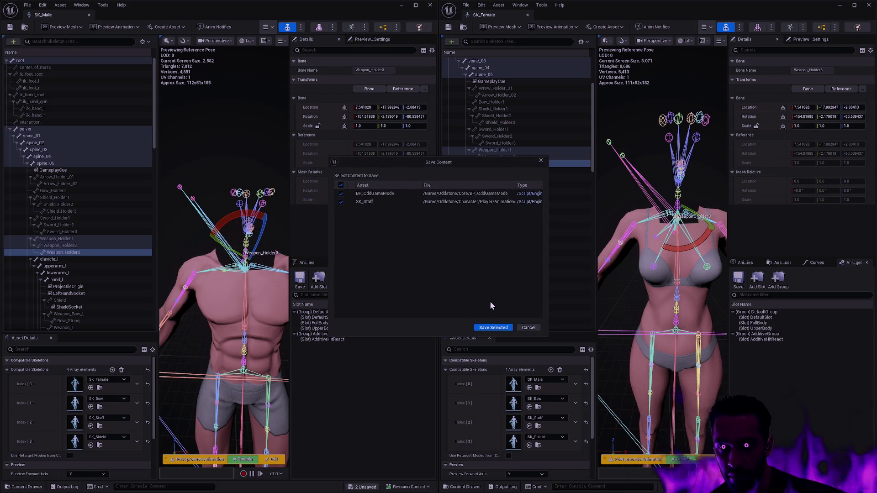
click(528, 328)
click(869, 5)
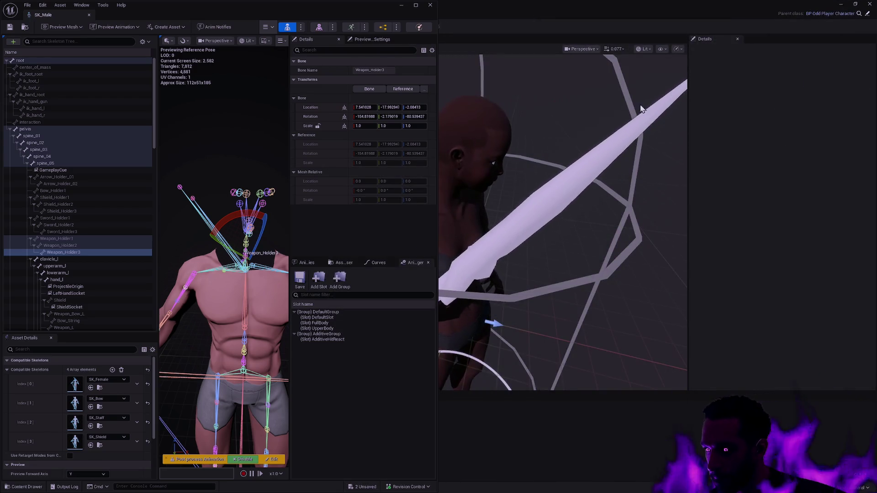
key(ctrl+shift+s)
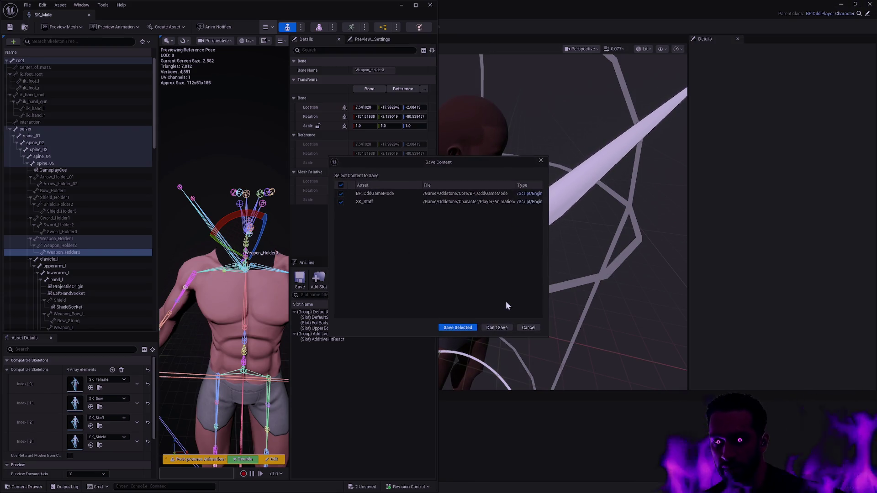
click(497, 328)
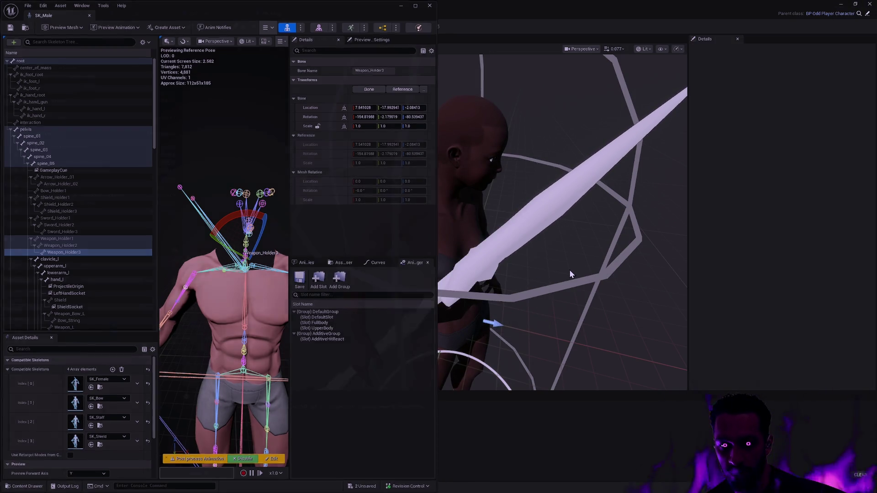
key(alt+Tab)
key(alt+Tab)
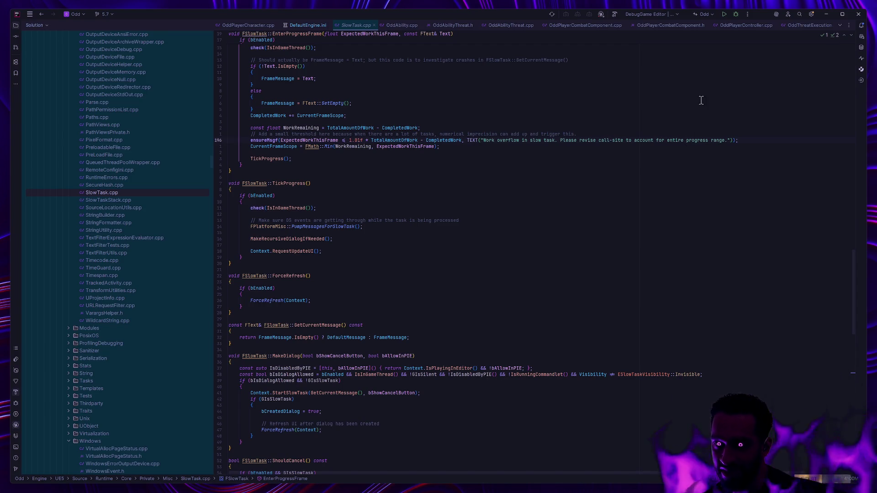
Build and launch the Odd project's DebugGame Editor configuration under the Rider debugger.
click(736, 15)
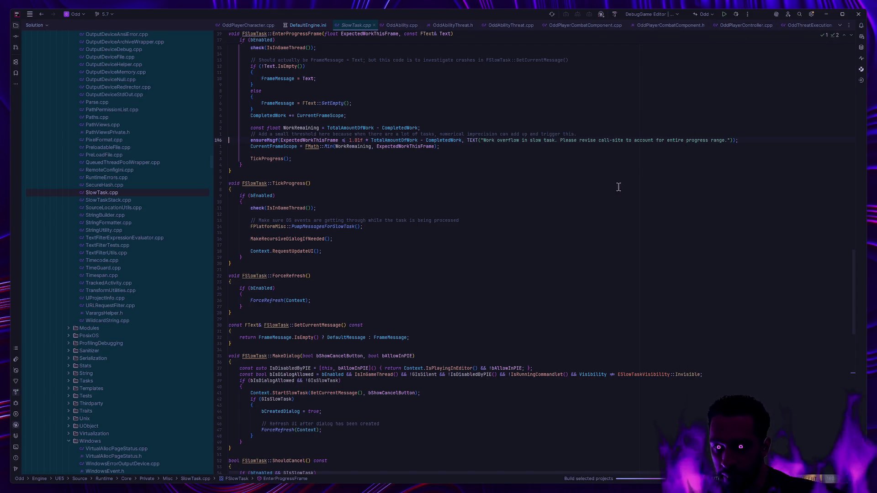
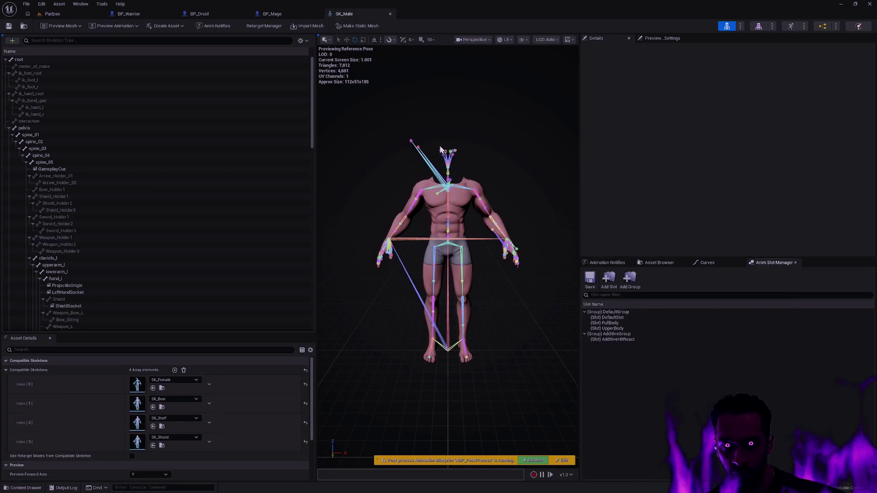
Close SK_Male and zoom and orbit around the female Mage and her staff in BP_Mage's viewport.
click(390, 14)
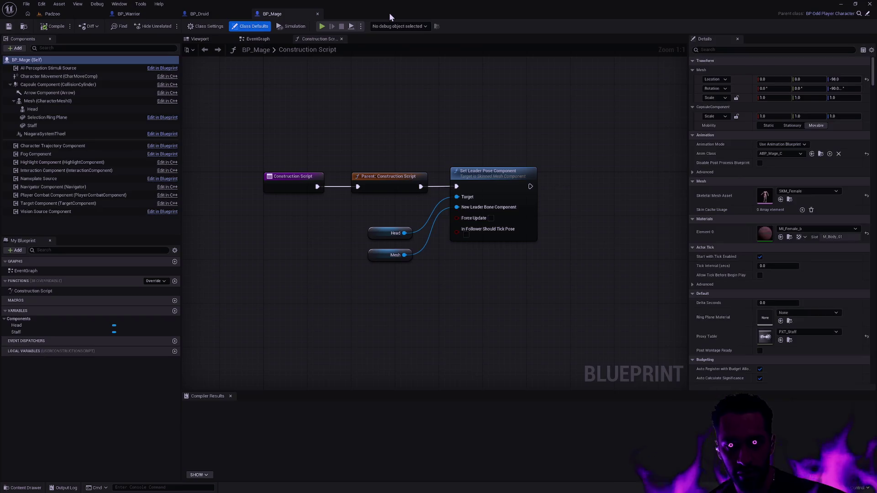
click(215, 40)
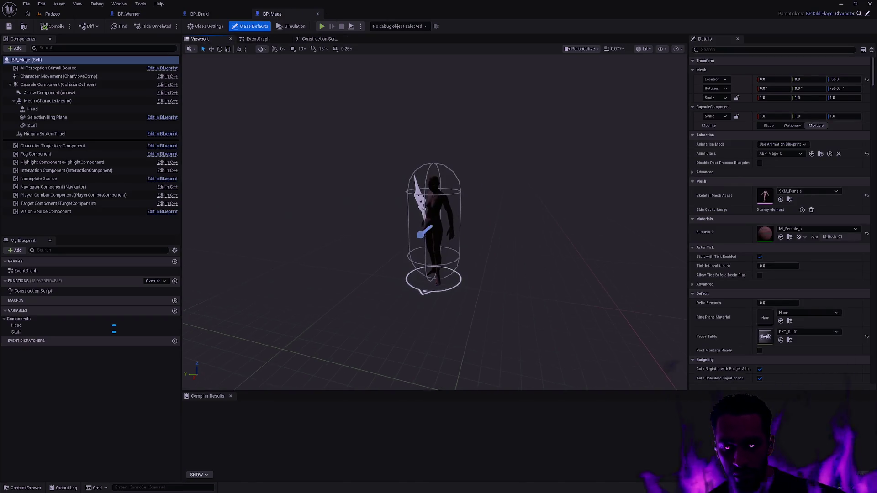
scroll(434, 228, up, 6)
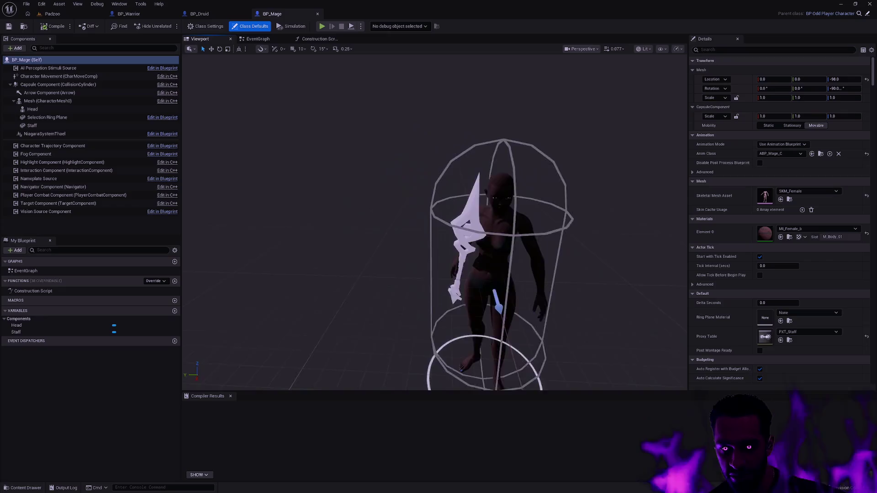
drag(434, 228, 329, 228)
drag(507, 206, 492, 204)
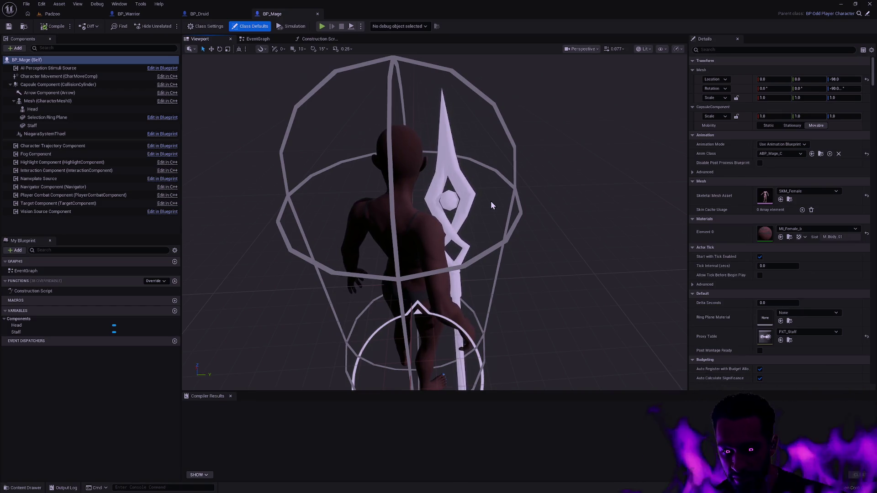
In the Padzoo level, open Bow_Aim_the_Target_Loop_Seq from Player/Animation/Bow, filtered to Animation Sequences.
key(ctrl+space)
click(53, 14)
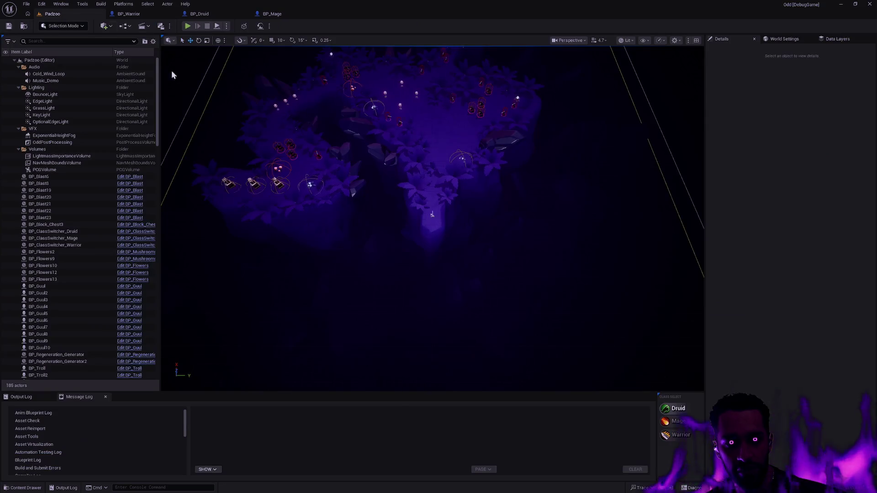
key(ctrl+space)
click(53, 381)
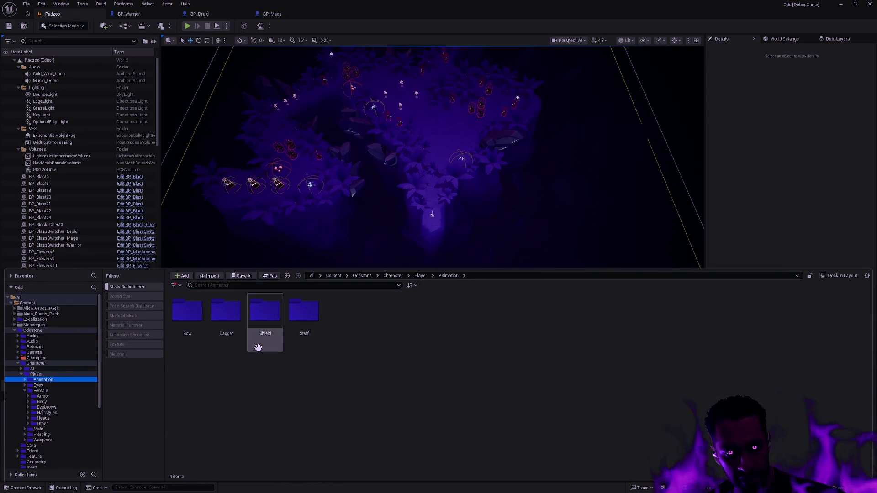
double_click(188, 335)
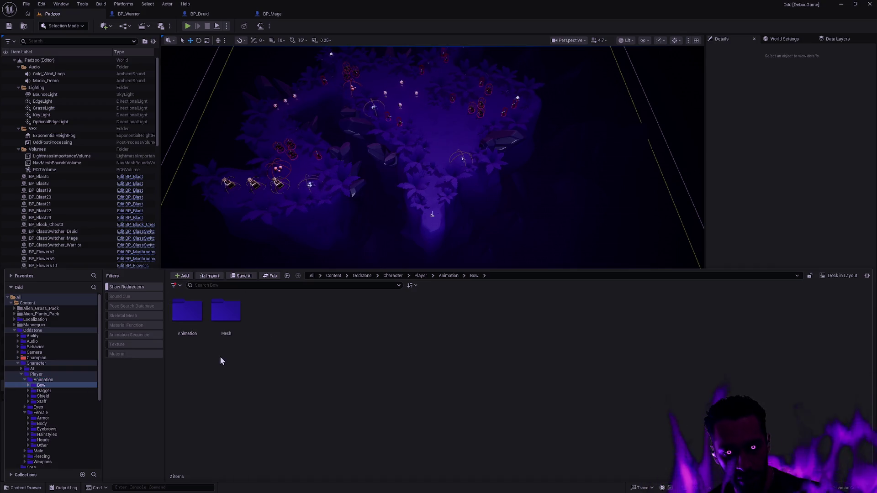
click(133, 336)
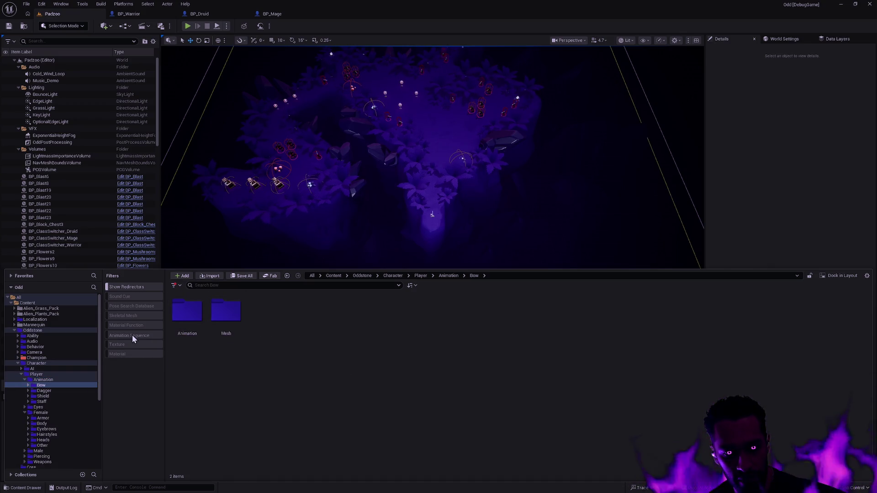
double_click(236, 338)
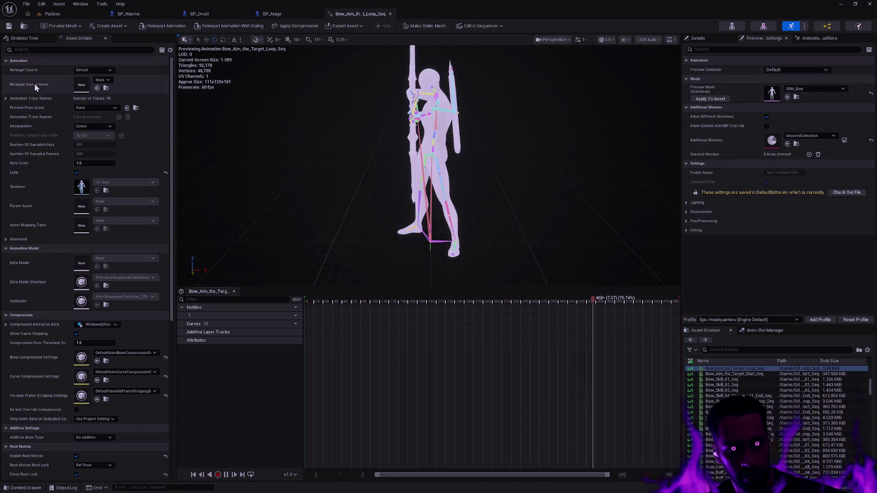
Close the bow animation, select all Bow assets, and run the bulk asset action, confirming 421 assets.
click(390, 13)
key(ctrl+space)
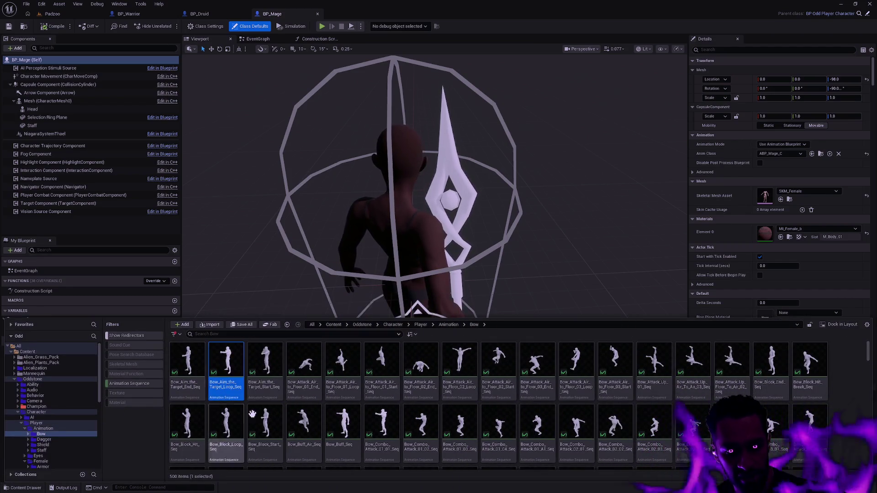
key(ctrl+a)
right_click(235, 385)
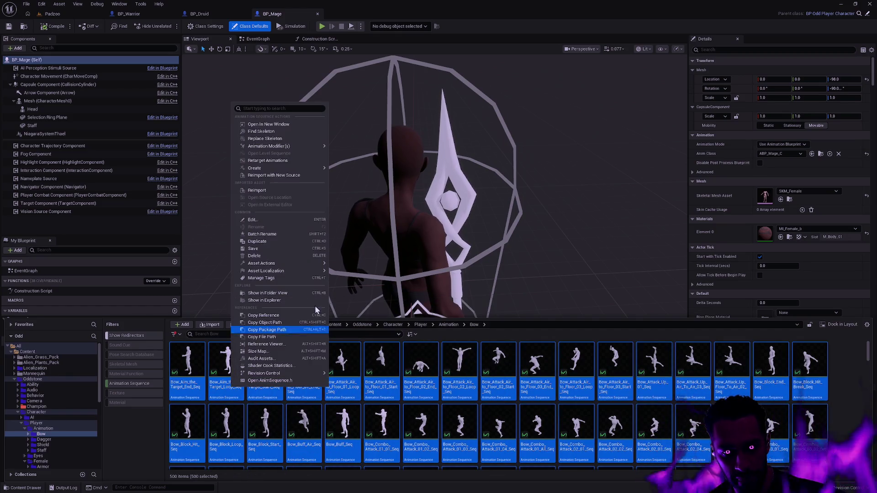
mouse_move(302, 264)
click(347, 343)
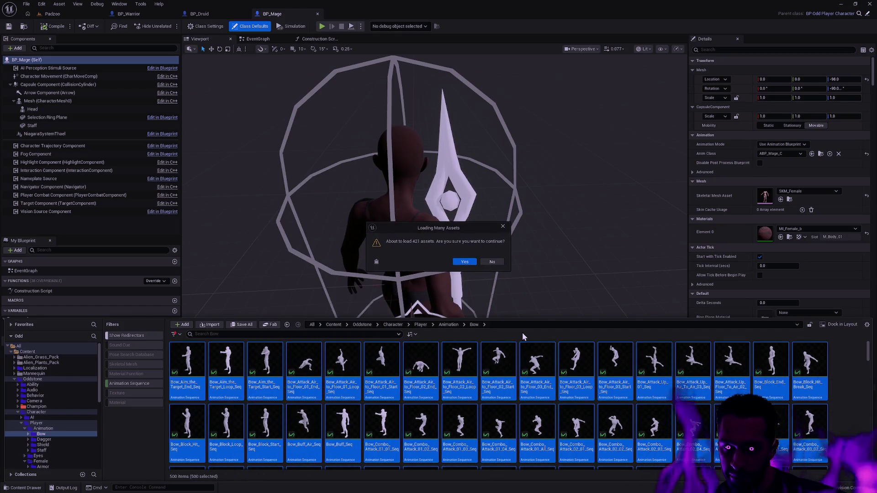
click(470, 262)
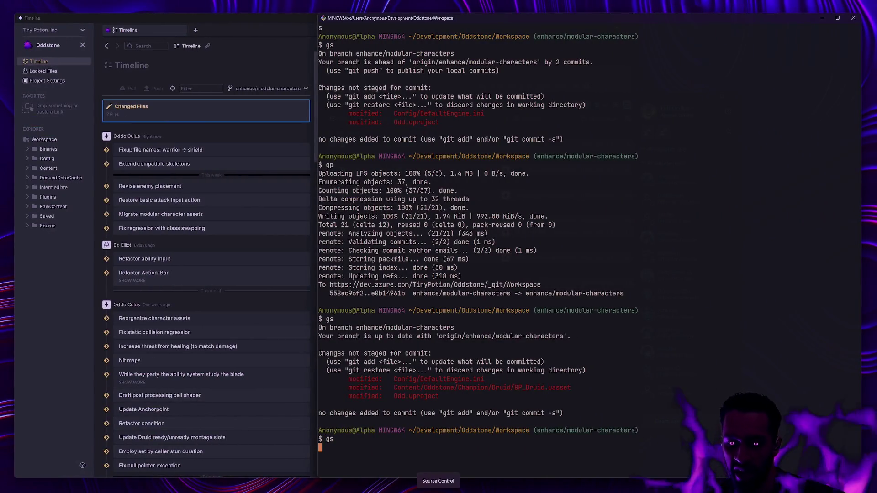
Check status, then stage everything under Content/Oddstone/Character/Player and review it.
text(gs)
key(Return)
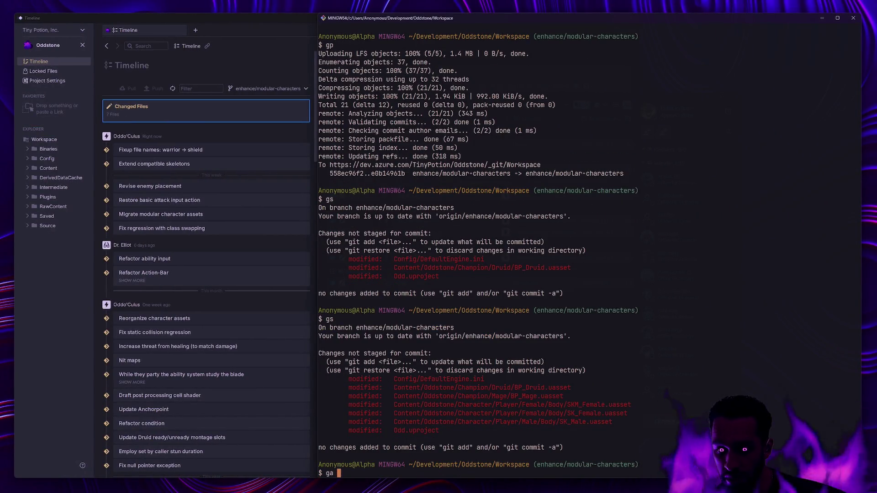
text(Content/Oddstone/)
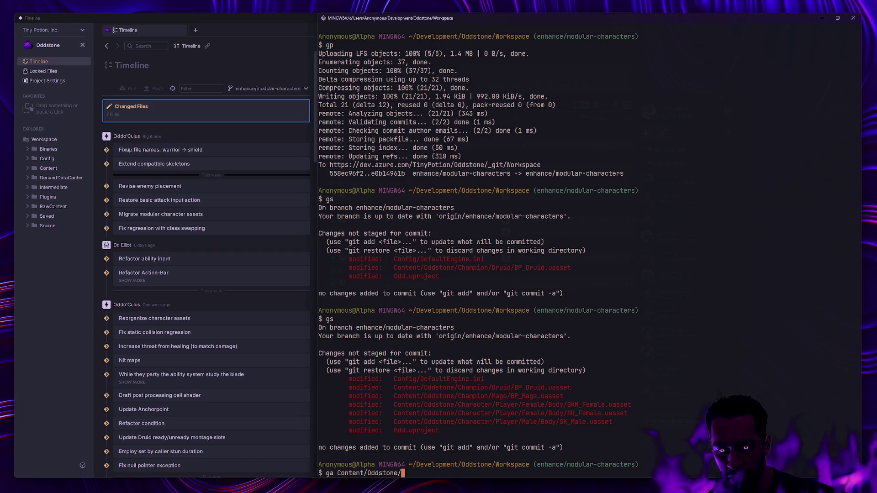
text(Character/Player/)
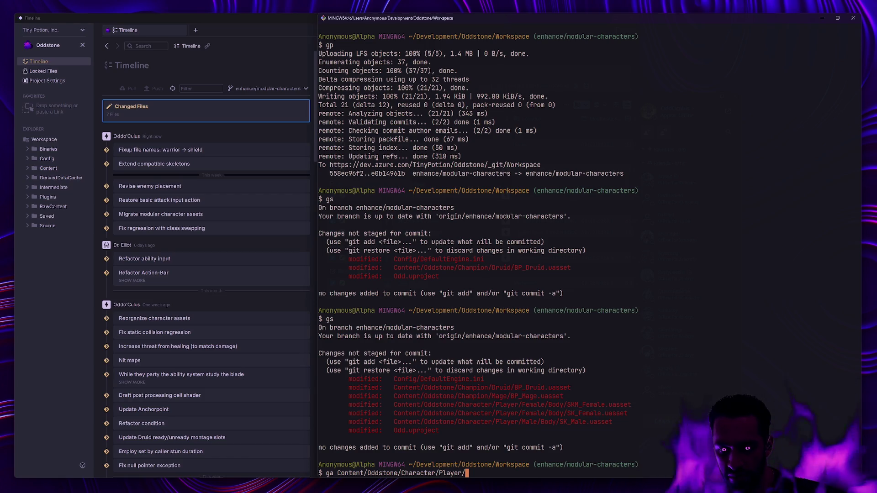
key(Return)
text(gs)
key(Return)
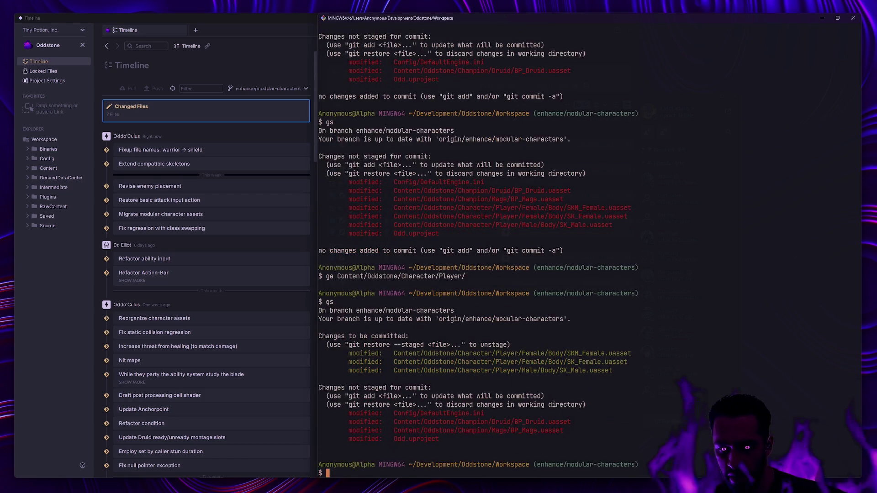
Unstage all files with git reset . and recheck the status.
text(gitreset )
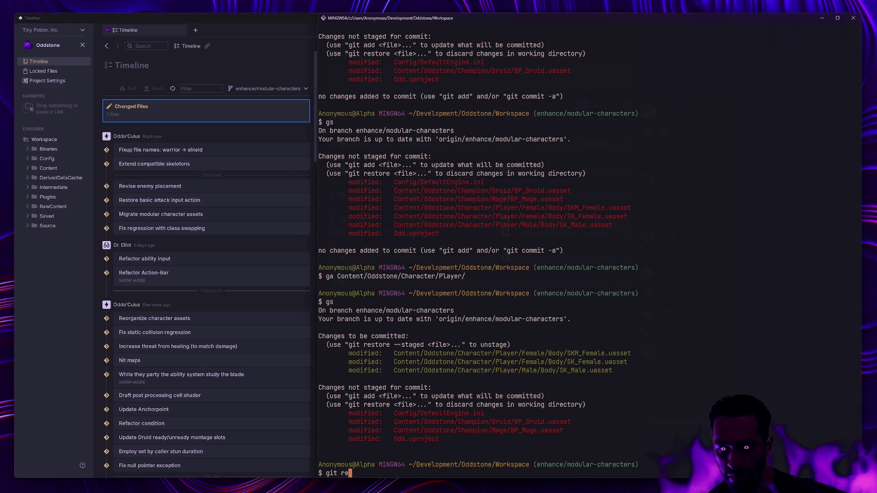
text(Conten)
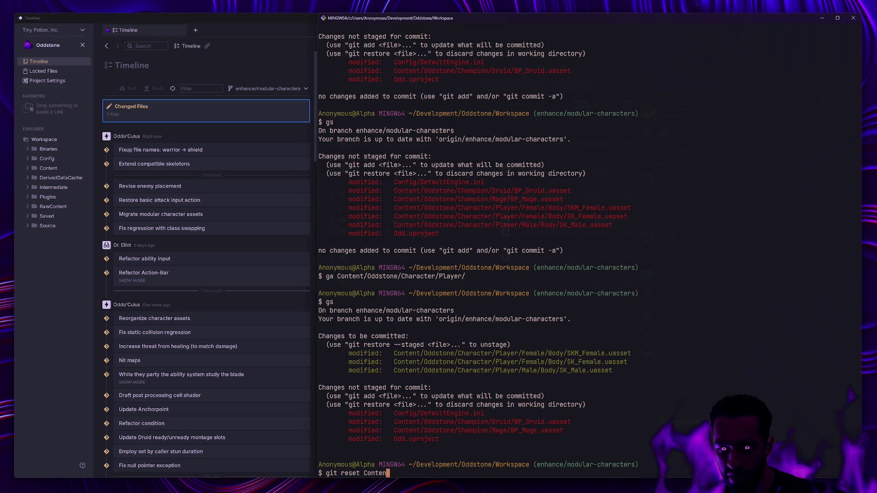
key(BackSpace)
key(BackSpace)
key(BackSpace)
text(.)
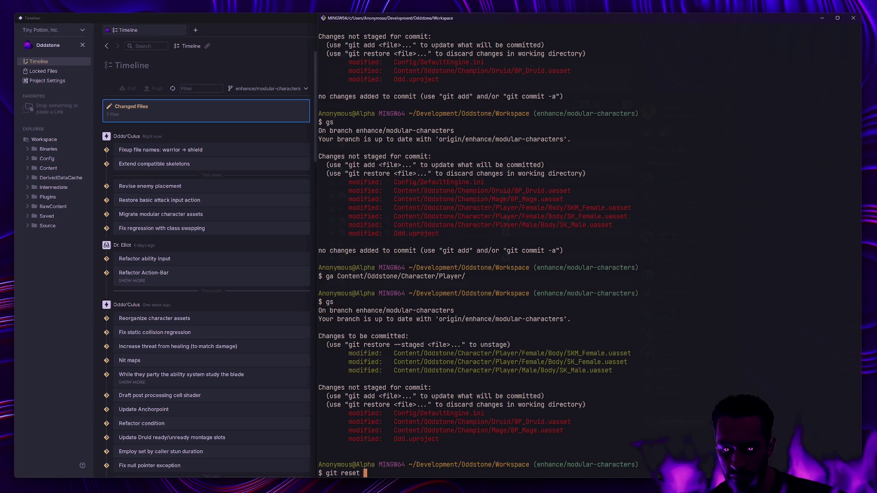
key(Return)
text(gs)
key(Return)
Stage only Content/Oddstone/Character/Player/Female/ and confirm the Female assets are staged.
key(Up)
key(Up)
key(Up)
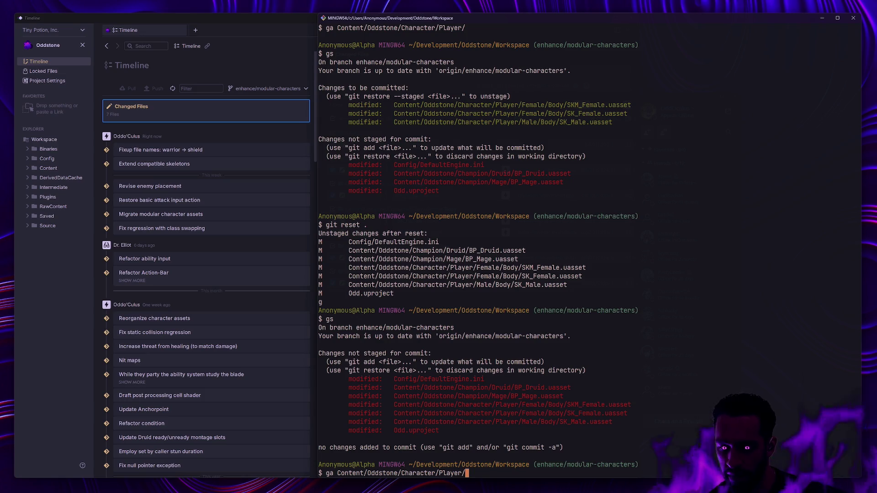
key(Tab)
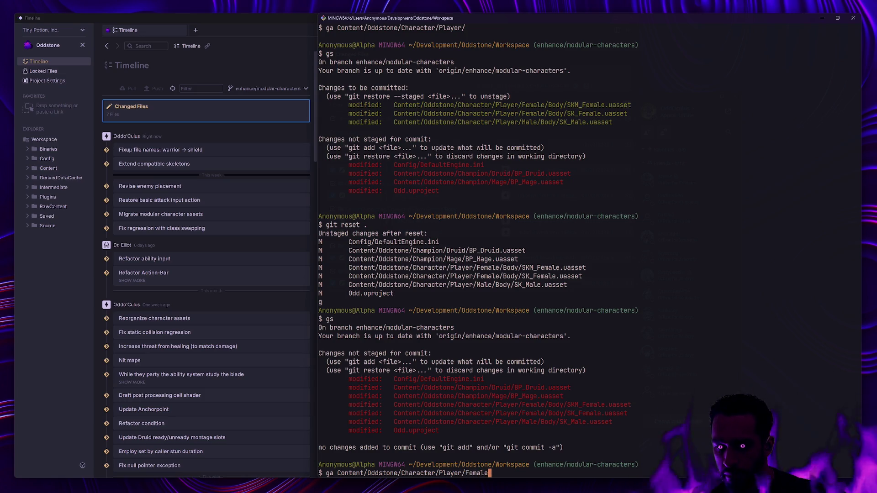
key(Return)
text(gs)
key(Return)
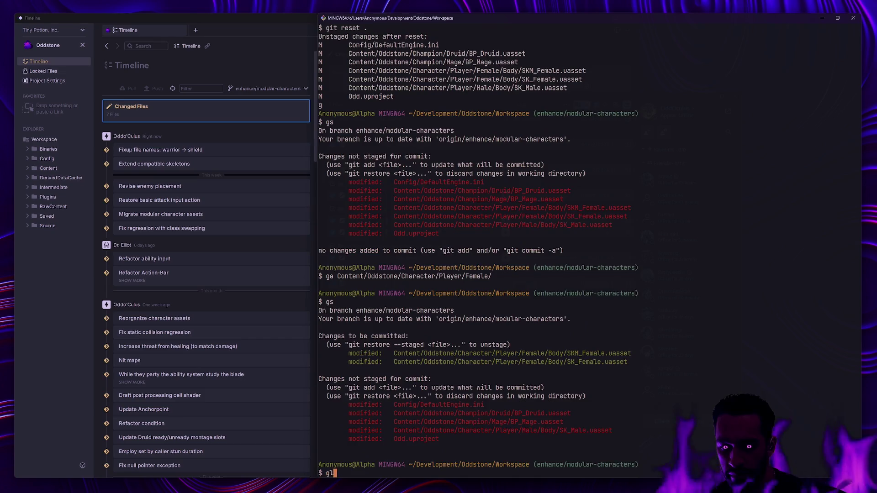
Review the one-line commit history with gl, then recheck the staged files.
text(gl)
key(Return)
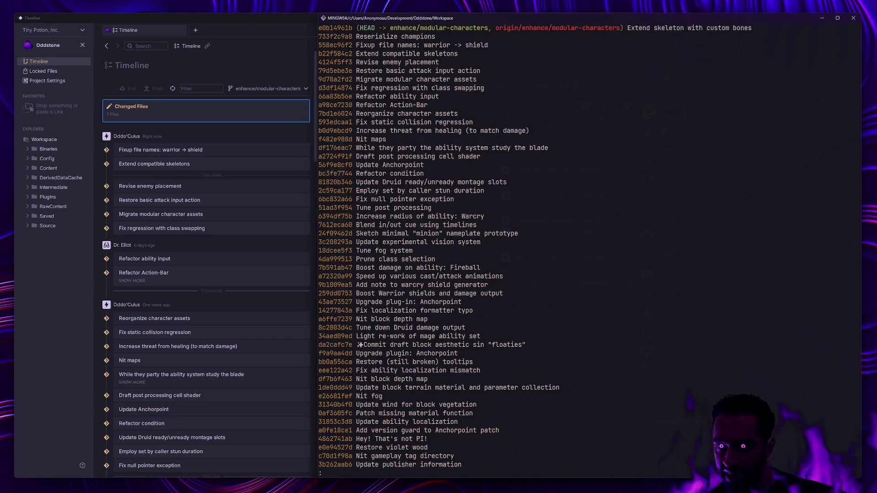
key(q)
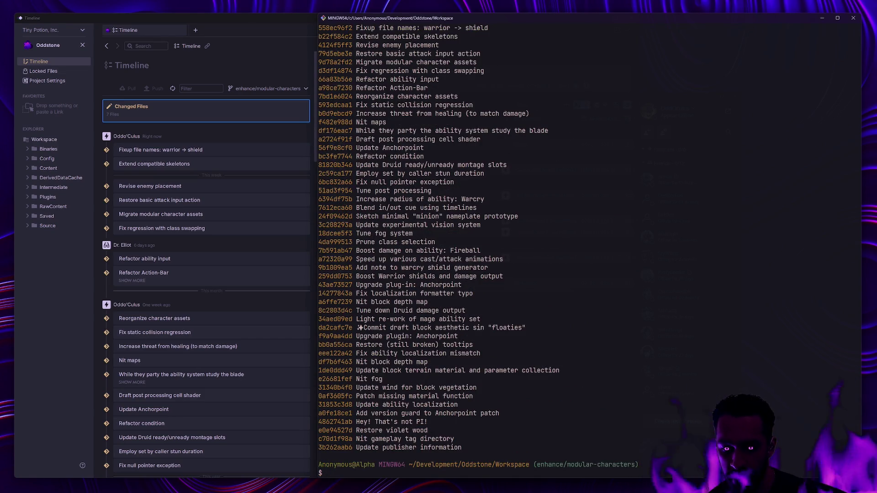
text(gs)
key(Return)
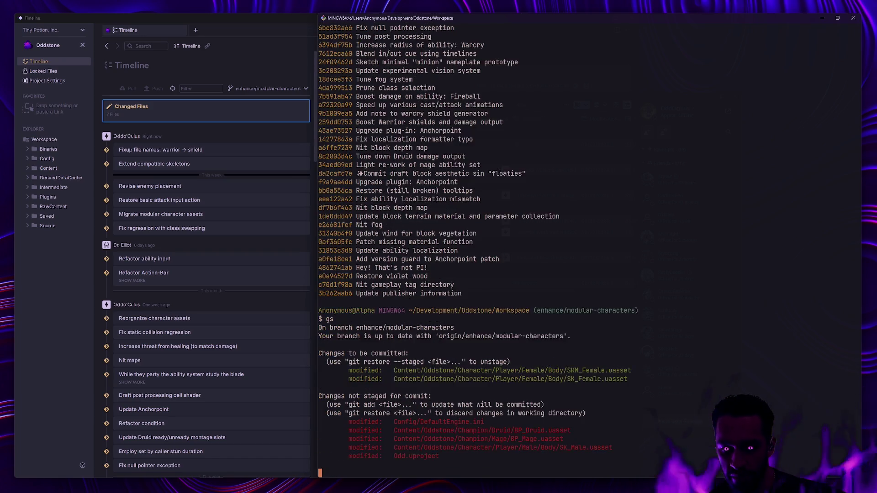
Amend the latest commit with gc --amend, editing the message in Vim and saving with :wq.
text(gc --amend)
key(Return)
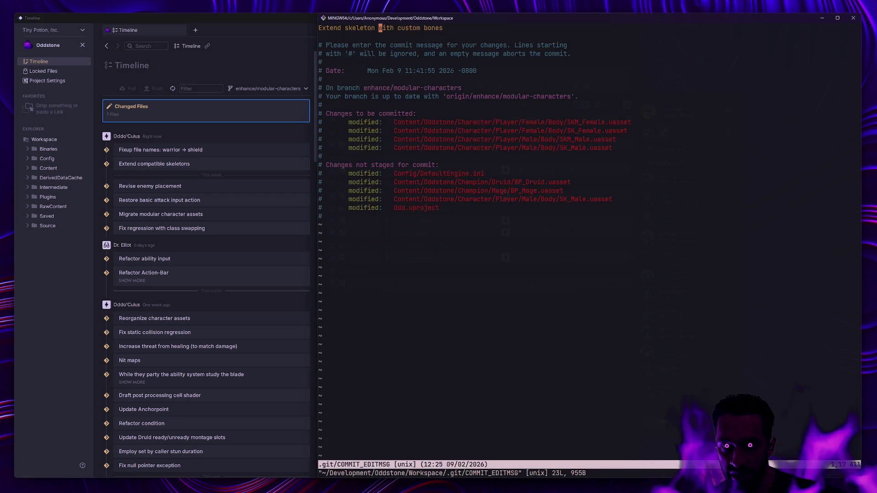
key(i)
key(BackSpace)
text(s)
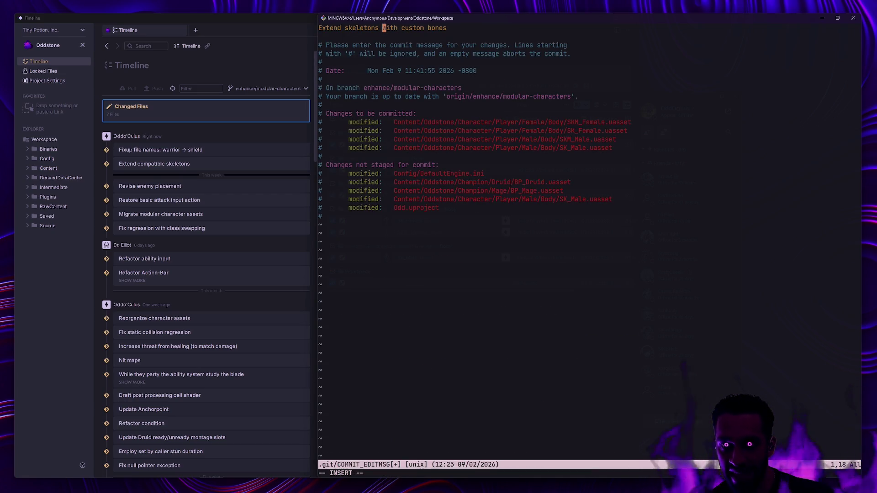
key(Escape)
text(:wq)
key(Return)
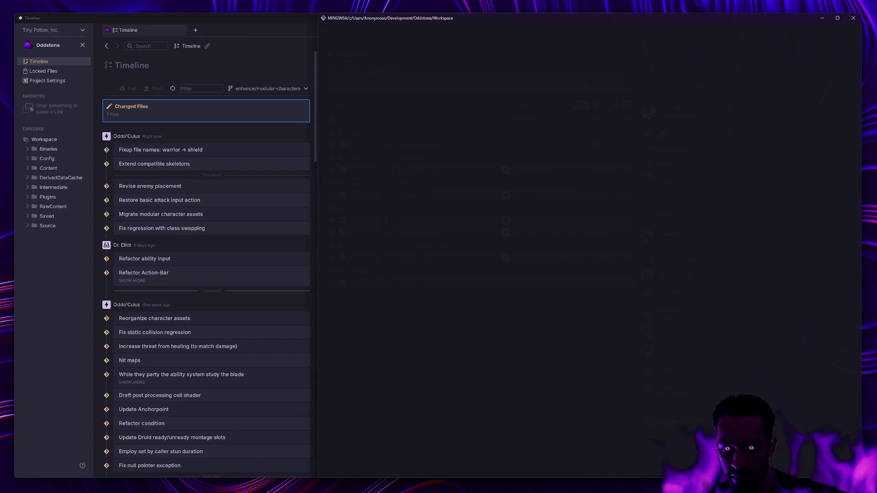
Check status, force-push with gp -f, and highlight the modified SK_Male and Druid/Mage blueprint entries.
text(gs)
key(Return)
text(gp -)
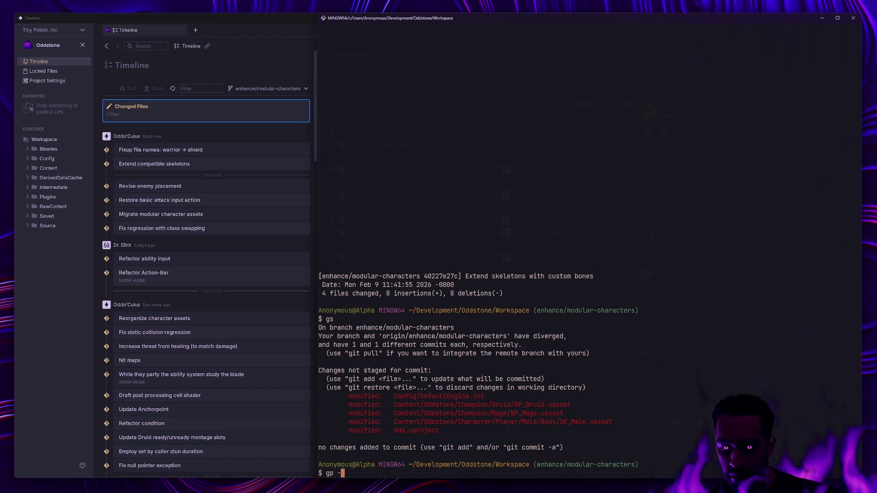
text(f)
key(Return)
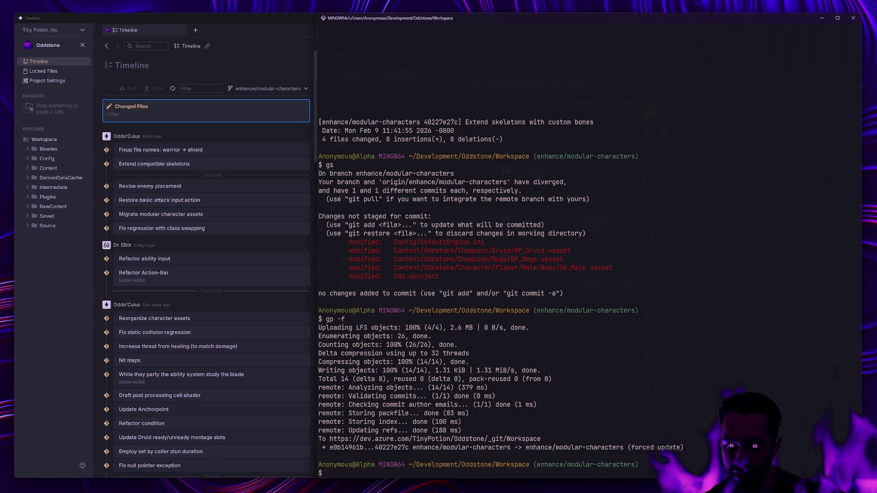
drag(571, 268, 379, 267)
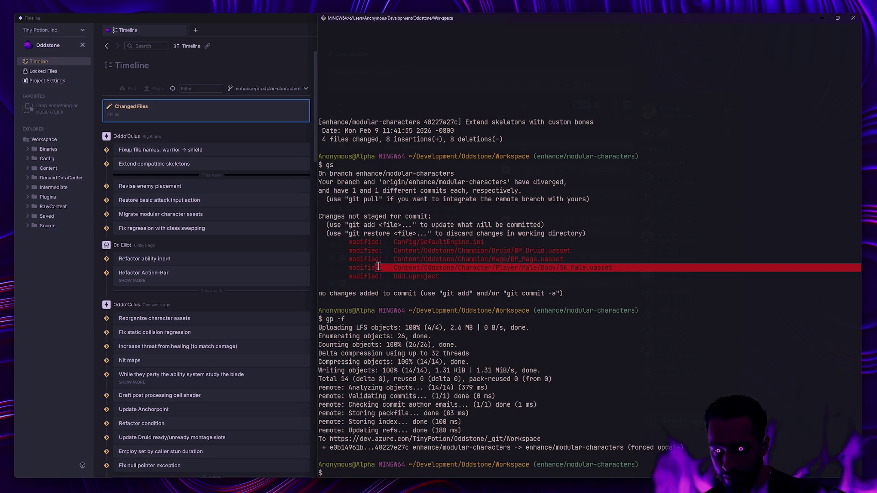
click(551, 278)
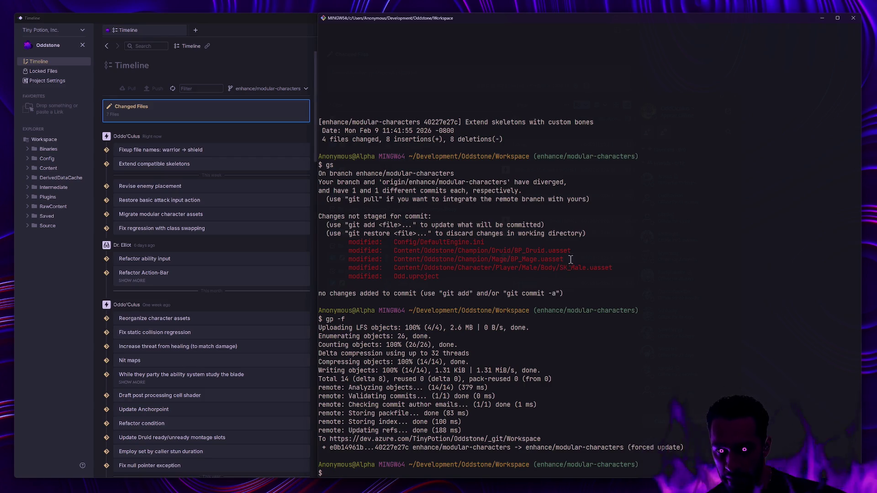
drag(571, 259, 372, 250)
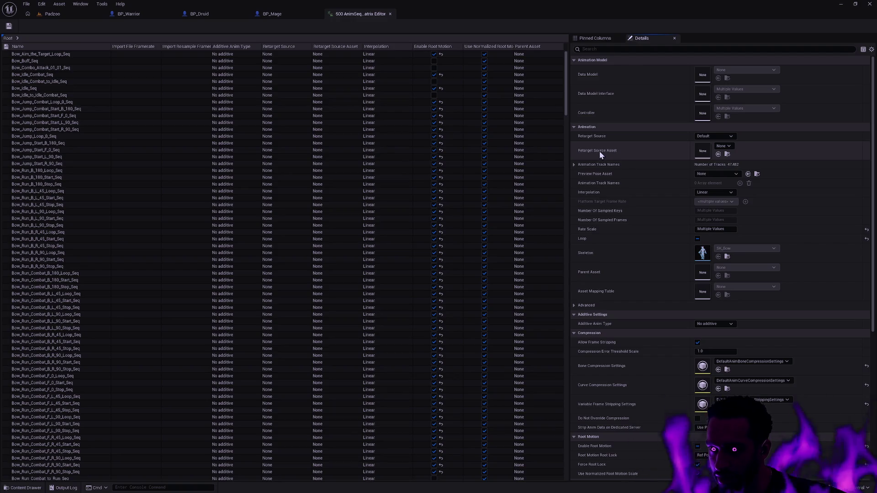
Set the Bow animations' Retarget Source Asset to SKM_Bow and save them.
click(731, 145)
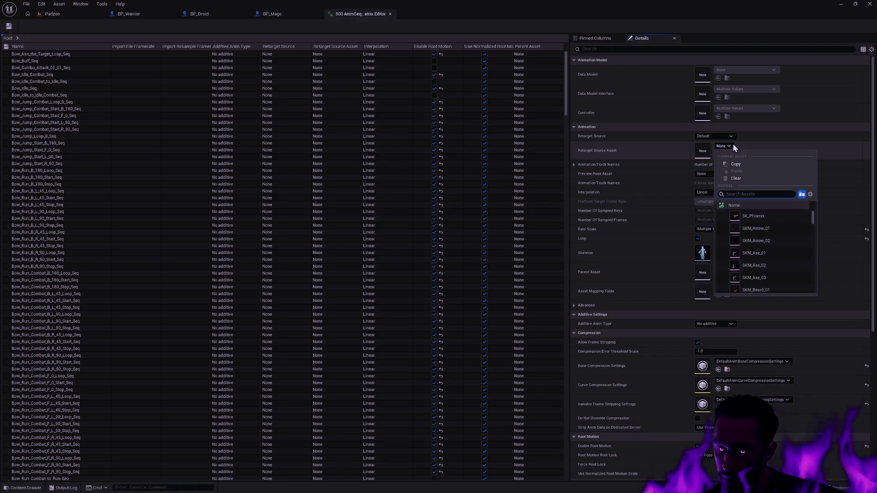
text(SK_)
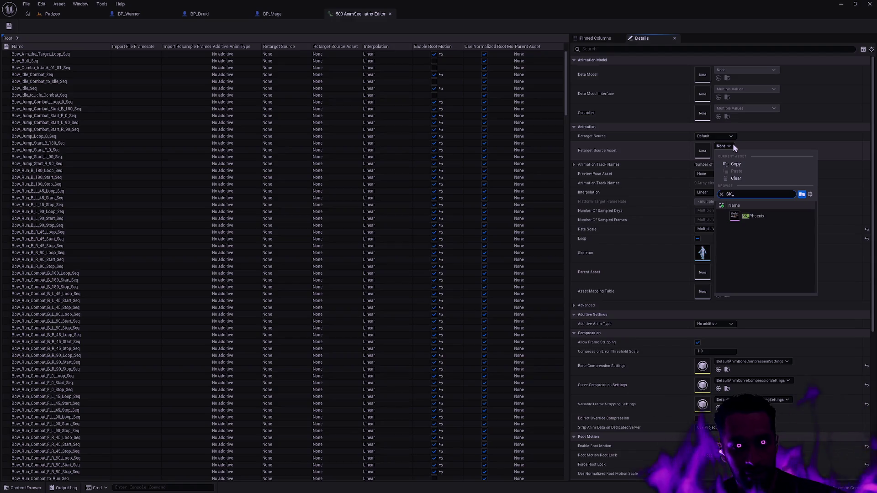
text(Bow)
key(ctrl+a)
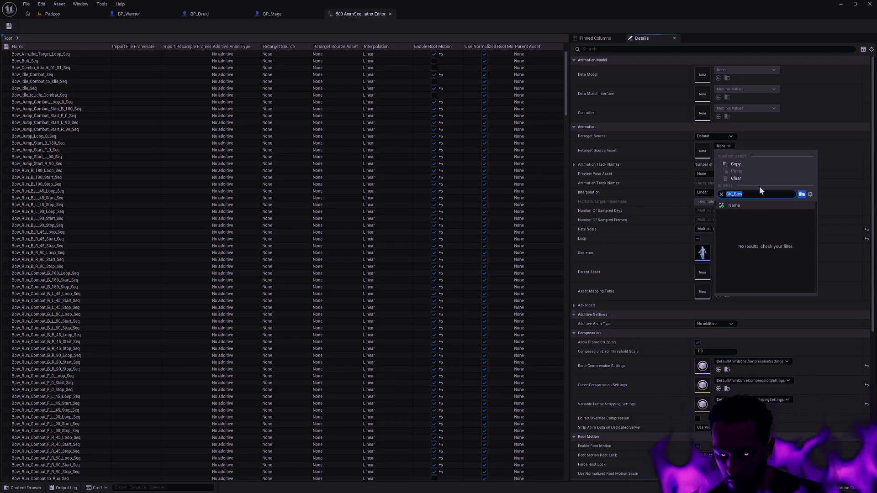
text(SK_)
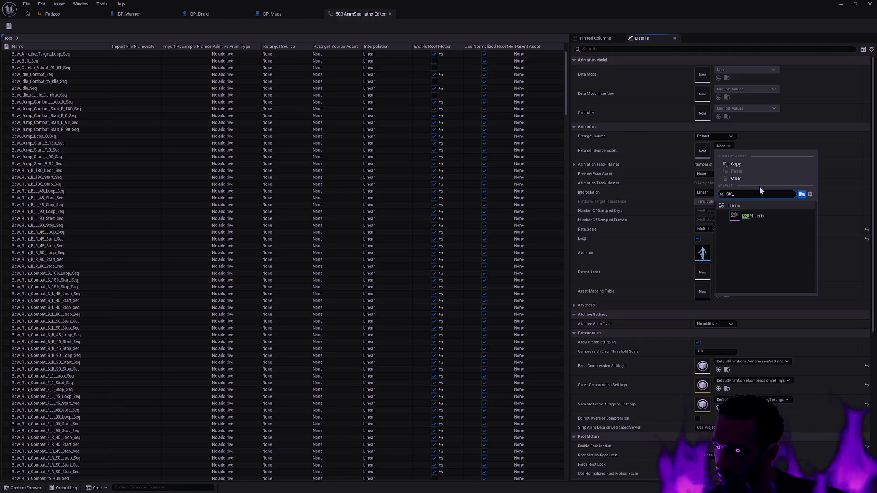
key(BackSpace)
text(M_Bow)
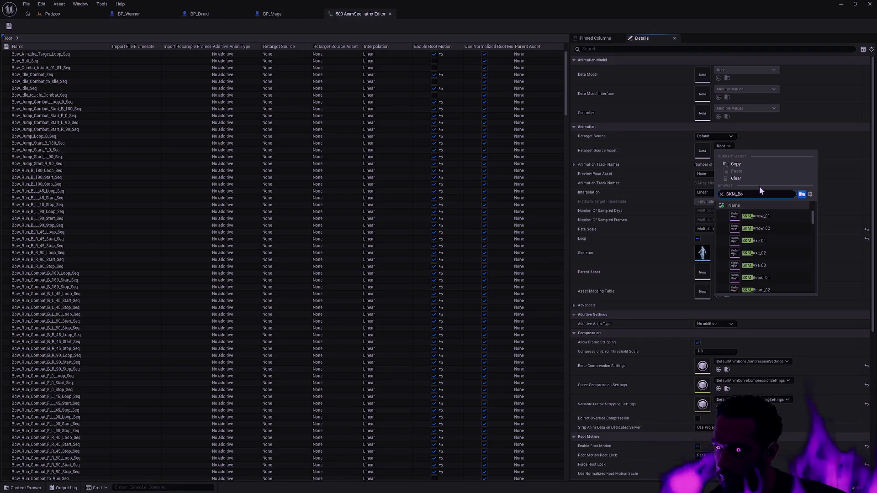
click(768, 218)
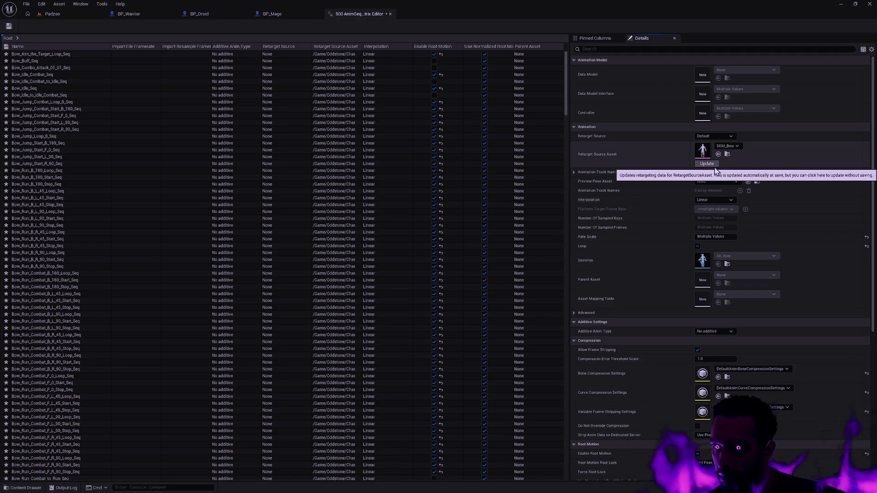
click(13, 29)
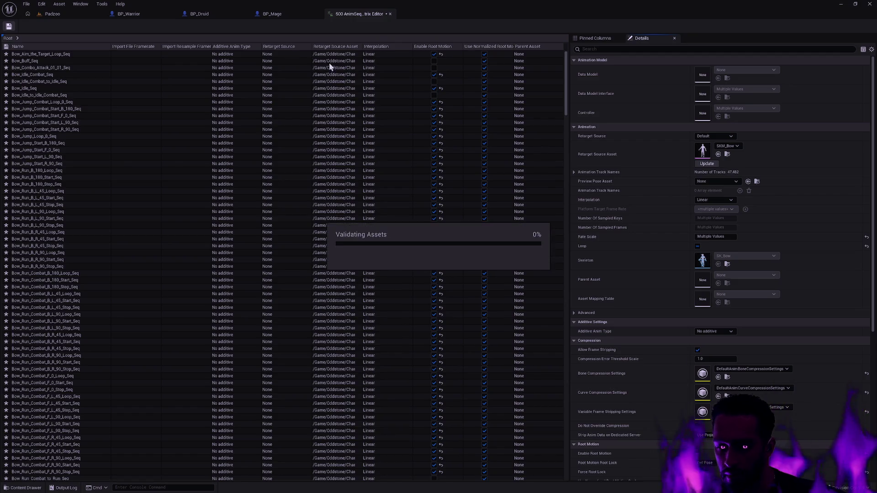
Close the property matrix, select all animations in the Shield folder, and open Asset Actions.
click(390, 14)
key(ctrl+space)
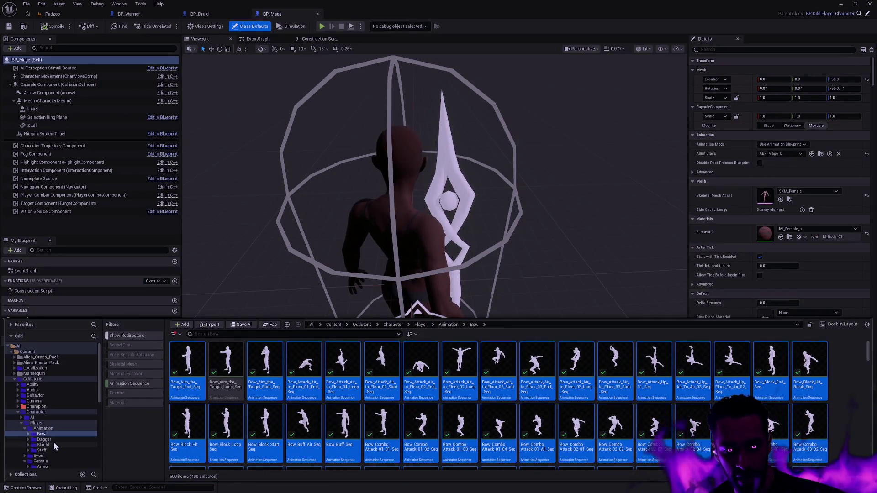
click(43, 444)
click(203, 391)
key(ctrl+a)
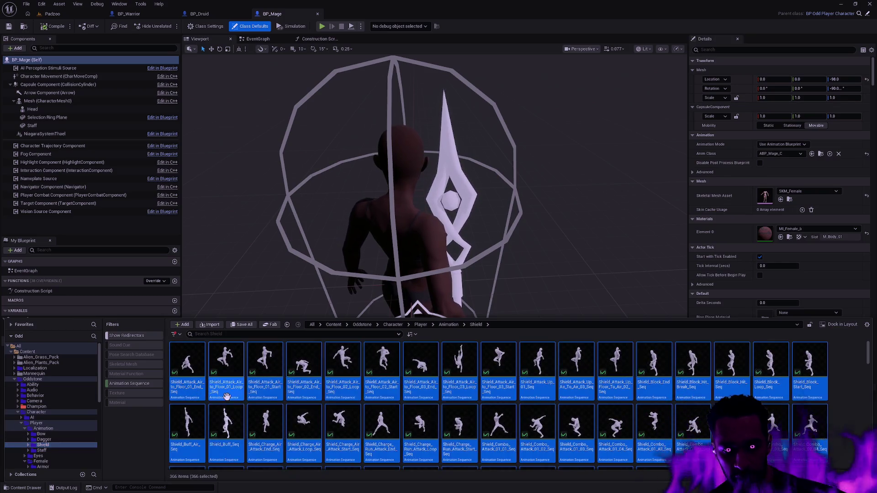
right_click(228, 388)
mouse_move(298, 275)
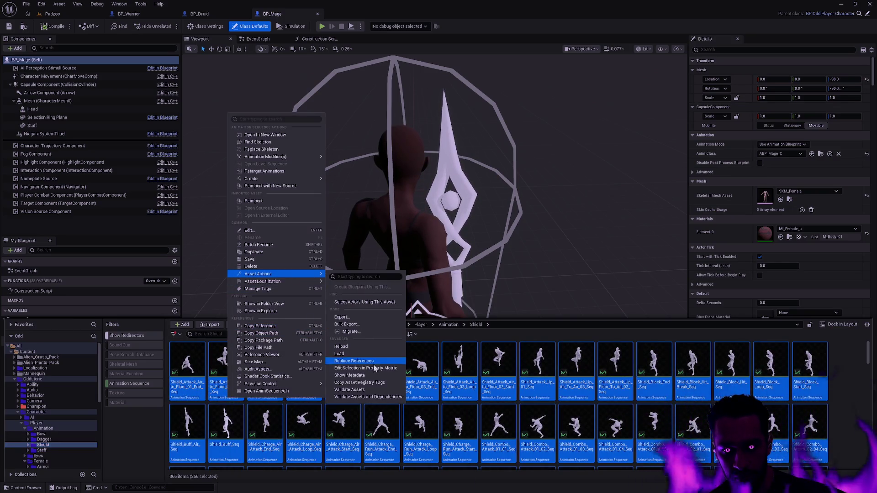
click(388, 368)
click(465, 262)
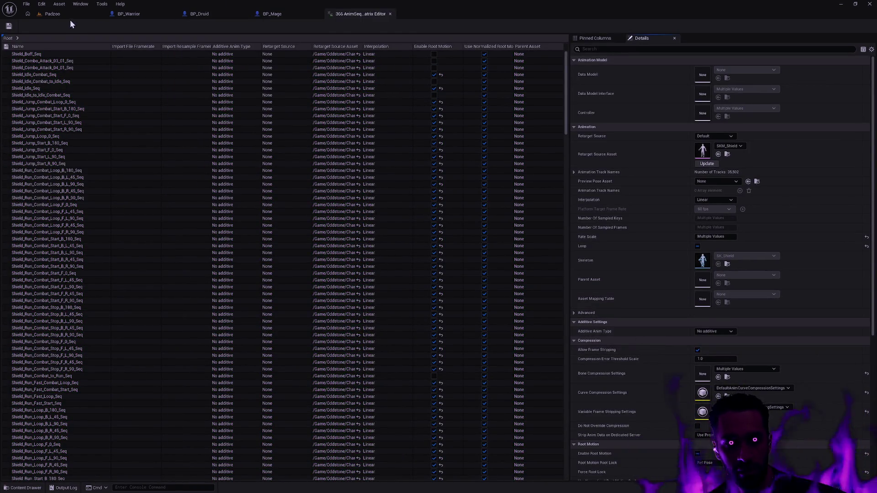
key(ctrl+space)
scroll(870, 396, down, 1)
scroll(870, 396, down, 15)
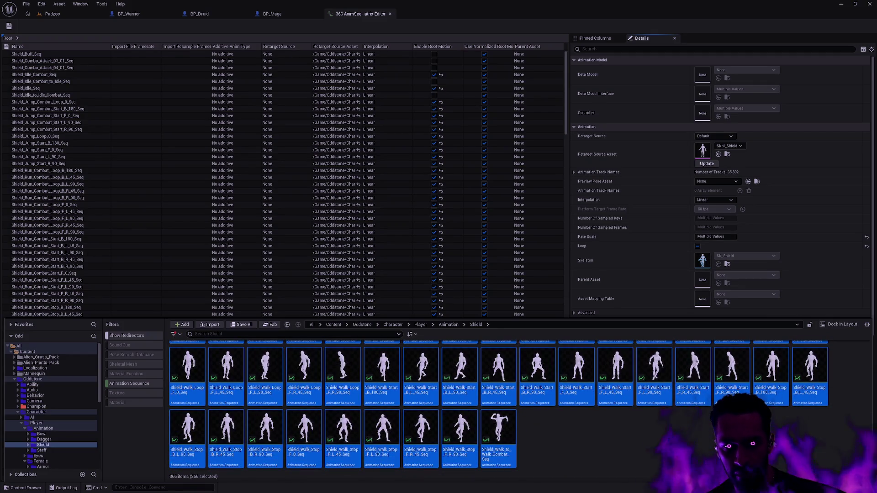
click(388, 17)
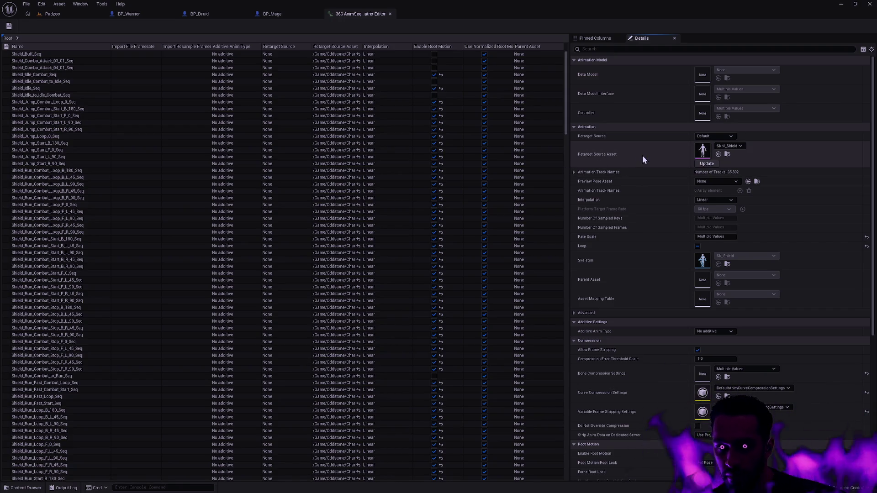
mouse_move(564, 130)
mouse_down()
mouse_move(568, 194)
mouse_move(566, 100)
mouse_up()
click(728, 146)
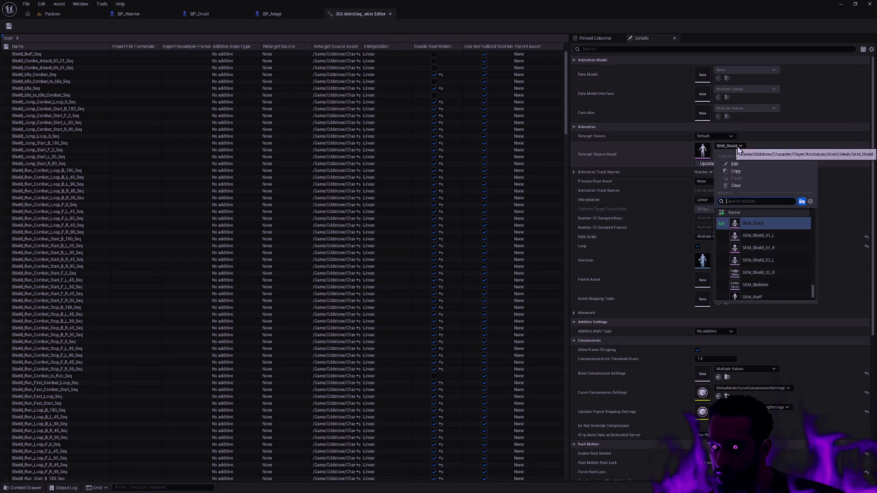
click(767, 224)
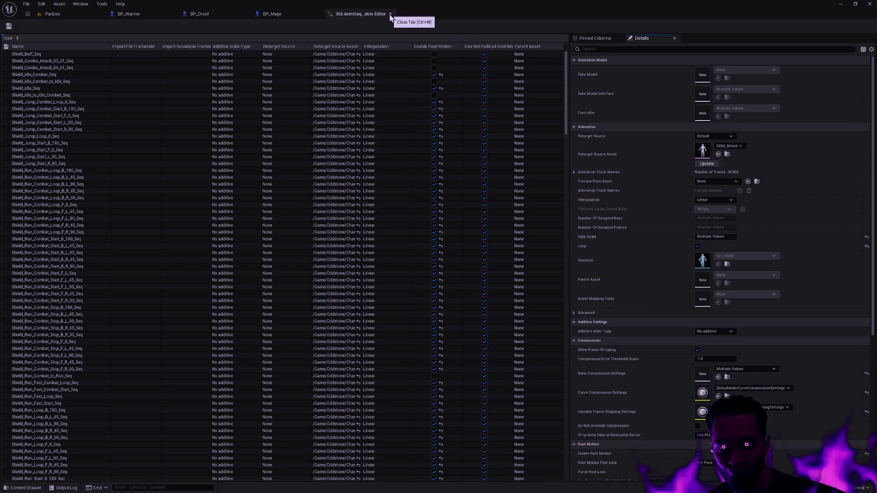
click(396, 136)
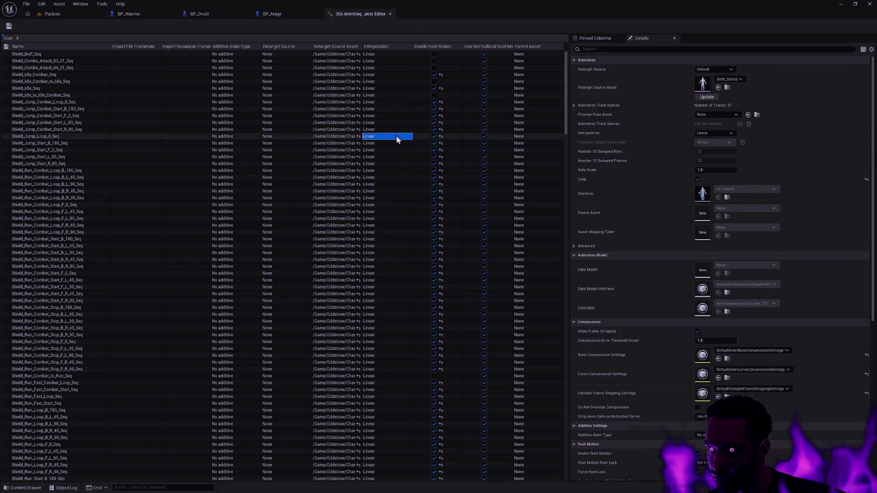
click(396, 205)
click(337, 280)
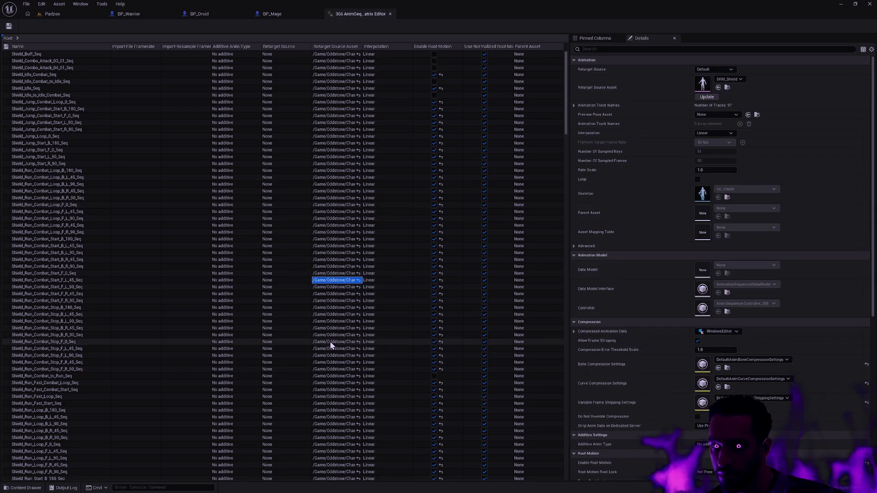
click(341, 376)
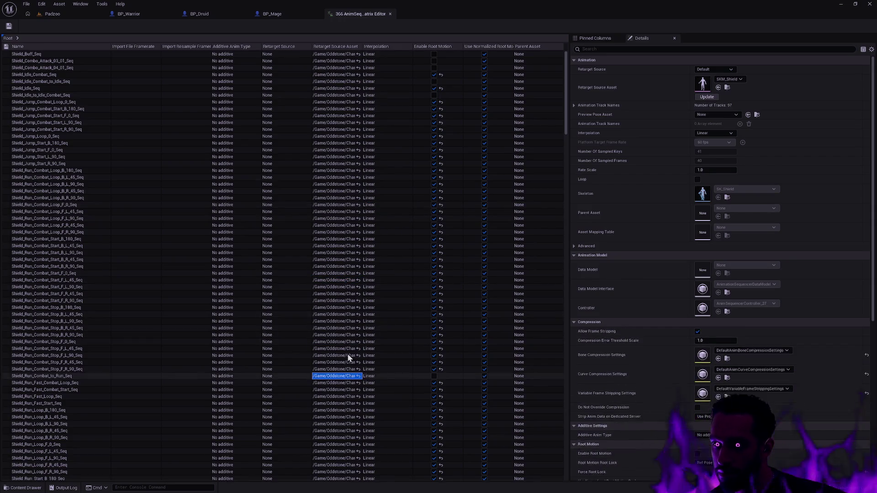
click(390, 14)
key(ctrl+space)
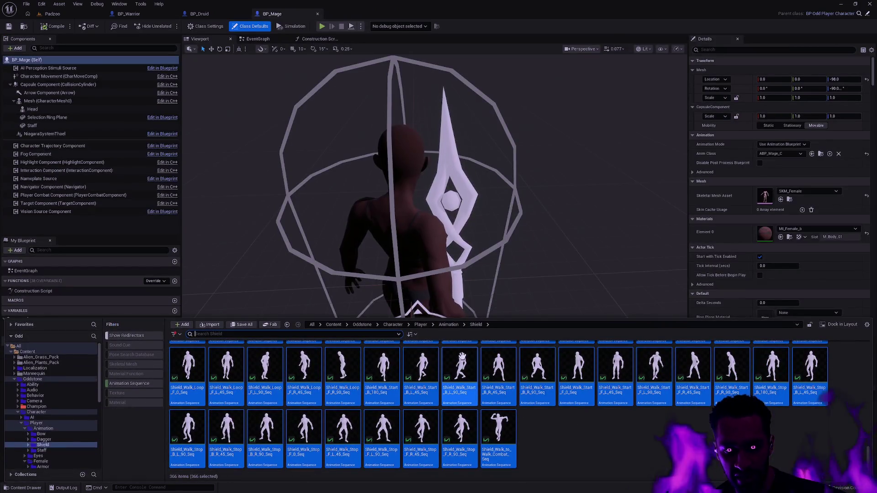
Load all 486 Staff animations into the bulk property matrix, then close it after applying SKM_Staff.
click(60, 450)
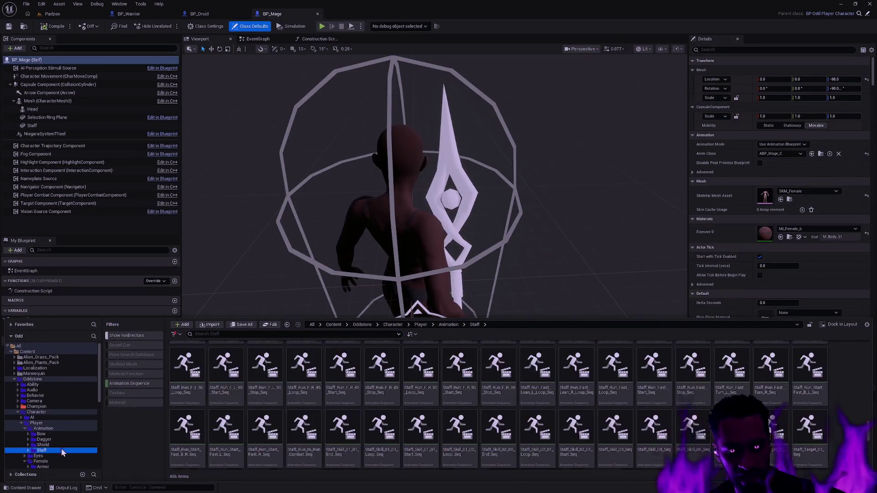
click(215, 394)
key(ctrl+a)
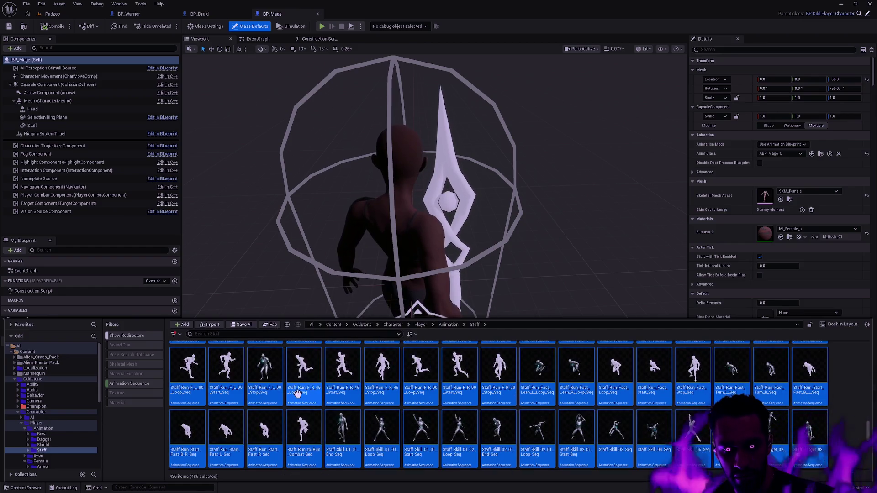
right_click(297, 394)
mouse_move(366, 272)
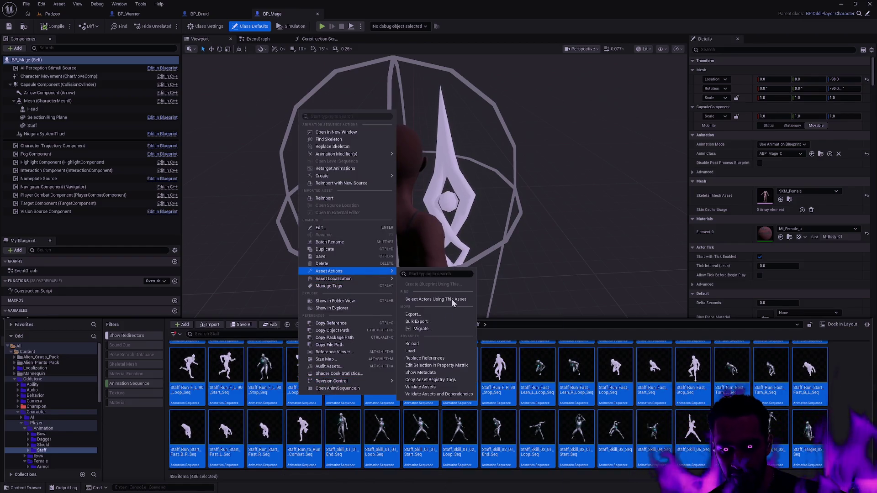
click(445, 364)
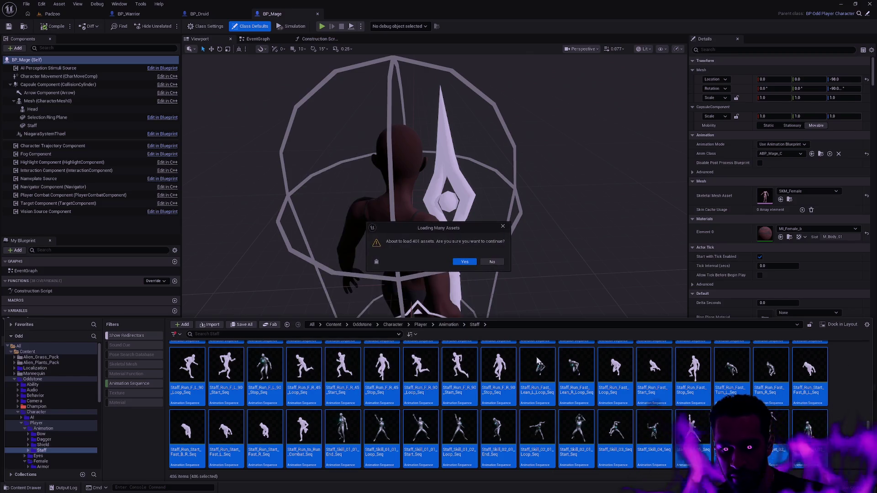
click(466, 263)
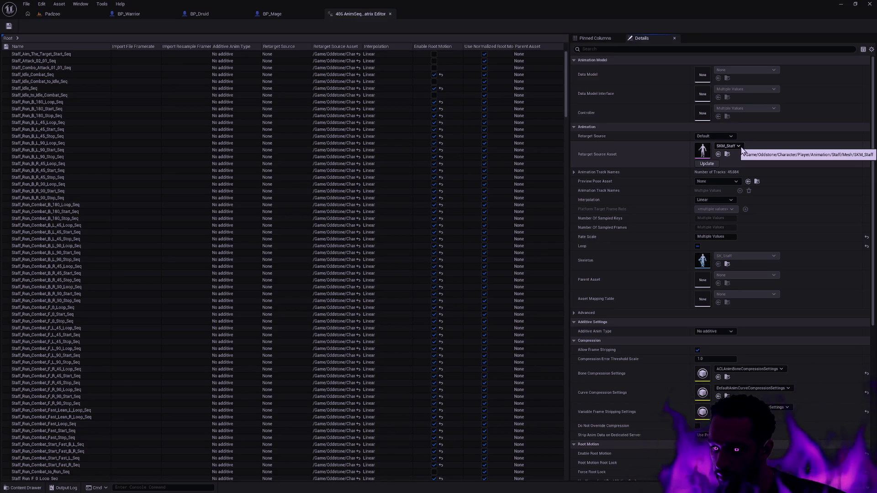
click(391, 14)
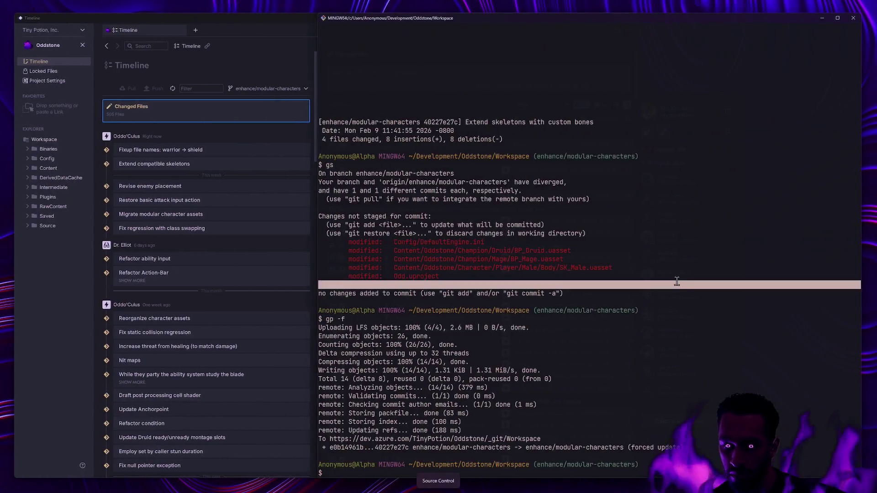
Check repository status and stage the changed Player animation files.
text(gs)
key(Return)
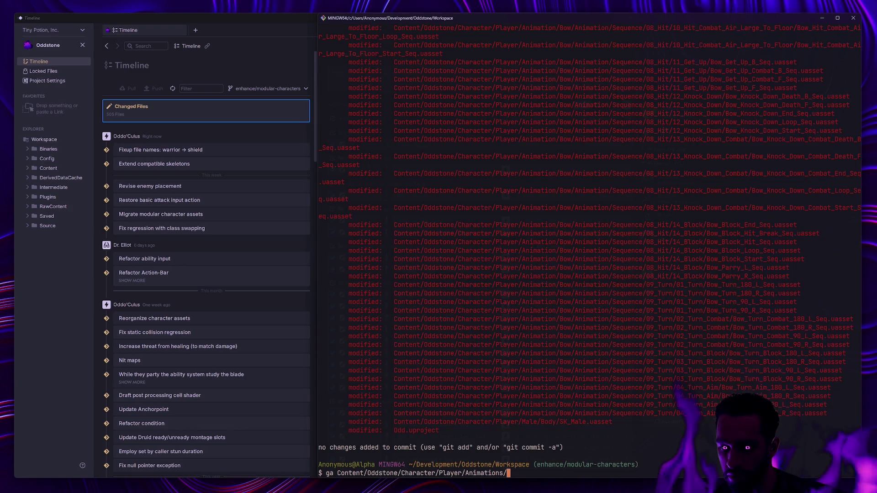
text(/)
key(Return)
text(gs)
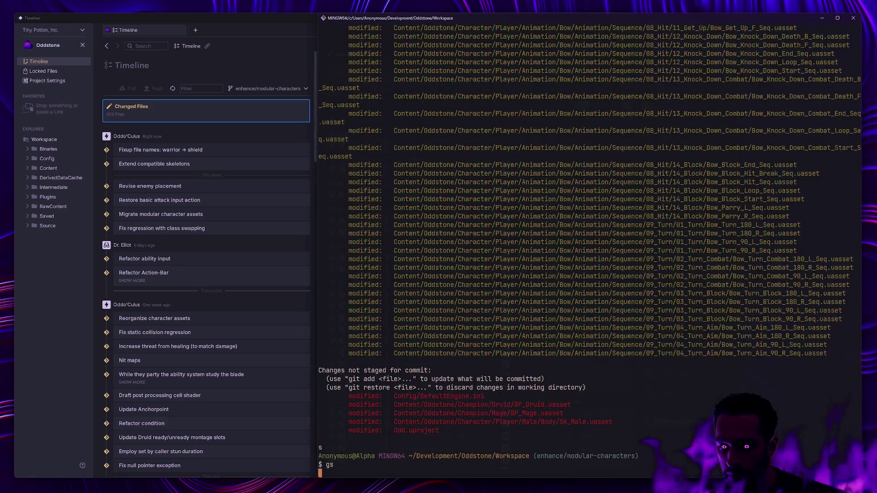
Commit as 'Update retarget source asset' and confirm status, previewing Staff_Run_F_R_45_Stop_Seq meanwhile.
text(gc -m ')
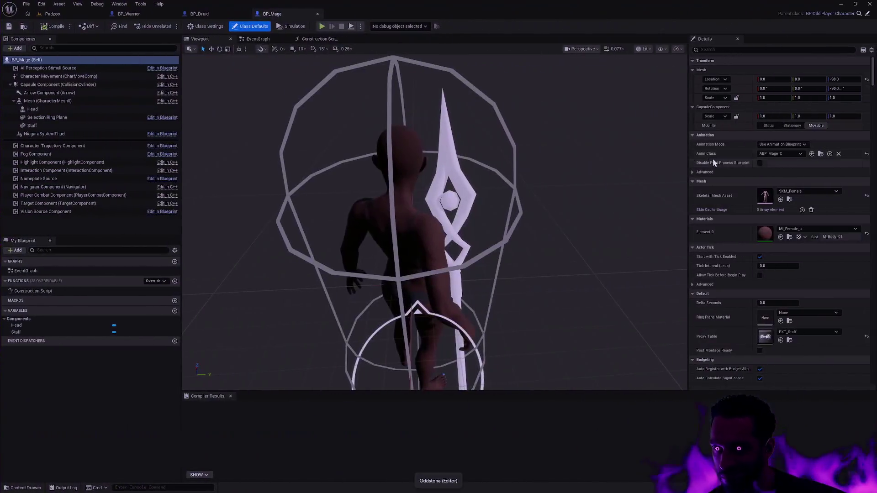
key(ctrl+space)
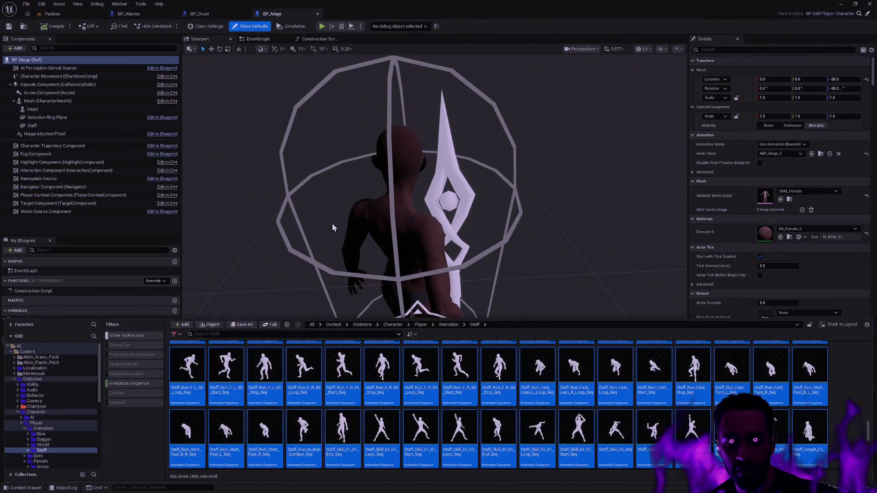
click(382, 370)
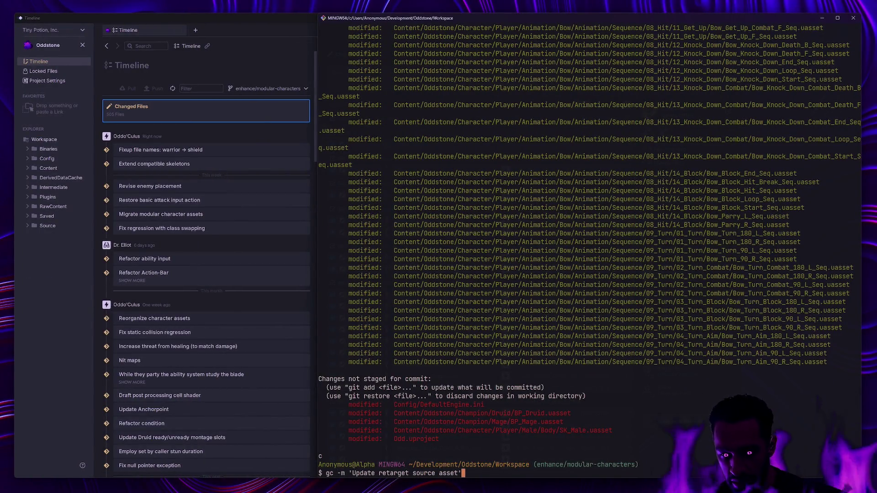
key(Return)
text(g)
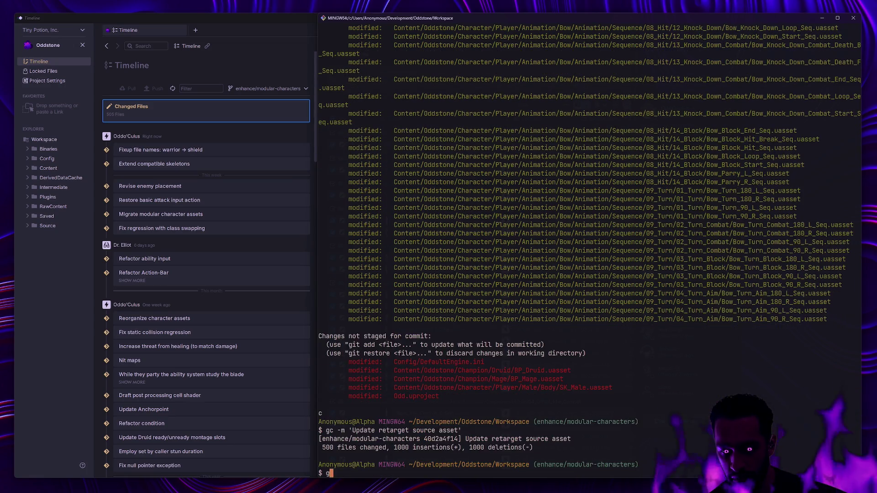
text(s)
key(Return)
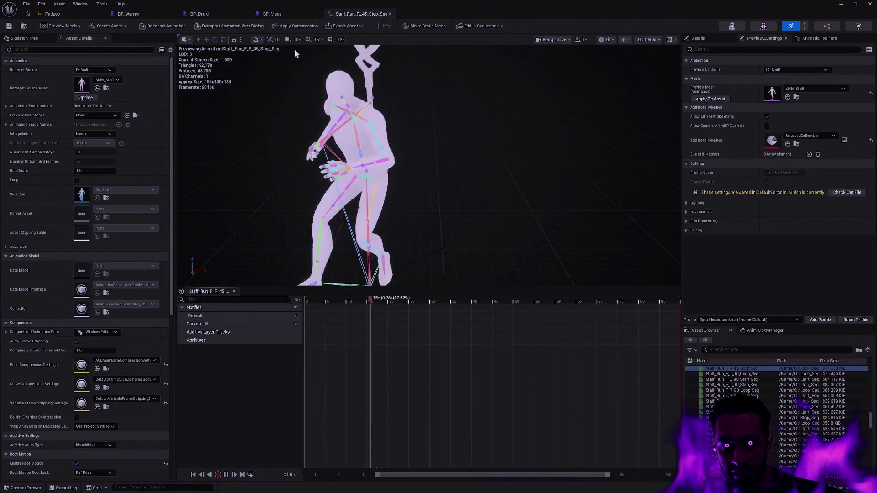
Return to BP_Mage's Construction Script and delete the old Head and Mesh getter nodes.
click(391, 13)
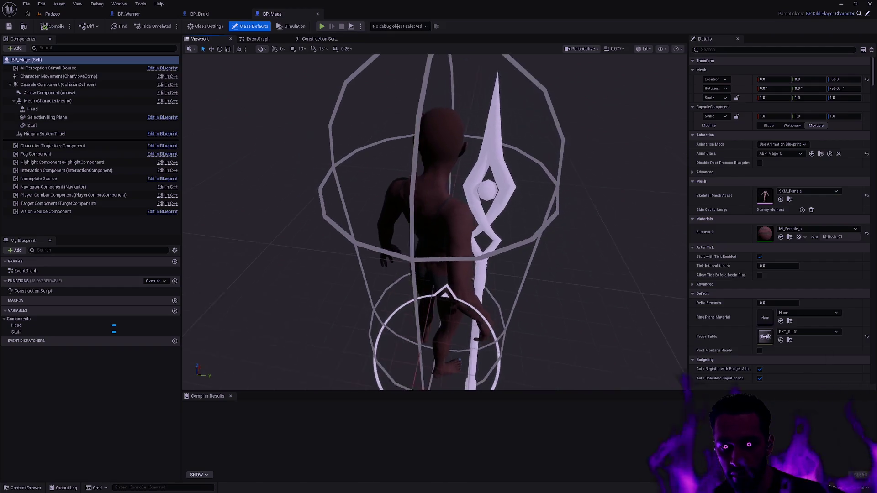
mouse_move(568, 224)
mouse_down()
mouse_move(502, 226)
mouse_move(568, 224)
mouse_up()
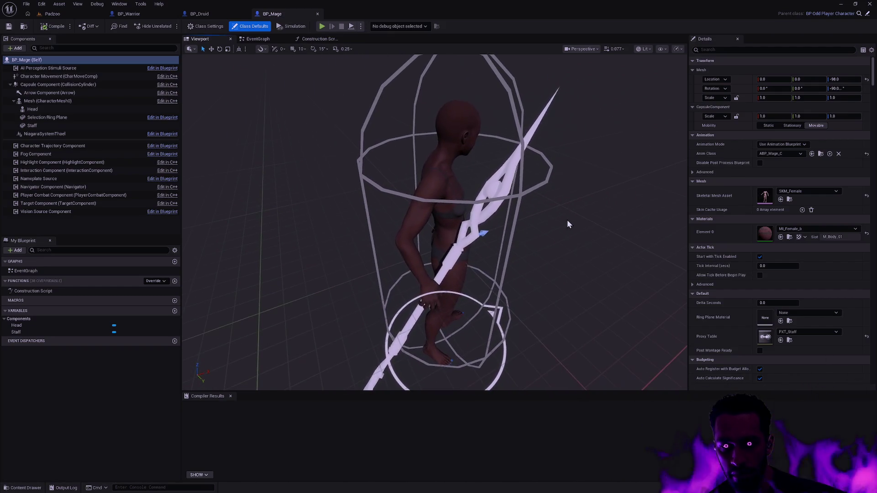
click(320, 38)
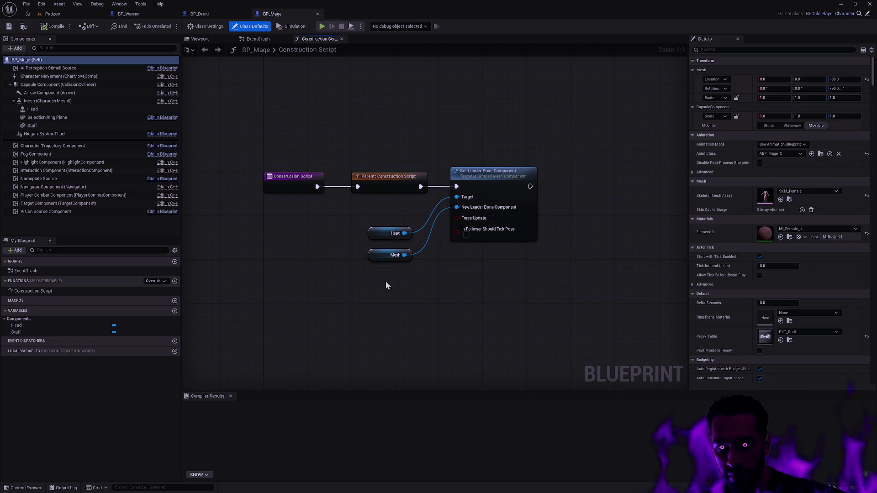
drag(386, 286, 410, 212)
key(Delete)
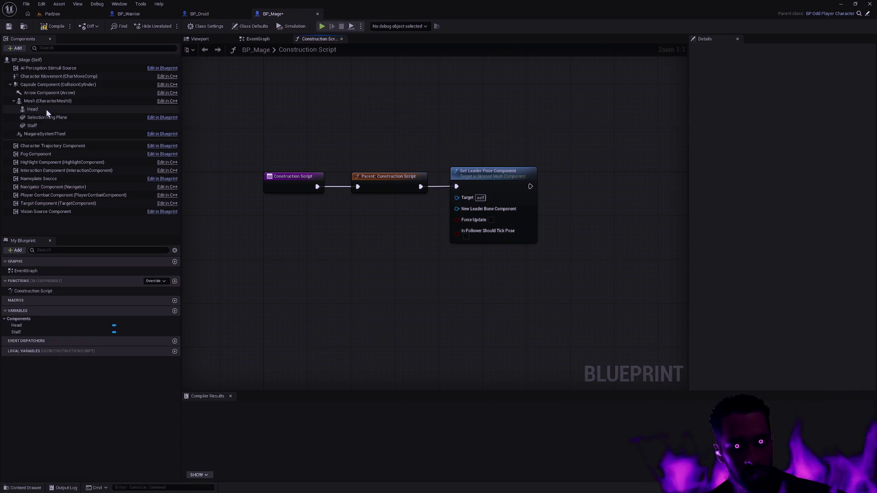
Add Head and Mesh getters, wiring Head to Target and Mesh to New Leader Bone Component, then compile.
drag(46, 109, 290, 249)
mouse_move(29, 101)
mouse_down()
mouse_move(28, 111)
mouse_move(276, 174)
mouse_move(336, 223)
mouse_move(461, 227)
mouse_move(456, 197)
mouse_up()
click(415, 213)
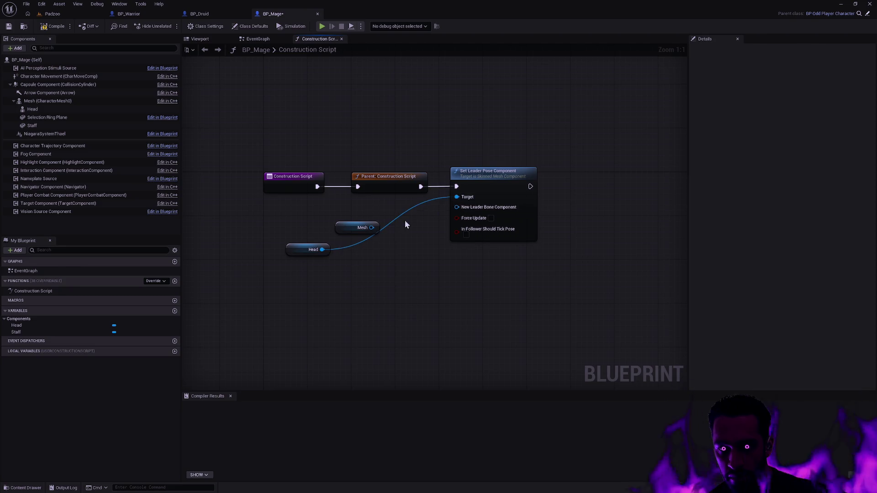
mouse_move(371, 227)
mouse_down()
mouse_move(456, 214)
mouse_move(457, 207)
mouse_up()
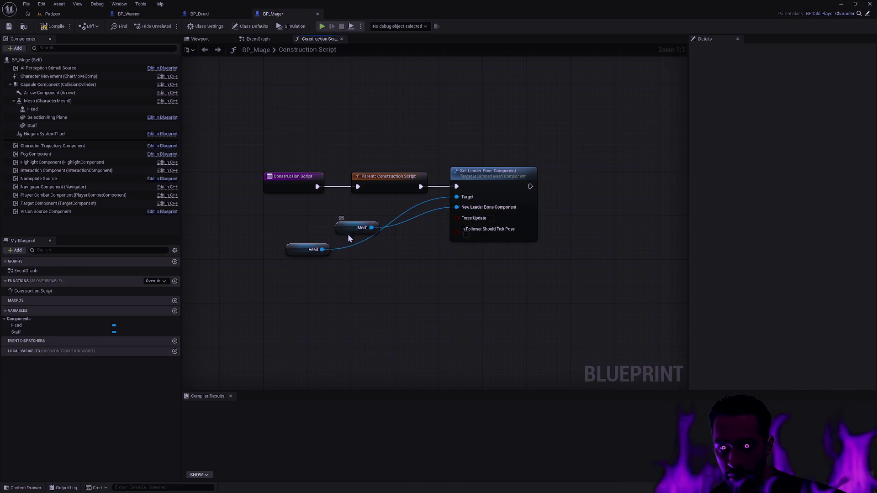
drag(348, 234, 353, 261)
drag(302, 254, 374, 220)
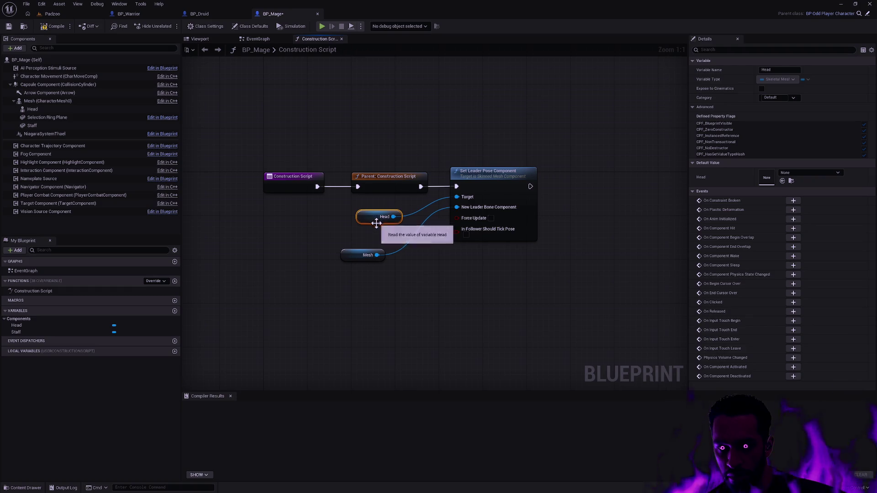
drag(358, 255, 368, 239)
click(54, 26)
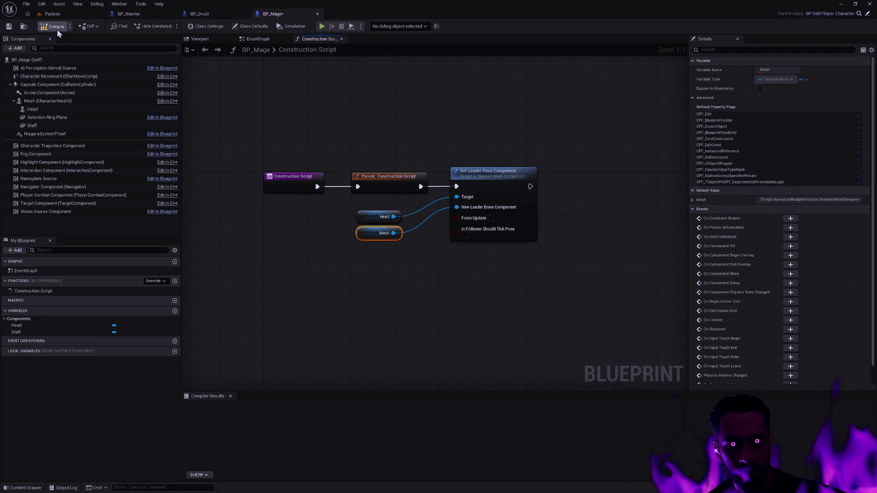
Inspect the compiled Mage holding the staff from the front in the viewport.
click(196, 39)
drag(434, 221, 217, 229)
scroll(434, 222, up, 4)
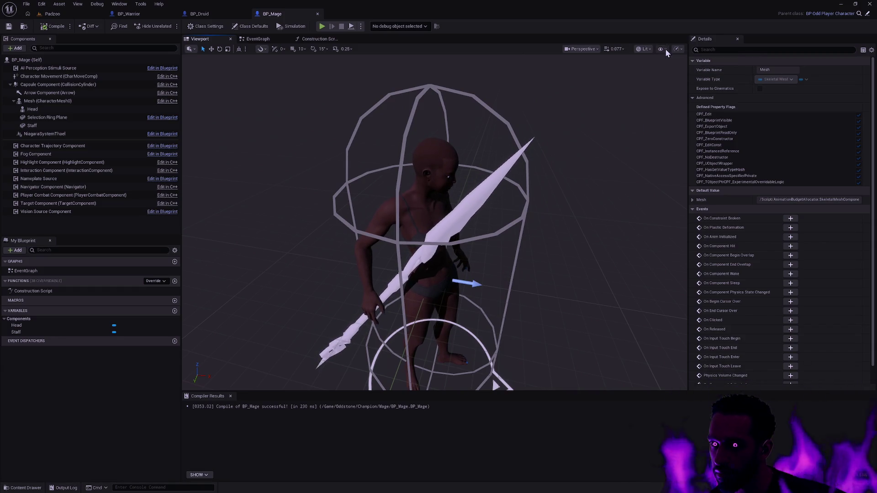
click(679, 50)
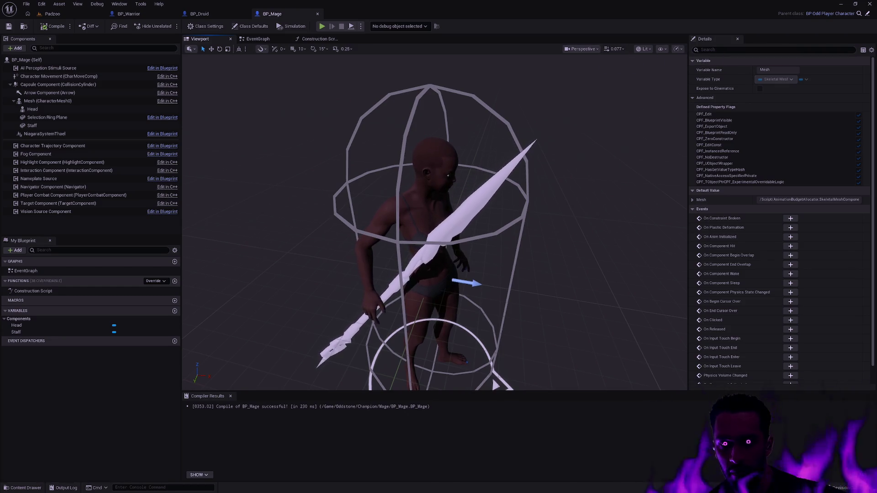
mouse_move(457, 219)
mouse_down()
mouse_move(493, 219)
mouse_move(514, 240)
mouse_move(529, 215)
mouse_move(603, 214)
mouse_move(562, 215)
mouse_up()
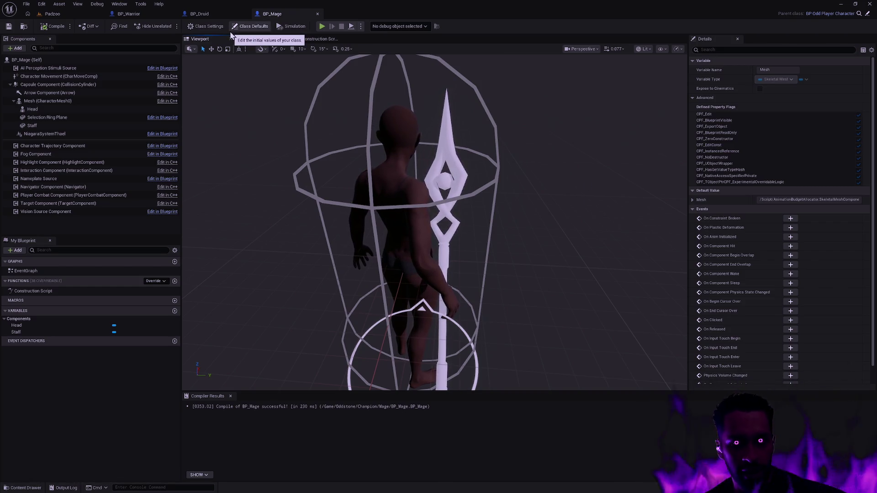
Open the SK_Male and SK_Female skeletons and show translation retargeting modes on SK_Female.
key(ctrl+p)
text(SK_Male)
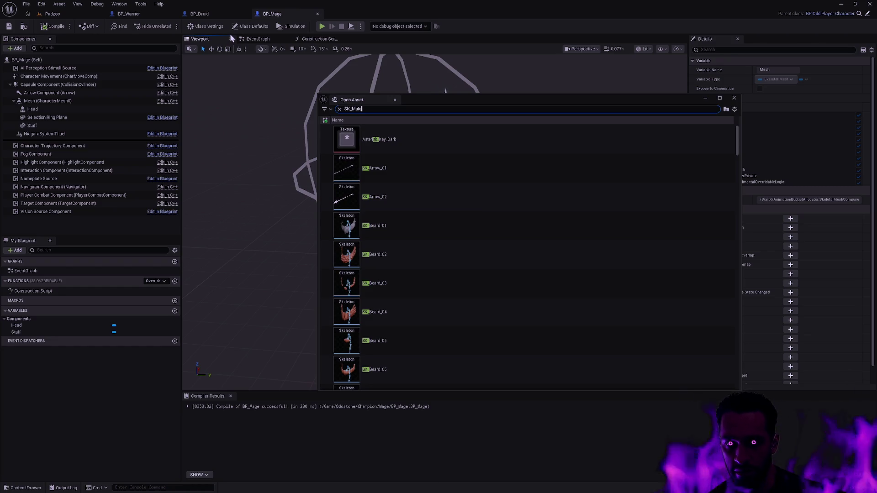
click(393, 138)
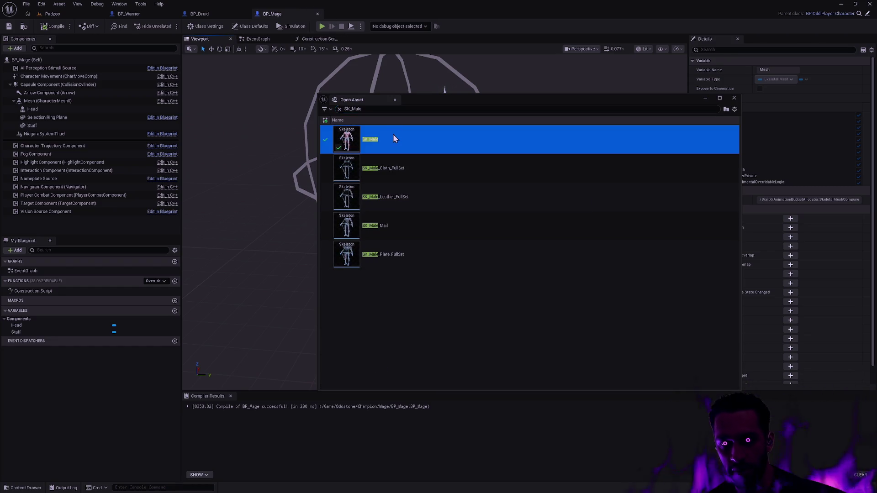
double_click(394, 138)
key(ctrl+p)
text(SK)
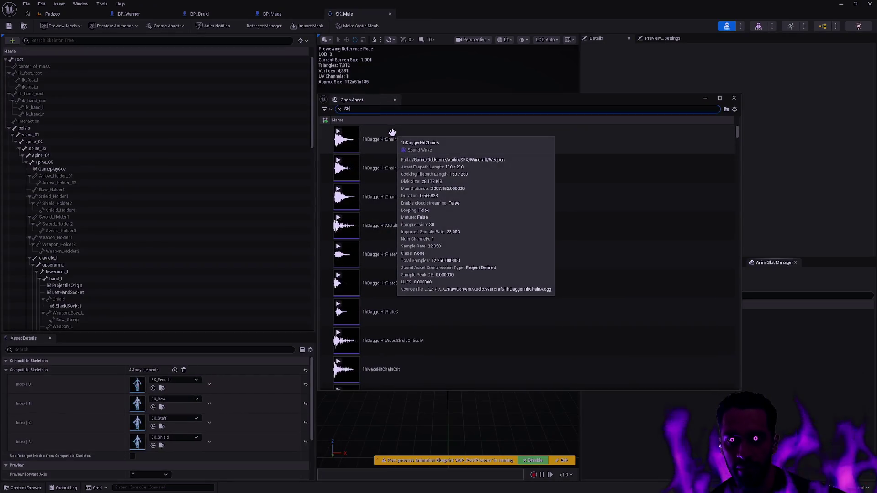
click(392, 139)
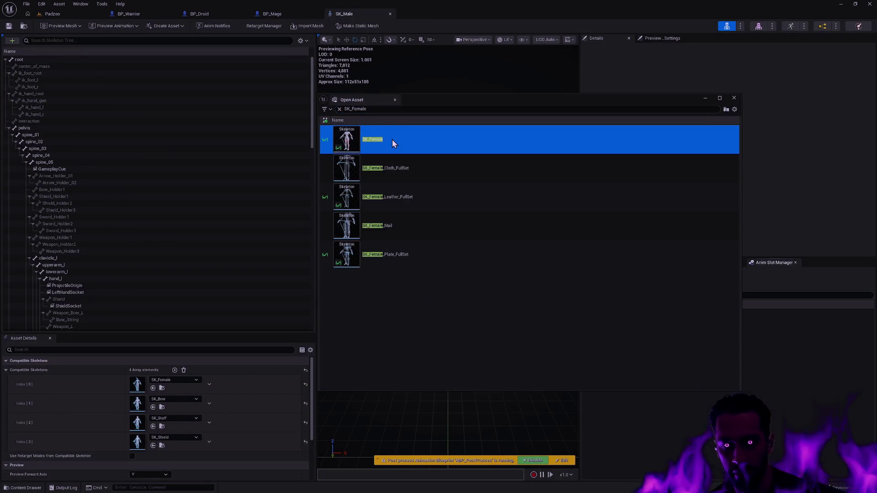
double_click(393, 140)
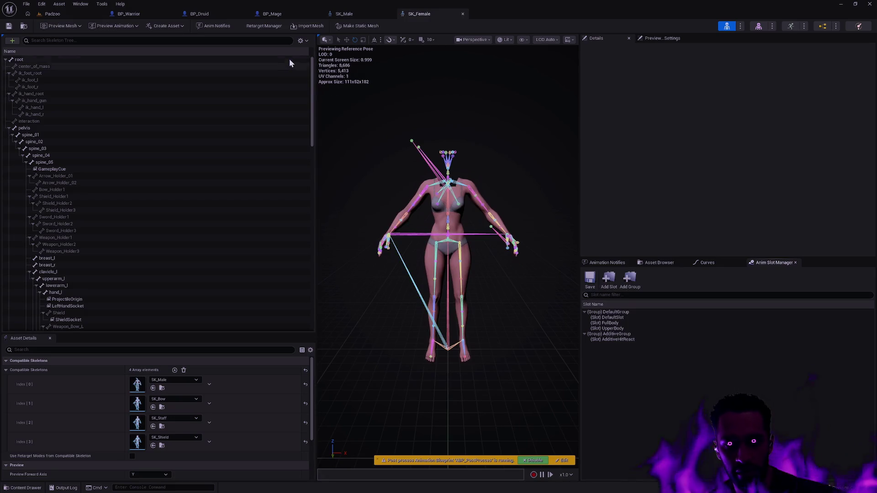
click(301, 40)
click(343, 85)
Show translation retargeting modes on SK_Male and set the Sword bone to Animation.
click(343, 13)
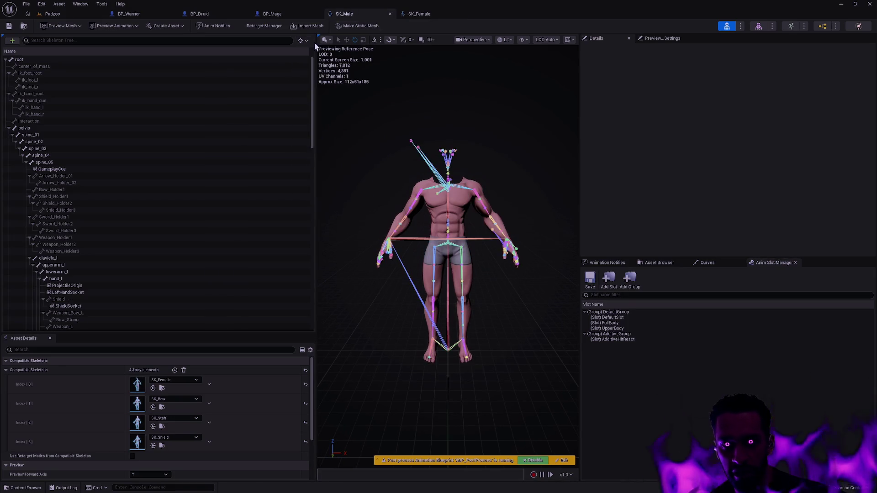
click(302, 41)
click(338, 84)
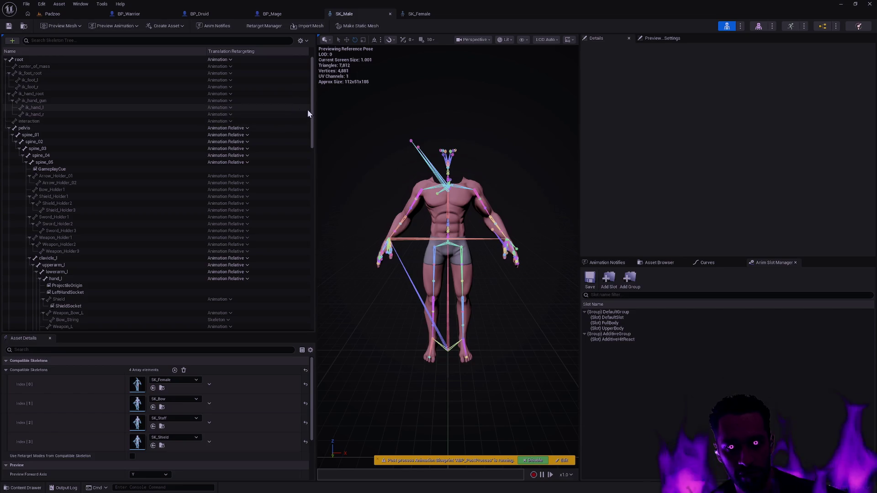
drag(313, 105, 308, 223)
scroll(309, 226, down, 3)
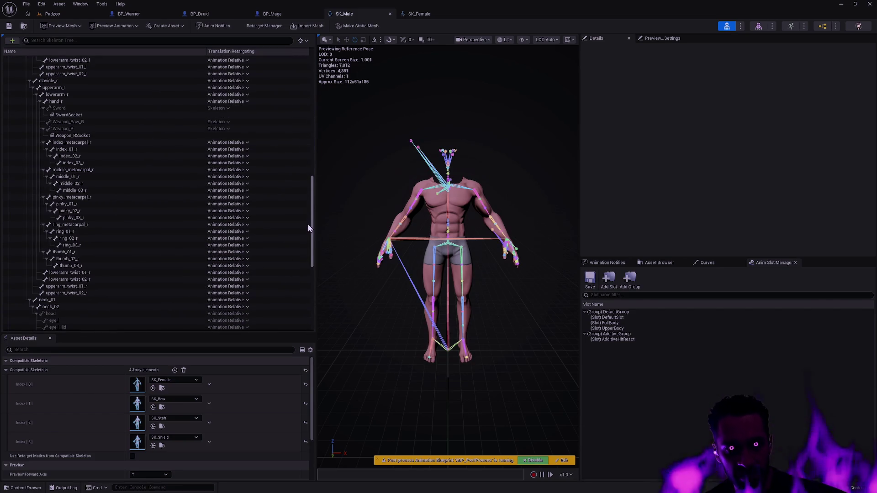
click(224, 109)
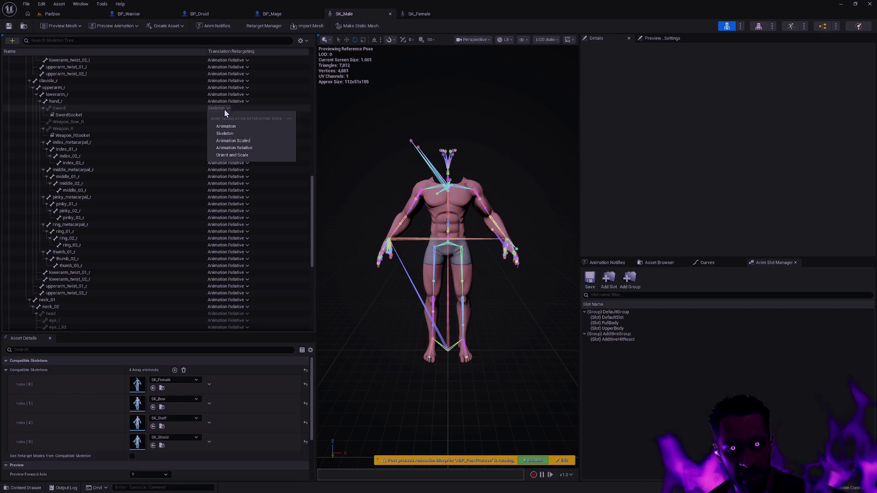
click(233, 128)
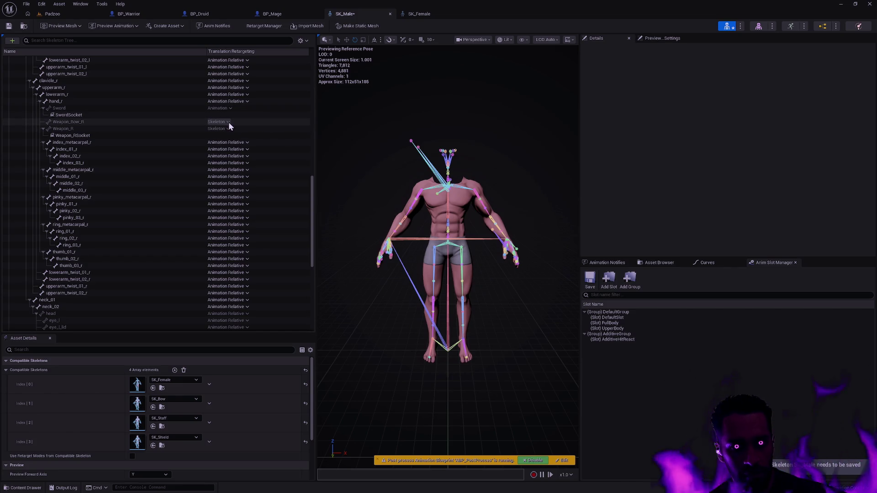
Set Weapon_Bow_R and Weapon_R to Animation, save SK_Male, and switch to SK_Female.
click(227, 122)
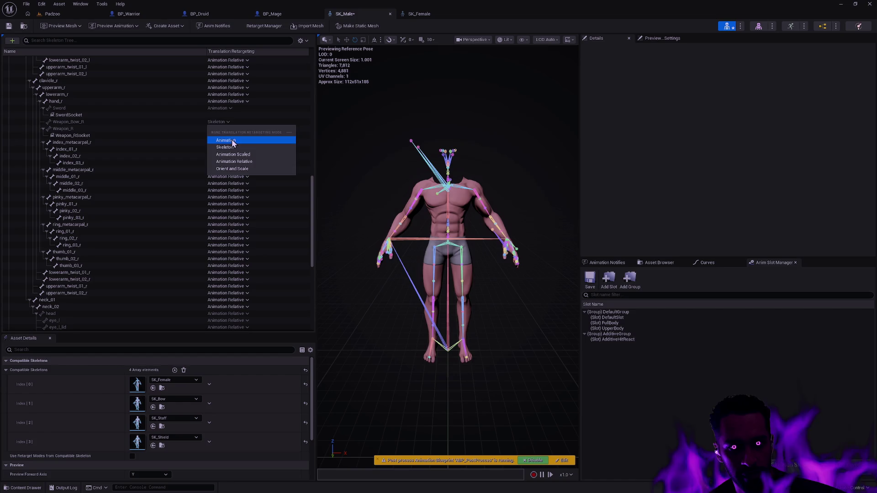
click(226, 138)
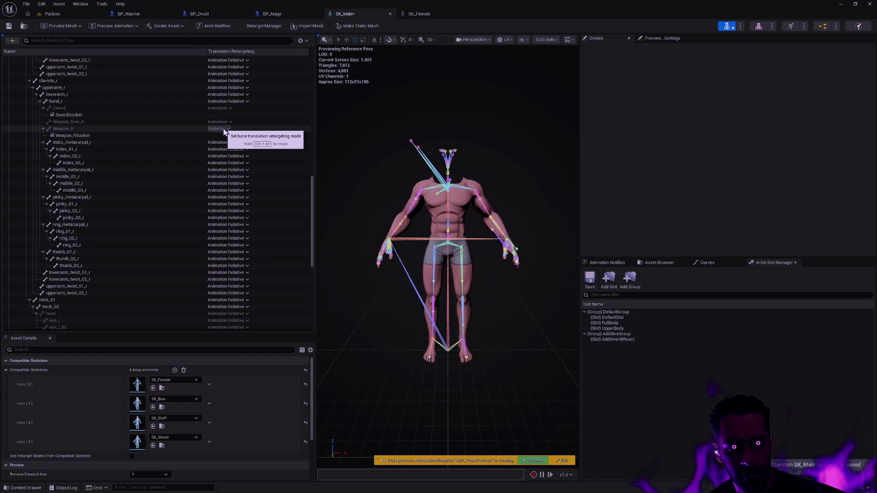
click(224, 130)
click(294, 147)
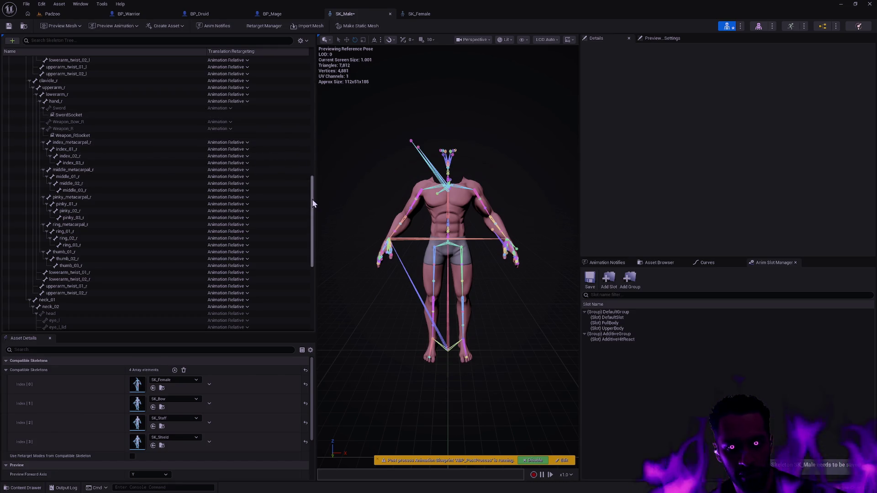
scroll(310, 273, down, 5)
drag(309, 274, 300, 127)
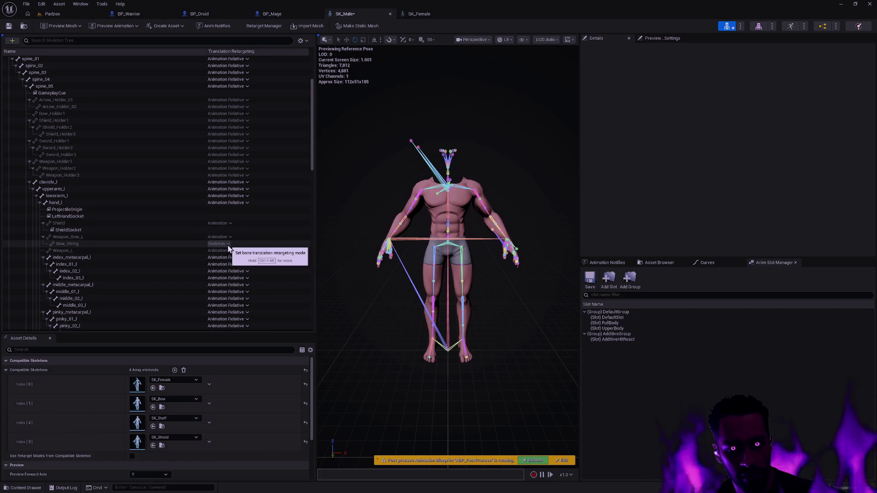
click(8, 27)
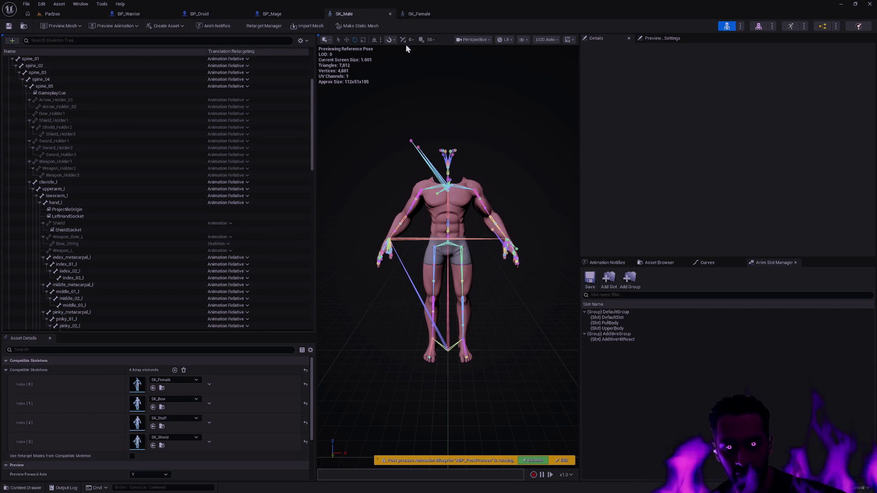
click(418, 14)
mouse_move(312, 145)
mouse_down()
mouse_move(308, 196)
mouse_move(309, 184)
mouse_up()
Set Shield, Weapon_Bow_L, Weapon_L and Weapon_R on SK_Female to Animation translation retargeting.
click(219, 110)
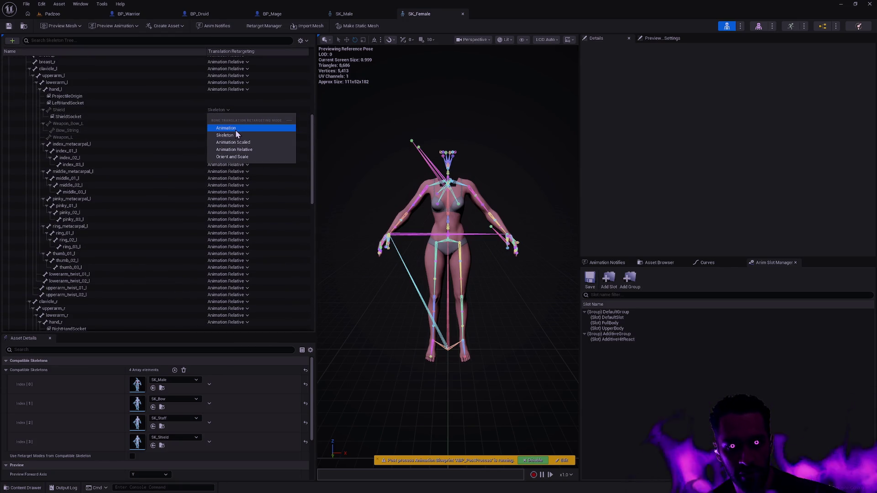
click(228, 121)
click(225, 126)
click(235, 143)
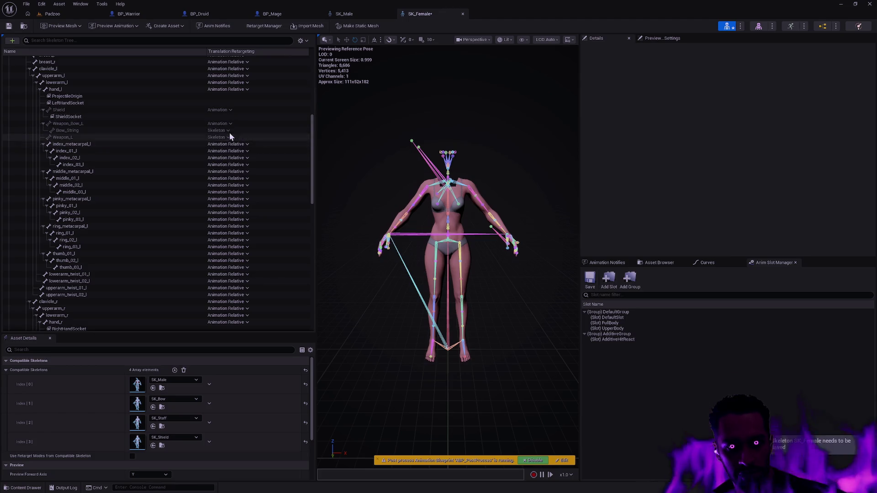
click(226, 137)
click(245, 155)
drag(311, 150, 308, 213)
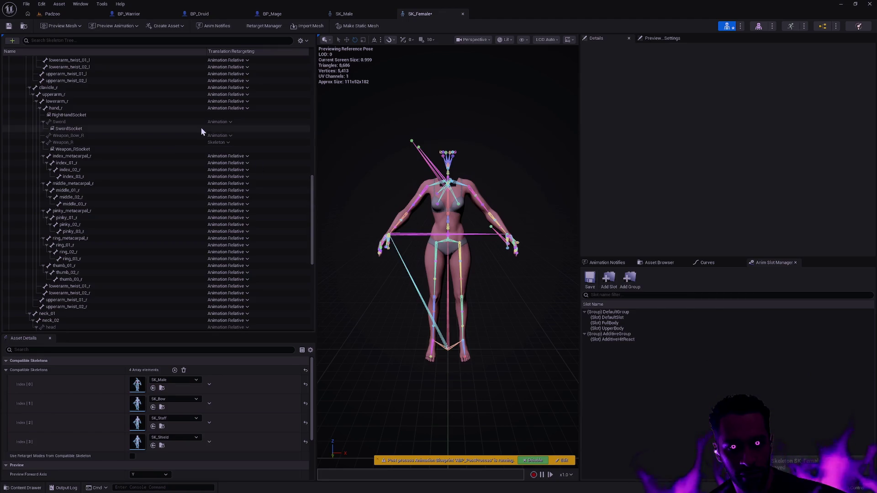
click(215, 143)
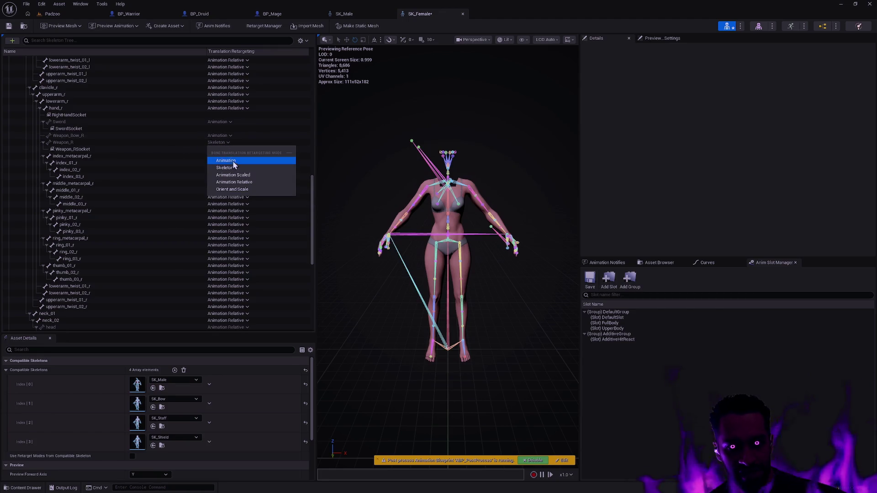
click(232, 161)
scroll(308, 260, down, 3)
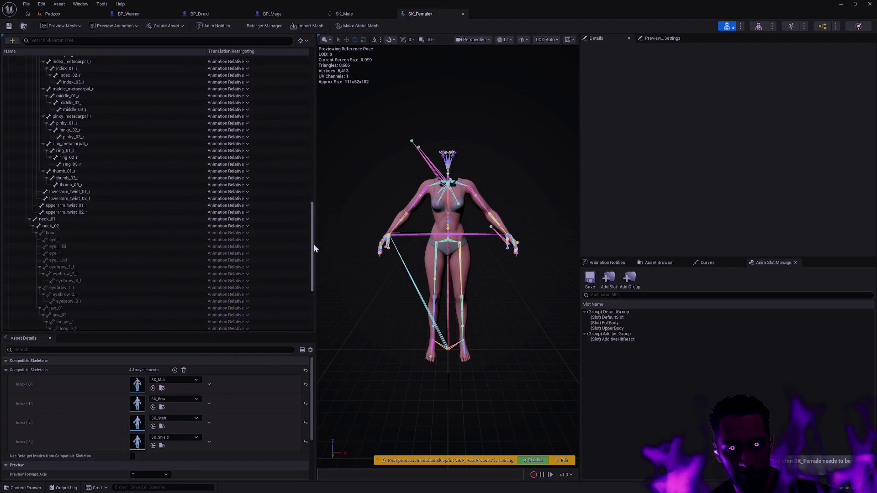
mouse_move(314, 244)
mouse_down()
mouse_move(311, 292)
mouse_move(297, 97)
mouse_up()
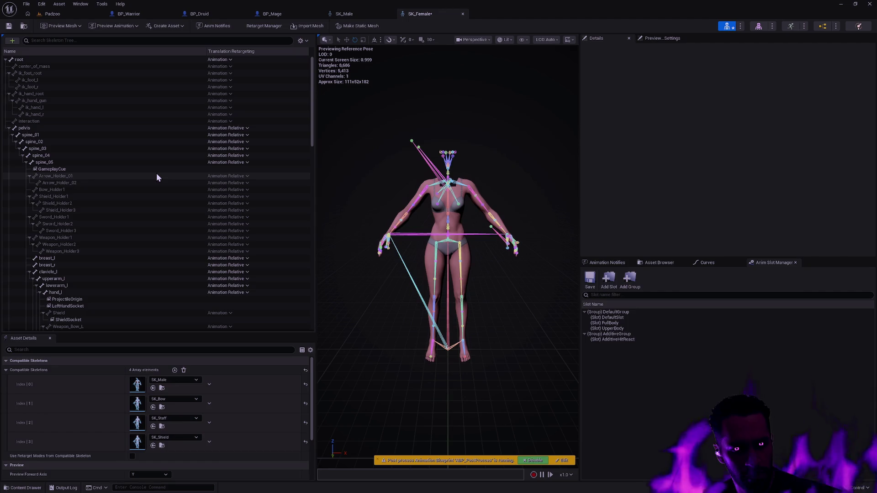
Save the SK_Female skeleton and inspect the Weapon_Holder3 bone's transform.
click(8, 25)
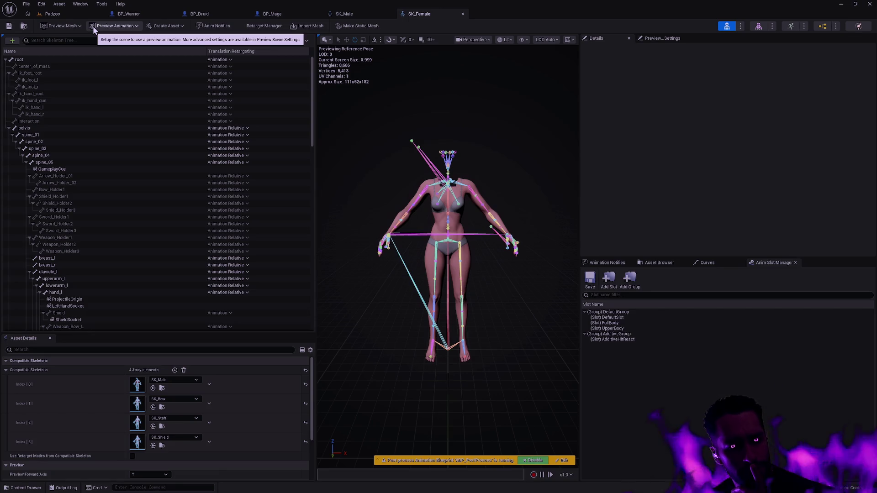
click(99, 251)
drag(349, 217, 349, 217)
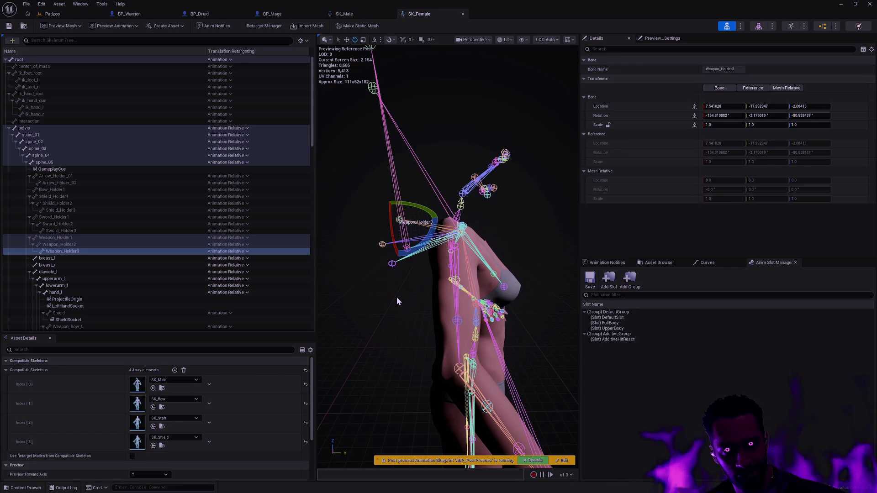
Orbit the BP_Mage and BP_Druid previews to compare the mage with the druid's bow.
click(274, 14)
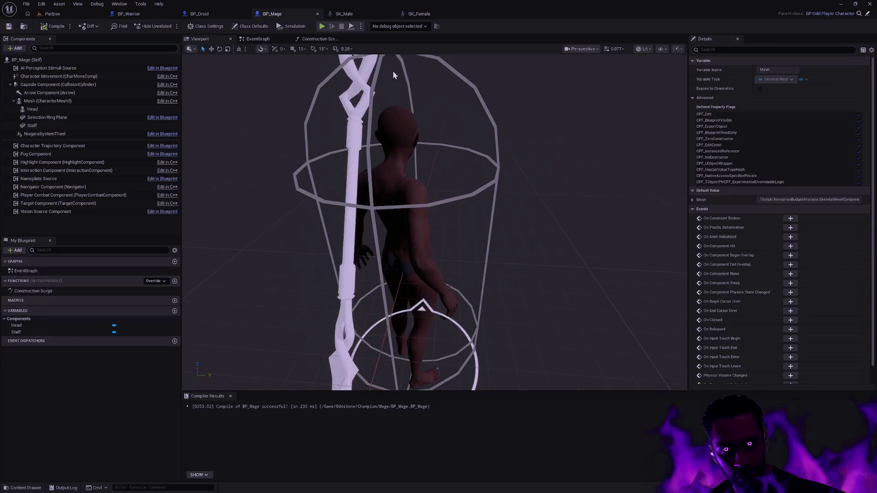
drag(512, 219, 692, 206)
drag(443, 137, 443, 137)
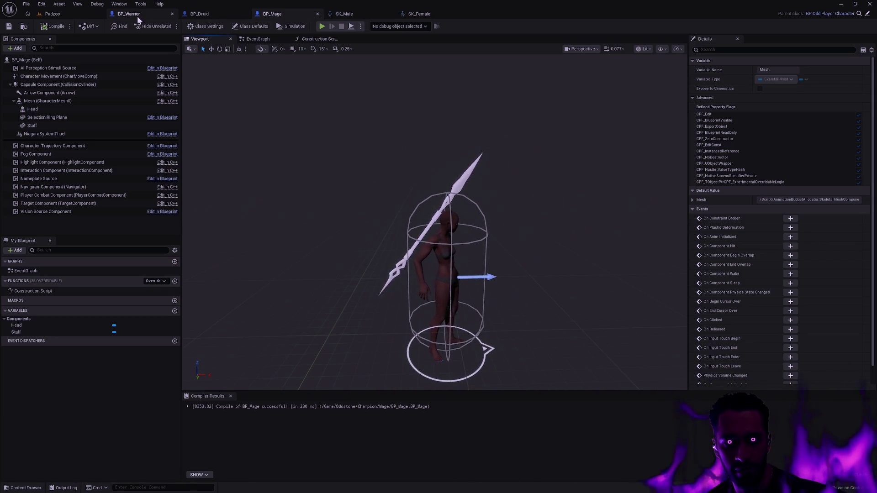
click(201, 15)
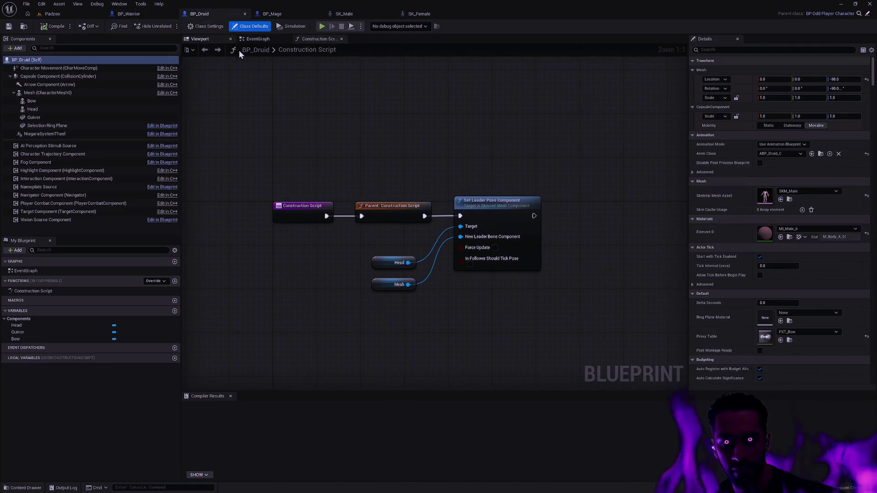
click(200, 39)
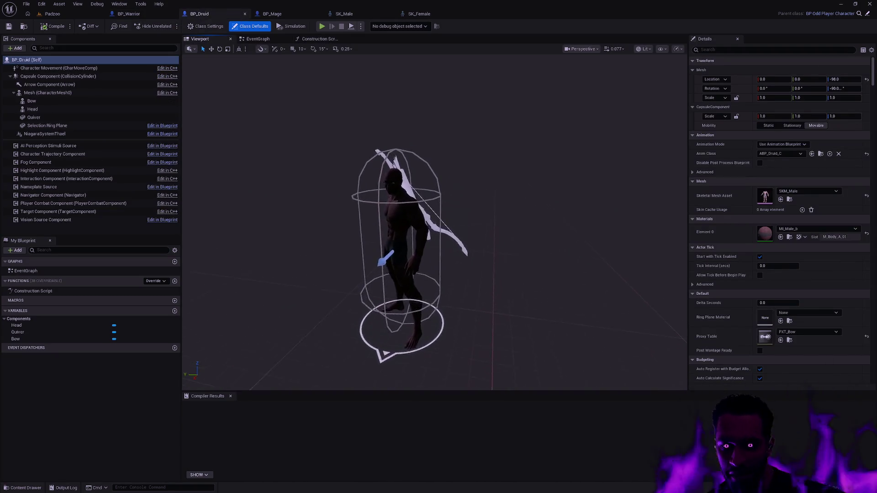
drag(443, 137, 503, 144)
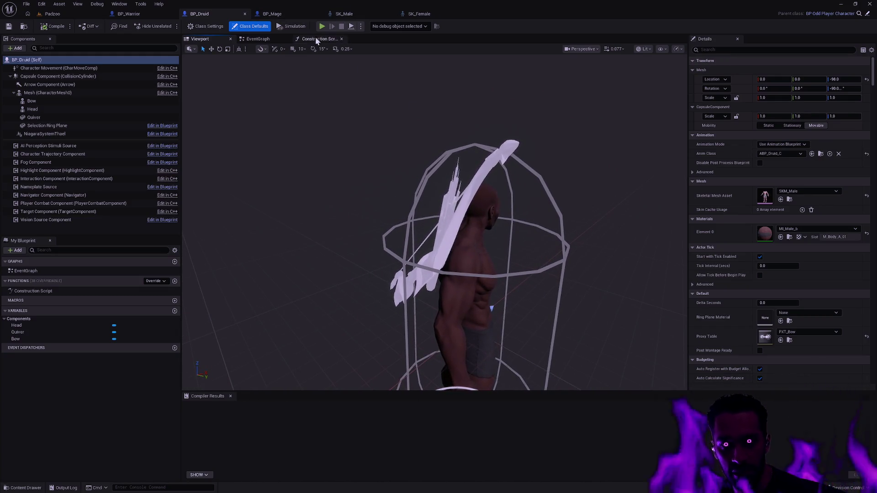
Check the attachment sockets of the mage's staff and the druid's quiver, then return to SK_Male.
click(274, 14)
drag(453, 170, 453, 171)
click(448, 143)
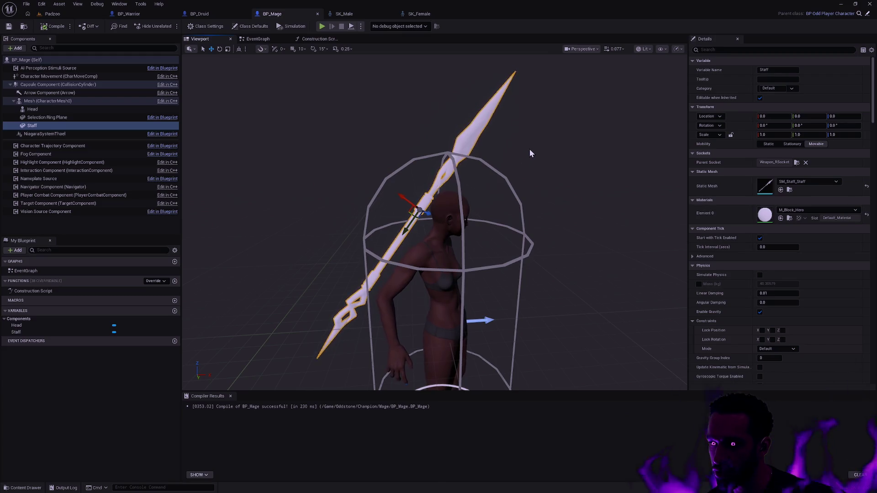
click(205, 14)
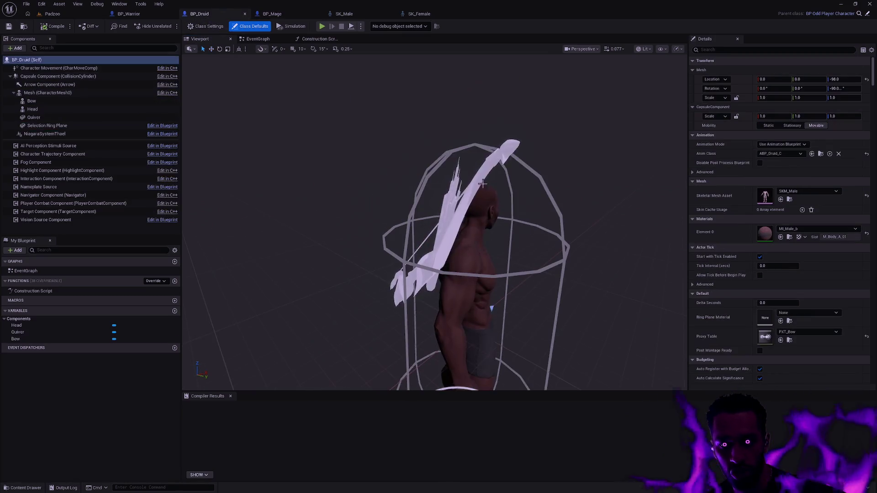
scroll(434, 228, up, 5)
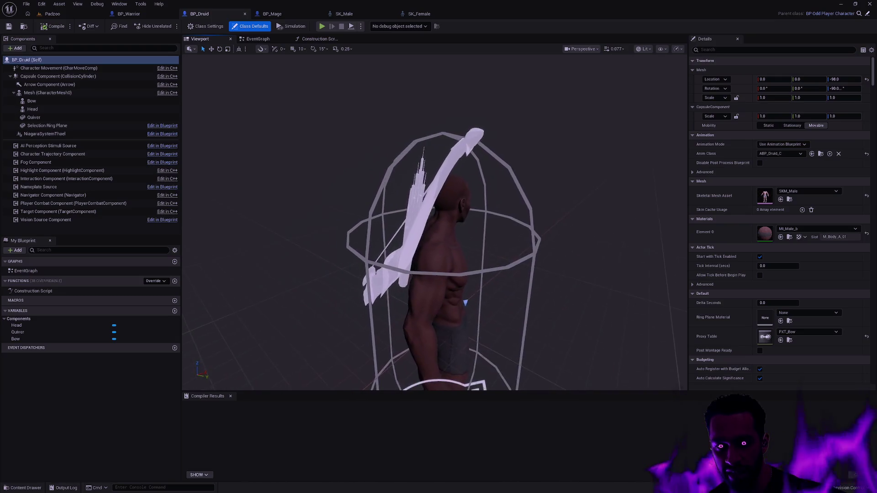
scroll(433, 224, down, 6)
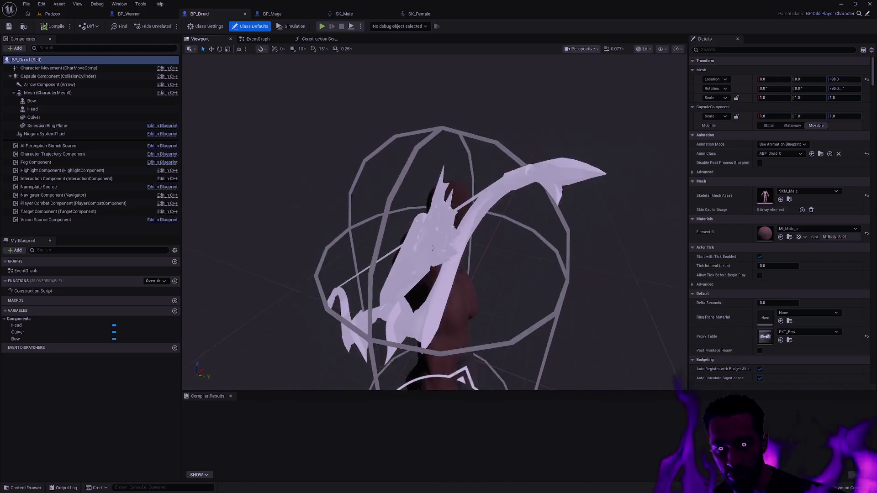
click(413, 212)
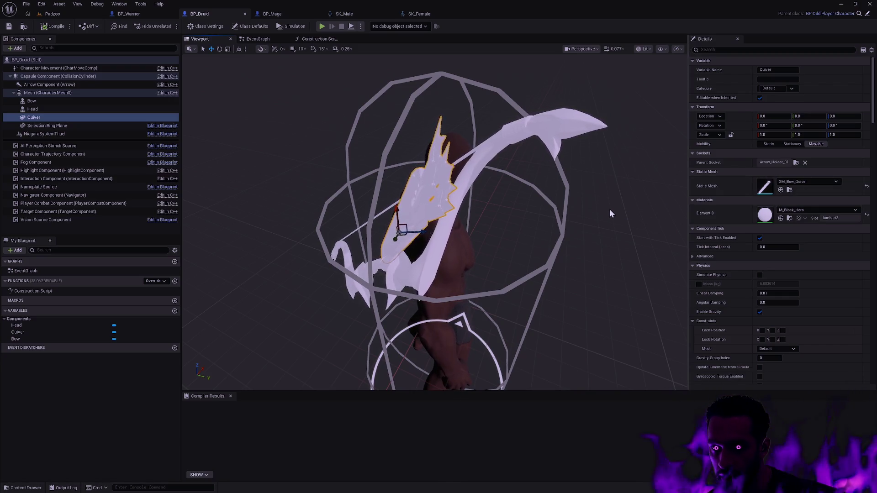
click(352, 14)
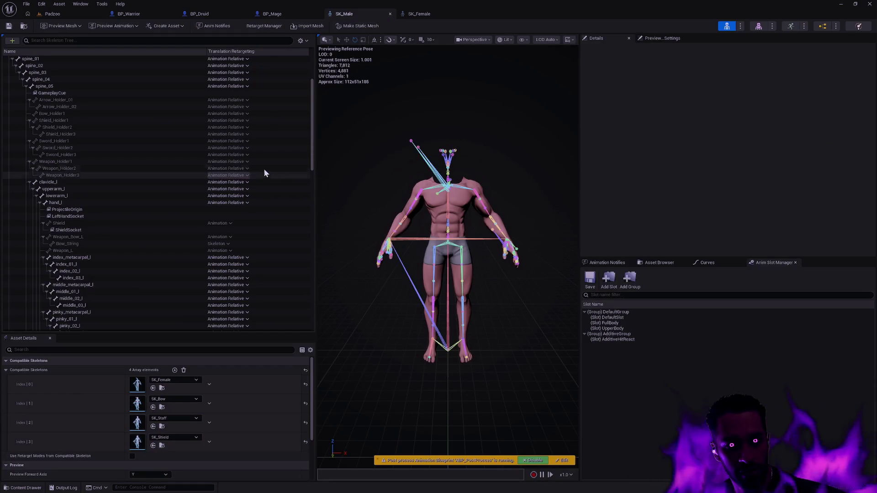
Select and frame SK_Male's Bow_Holder1 bone, then float the SK_Male editor beside BP_Druid.
click(92, 100)
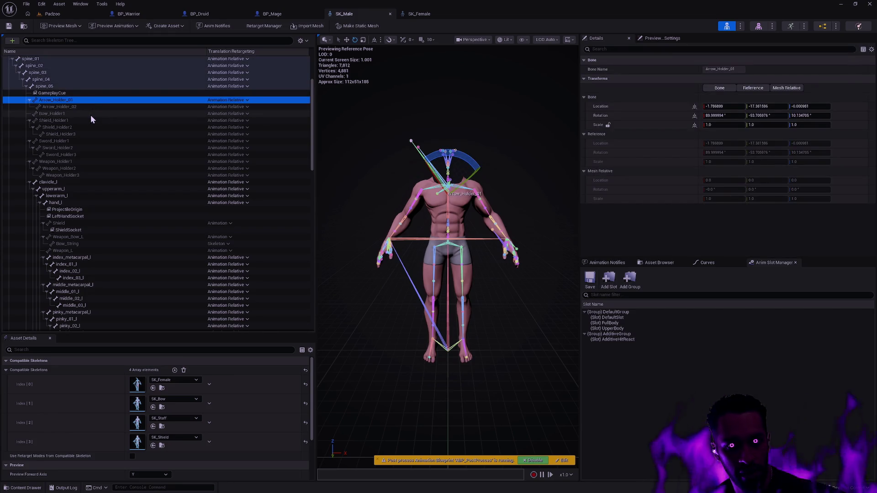
click(90, 114)
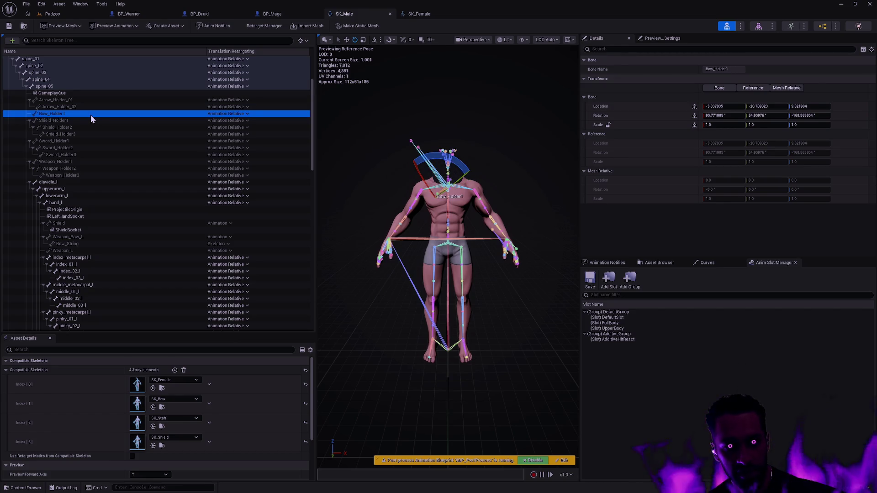
key(f)
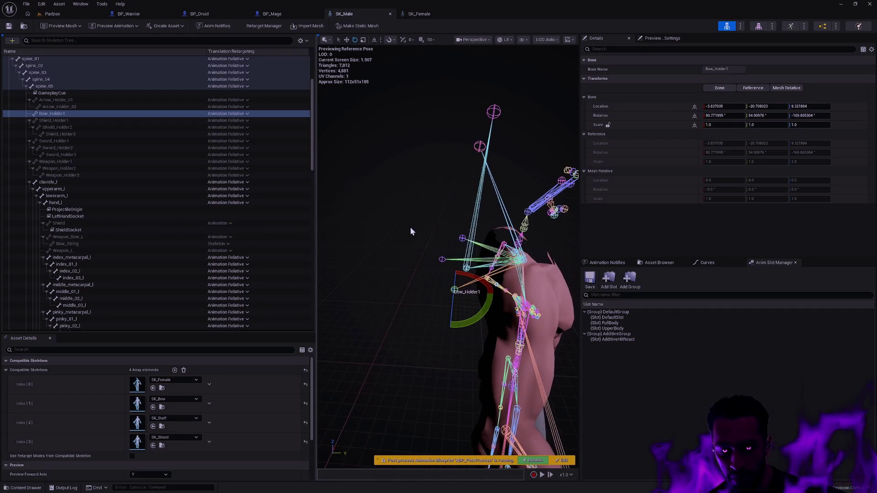
click(247, 113)
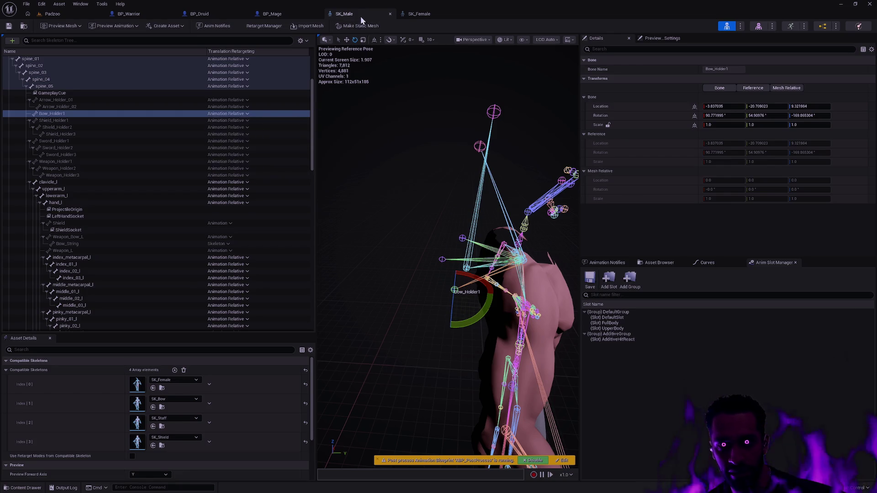
drag(354, 14, 523, 121)
click(192, 14)
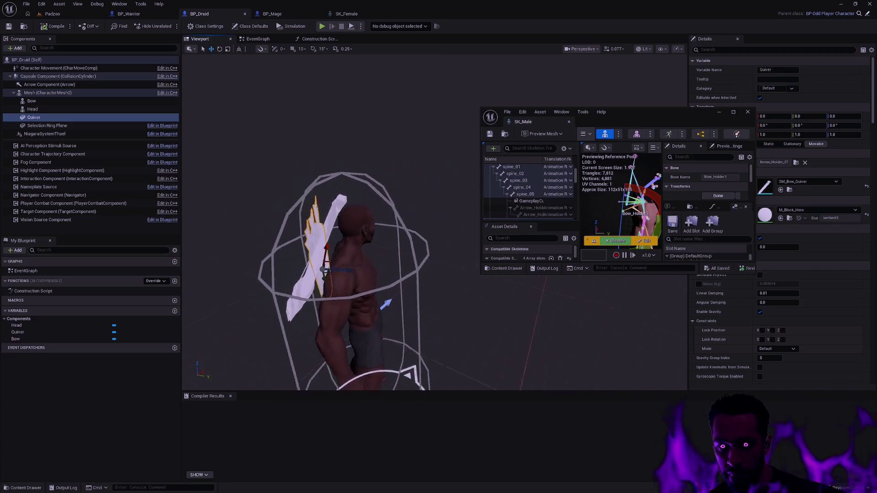
Dock SK_Male on the right, set Bow_Holder1 to Skeleton retargeting, and recompile BP_Druid.
drag(678, 112, 876, 112)
click(612, 160)
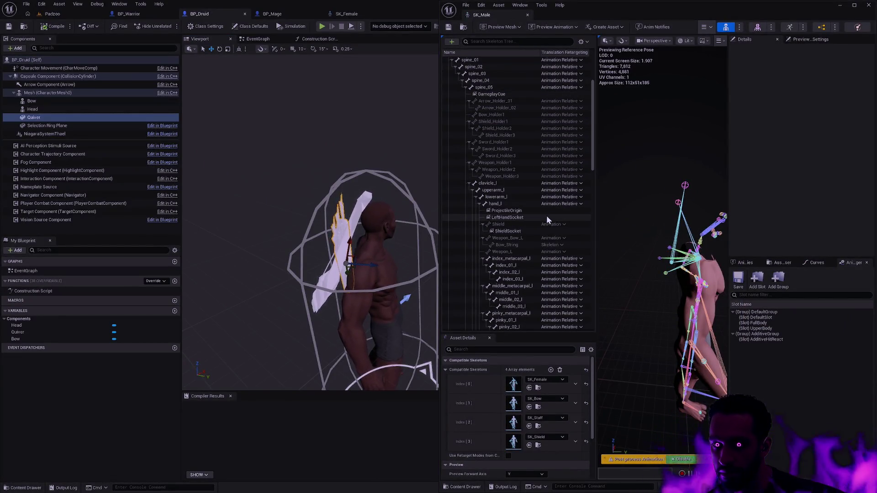
click(562, 115)
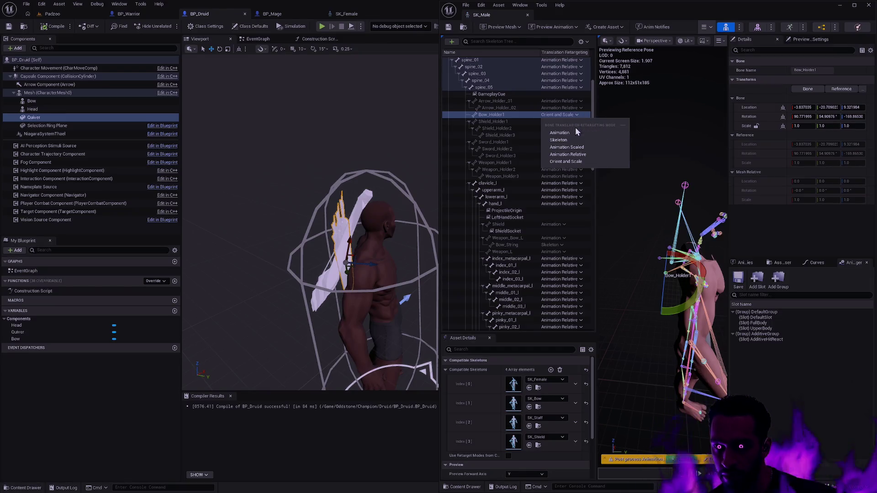
click(559, 140)
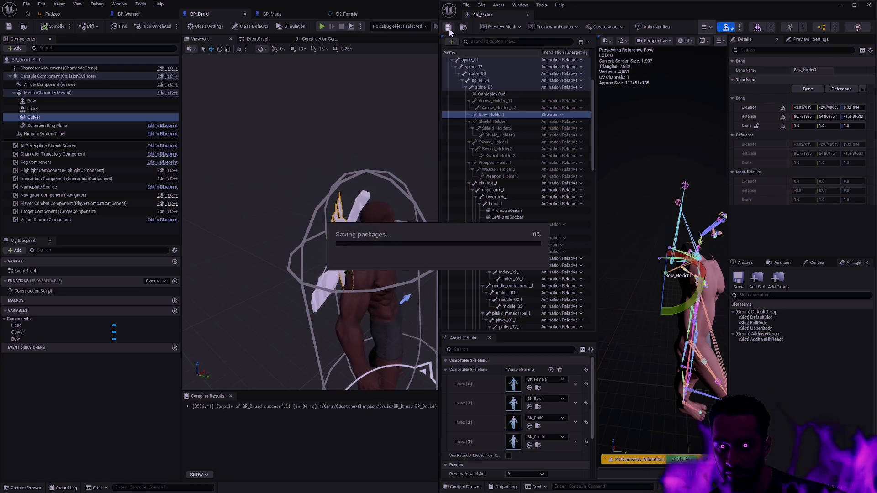
click(48, 27)
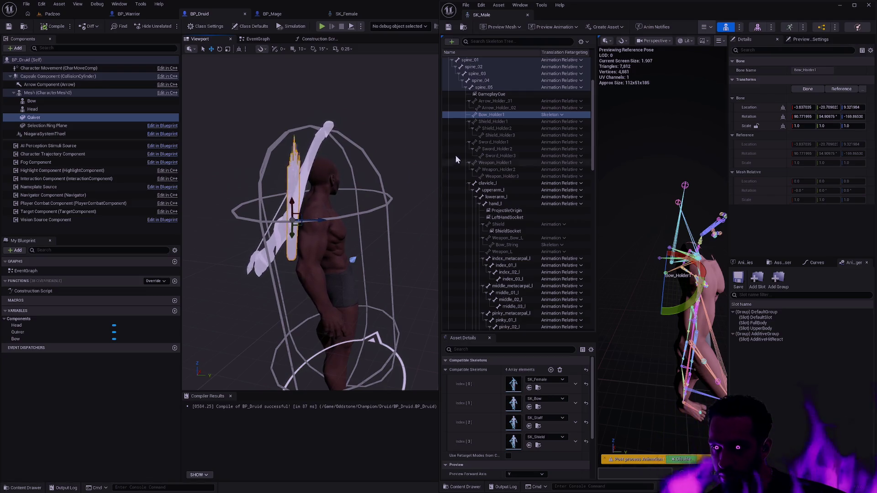
Open SK_Bow via Ctrl+P, compare Arrow_Holder_01 on SK_Bow and SK_Male, and float SK_Bow's window.
key(ctrl+p)
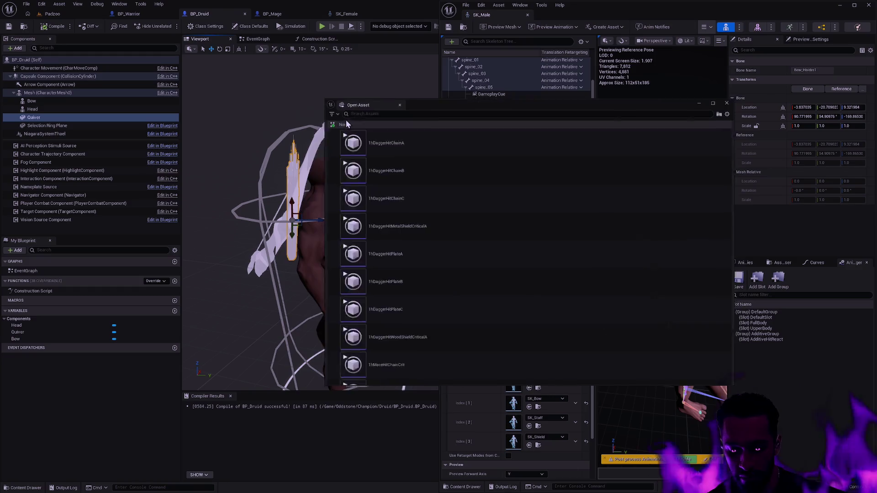
text(SK_Bow)
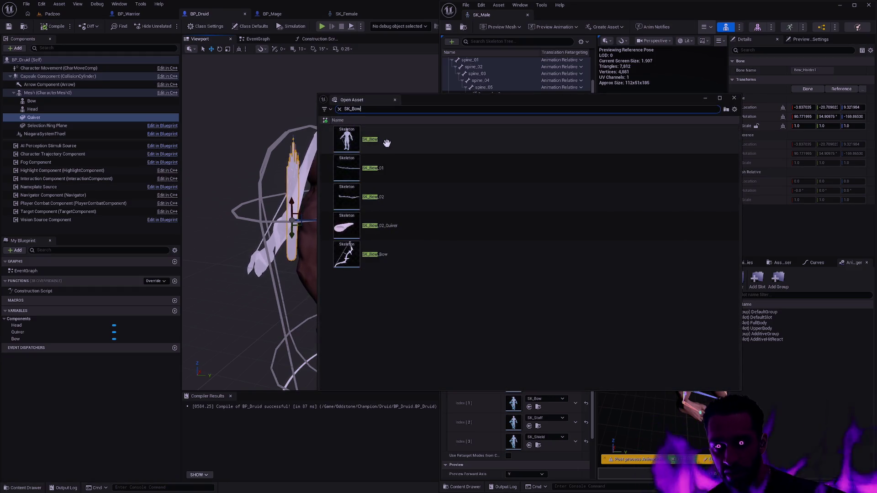
click(386, 144)
double_click(418, 145)
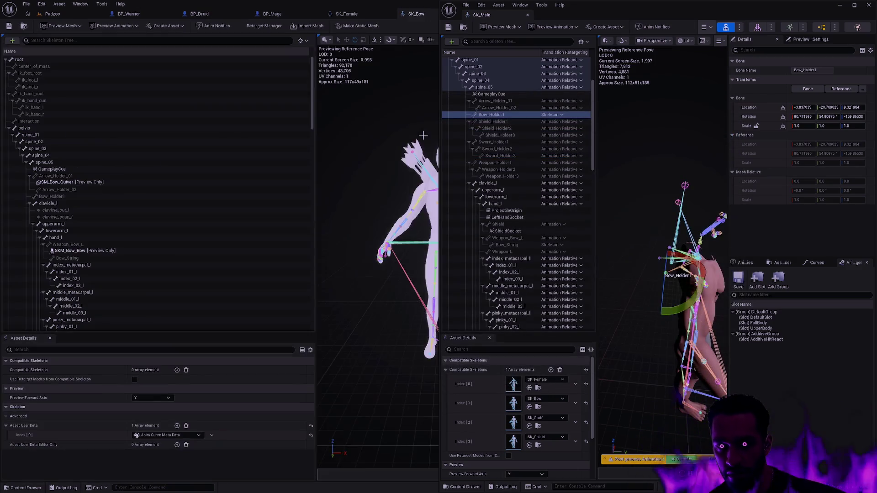
scroll(126, 229, down, 3)
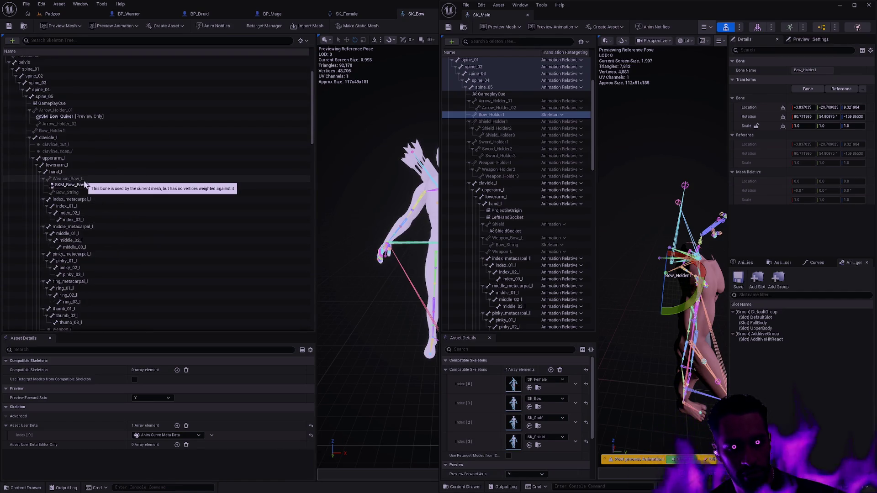
scroll(102, 191, up, 3)
click(93, 165)
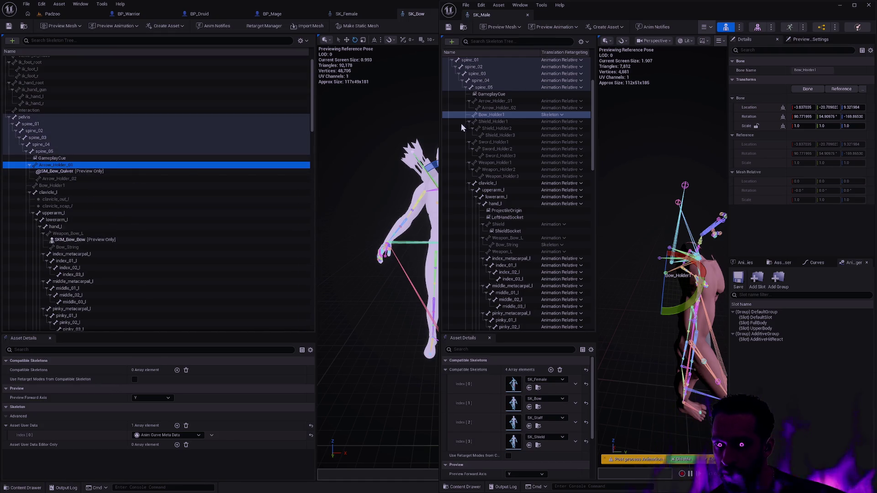
click(500, 102)
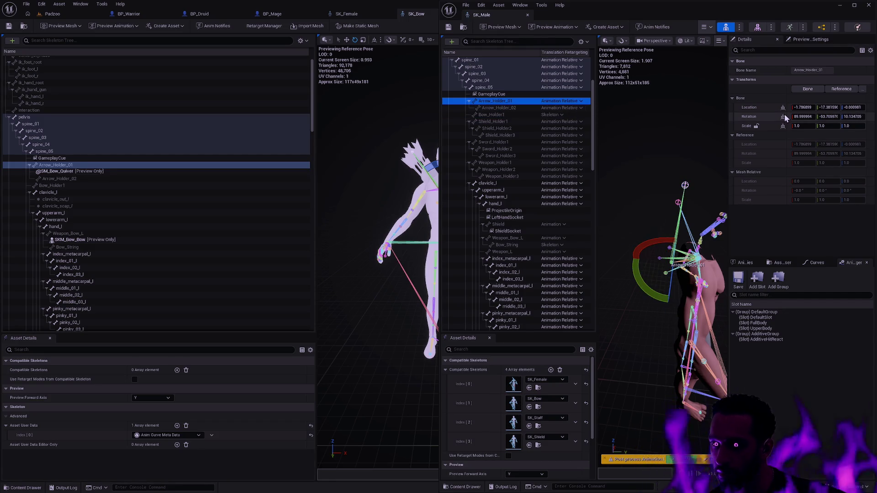
mouse_move(416, 16)
mouse_down()
mouse_move(374, 53)
mouse_move(401, 112)
mouse_move(441, 127)
mouse_move(145, 136)
mouse_move(301, 173)
mouse_up()
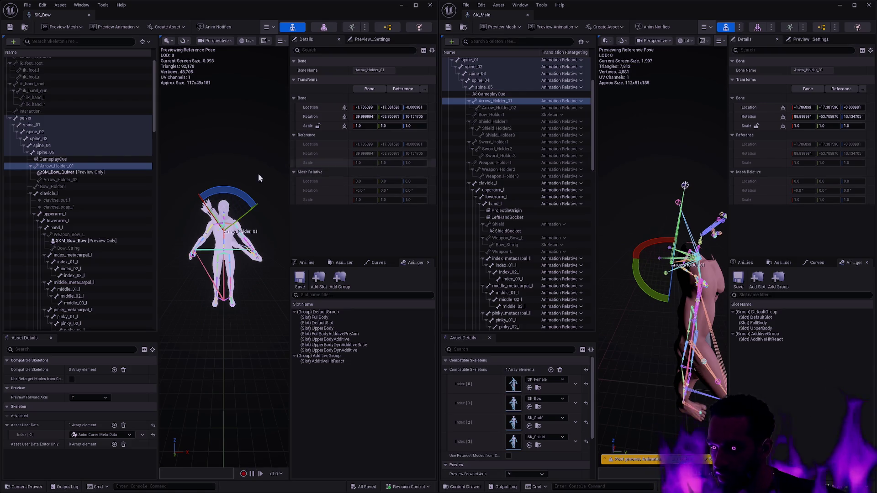
click(71, 180)
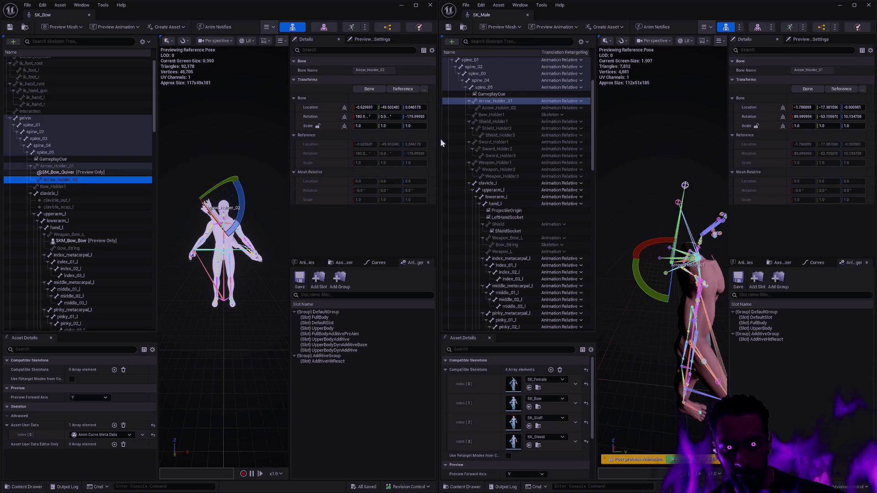
click(499, 108)
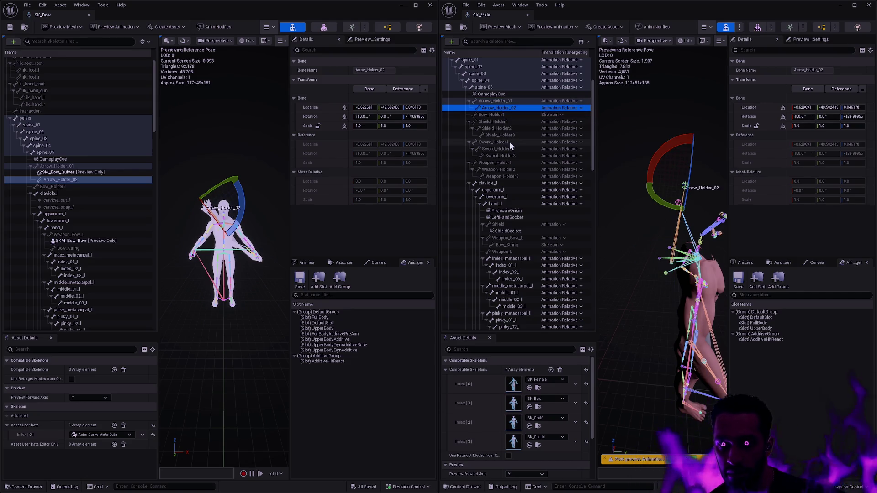
click(497, 114)
click(76, 187)
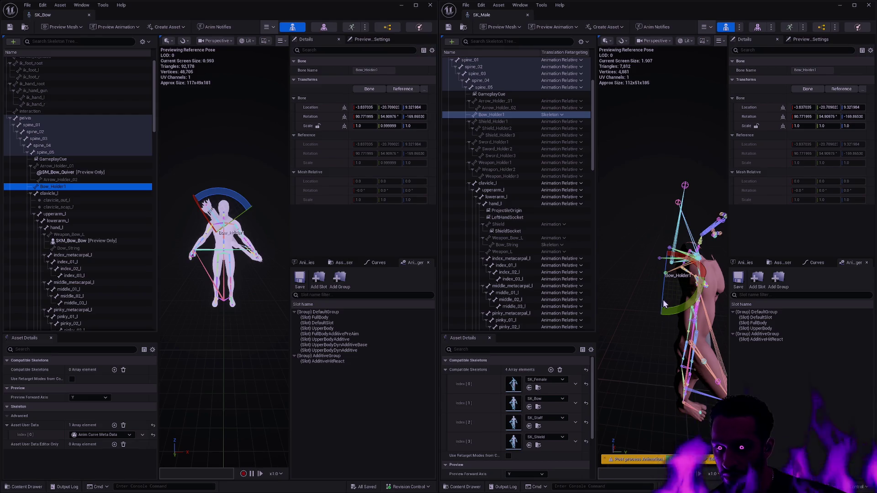
drag(666, 320, 603, 314)
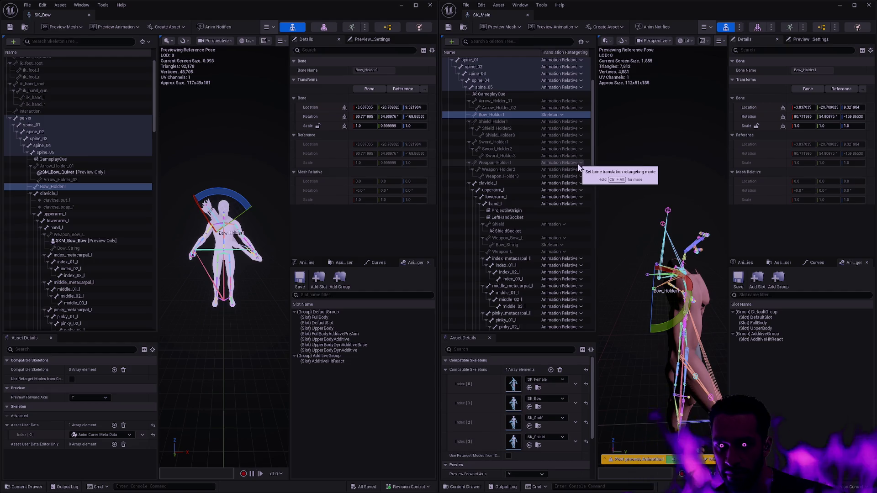
Close the SK_Bow and SK_Female editors and orbit the BP_Druid preview to a front view.
click(89, 15)
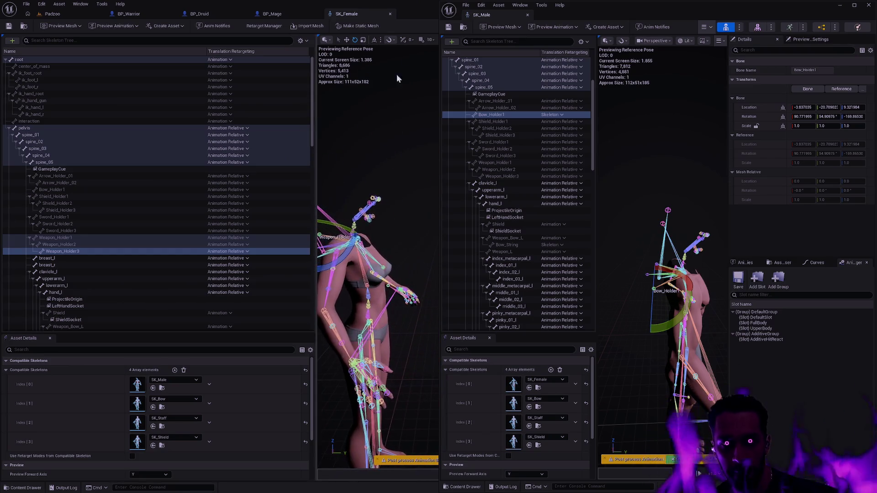
click(390, 14)
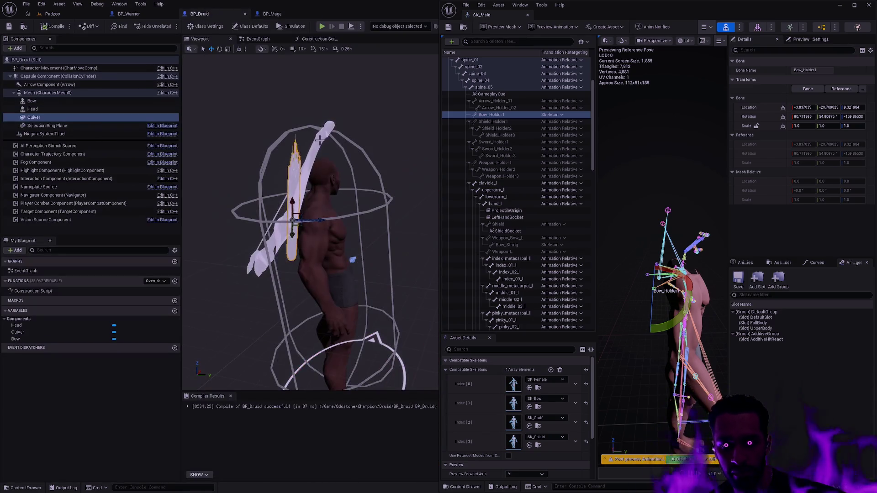
mouse_move(396, 147)
mouse_down()
mouse_move(320, 137)
mouse_move(293, 46)
mouse_up()
Orbit around the mage to check the staff, then view the druid's quiver from behind.
click(272, 14)
drag(347, 117, 320, 118)
mouse_move(350, 206)
mouse_down()
mouse_move(338, 207)
mouse_move(350, 206)
mouse_up()
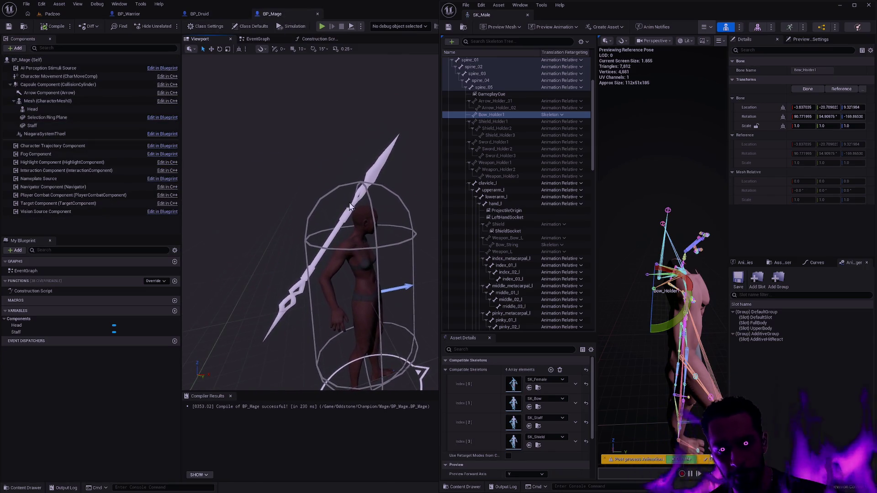
click(203, 14)
mouse_move(295, 120)
mouse_down()
mouse_move(240, 121)
mouse_move(304, 121)
mouse_up()
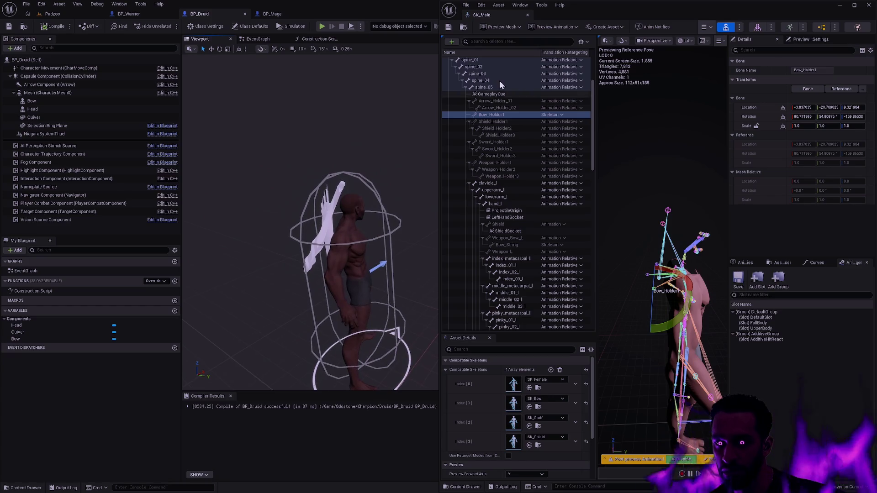
Set spine_05 to Animation and return Bow_Holder1 to Animation Relative retargeting.
drag(593, 114, 594, 82)
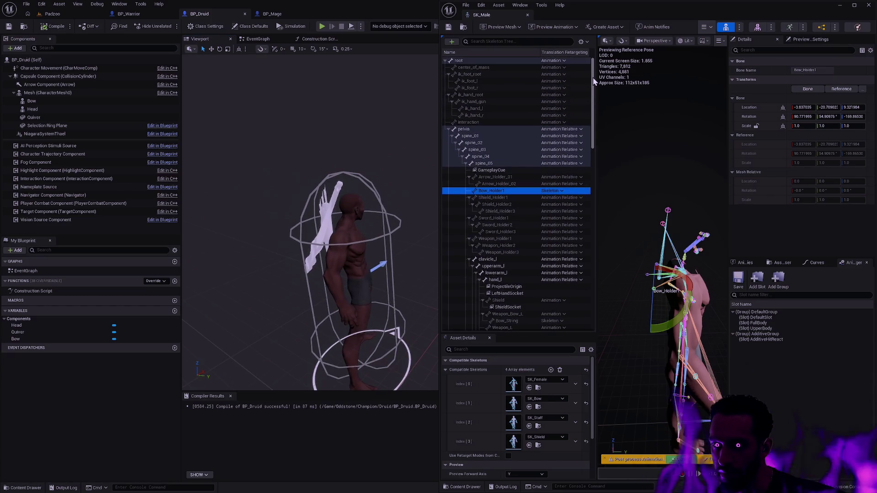
click(571, 163)
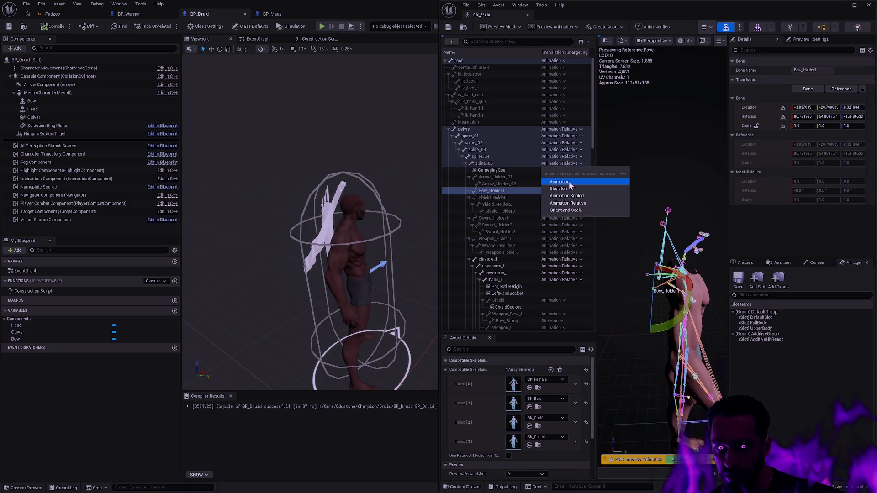
click(570, 183)
scroll(310, 219, up, 5)
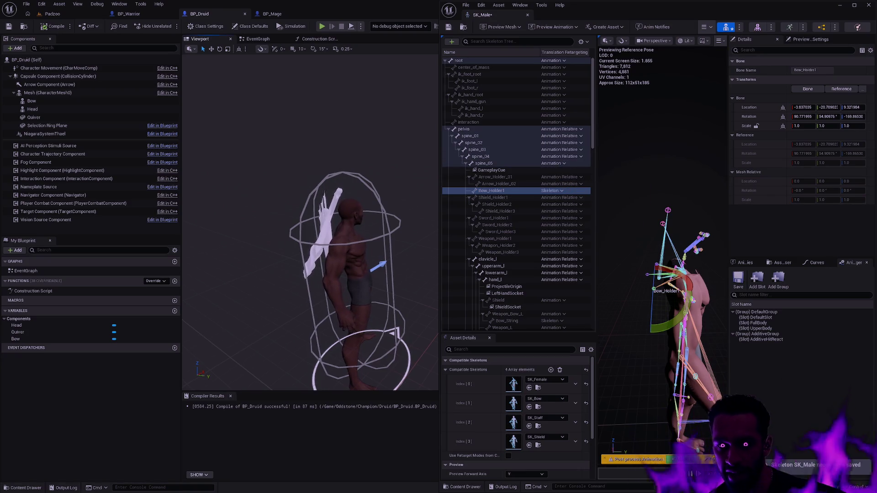
drag(311, 219, 265, 220)
click(557, 191)
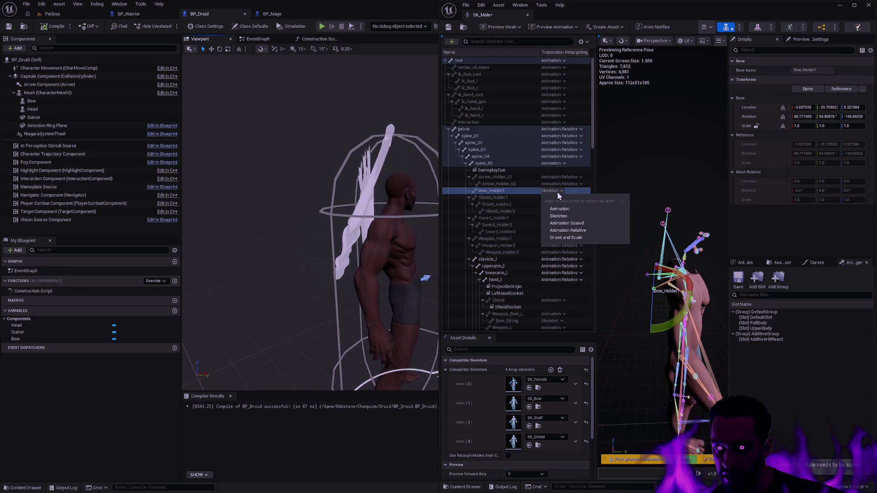
click(582, 232)
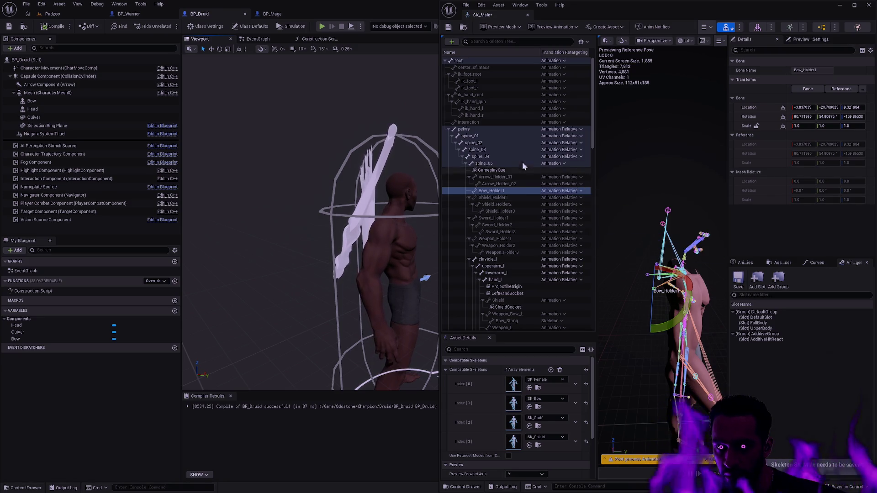
Toggle spine_05 between Animation Relative and Animation retargeting, then save SK_Male.
click(565, 164)
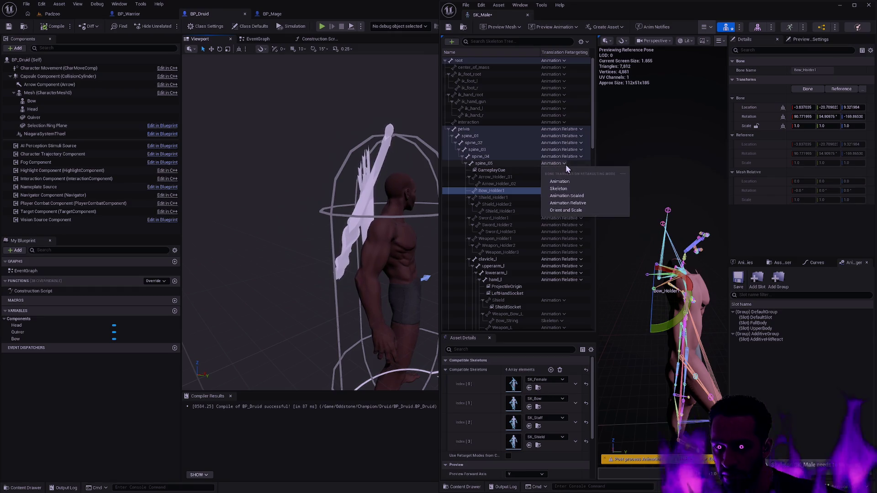
click(567, 203)
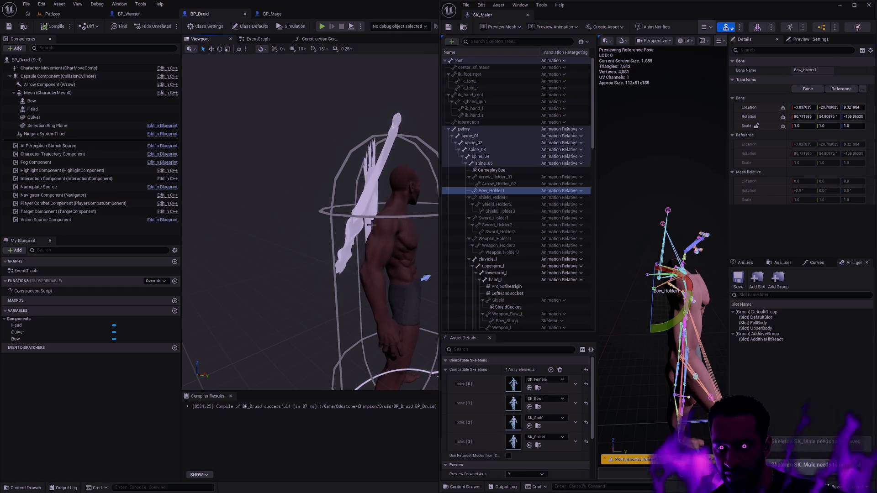
click(562, 163)
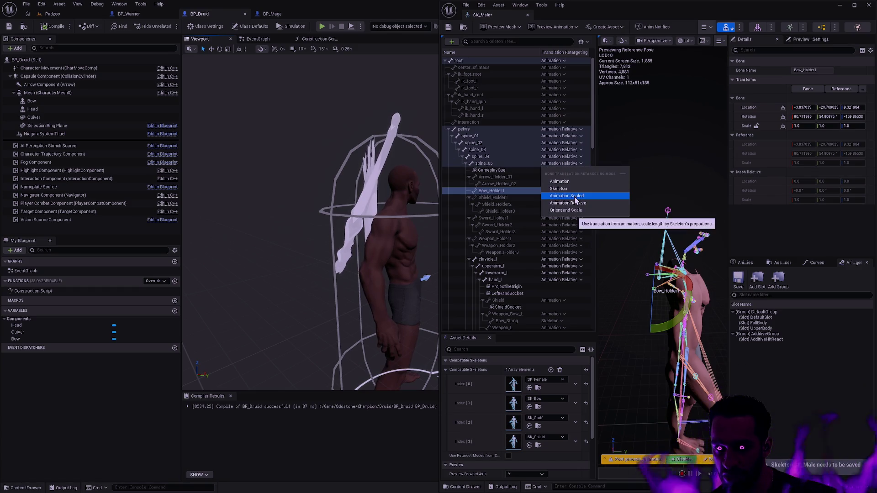
click(572, 182)
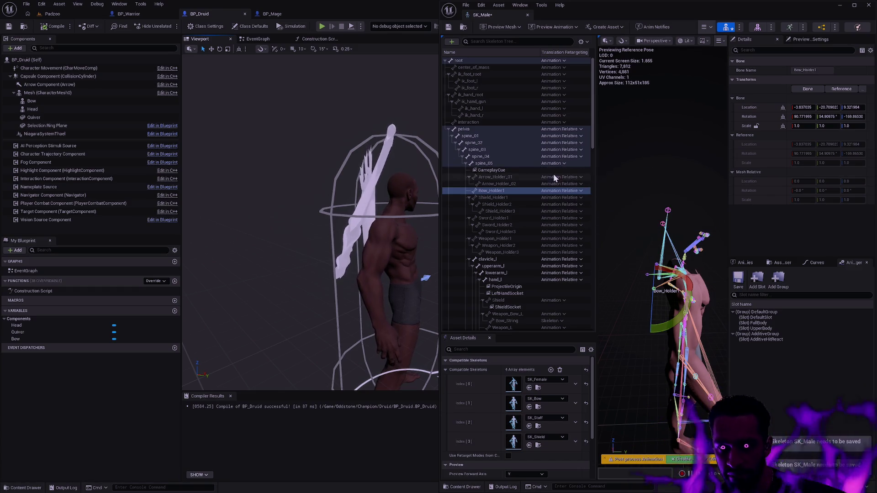
click(560, 164)
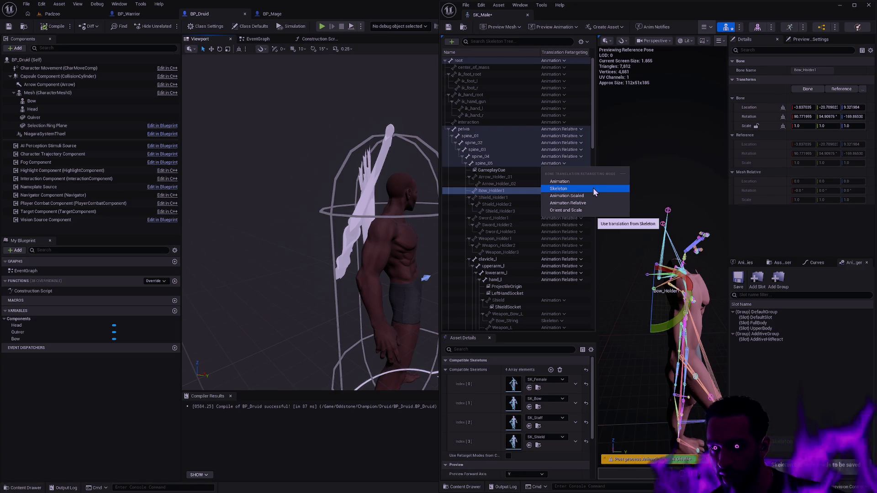
click(572, 203)
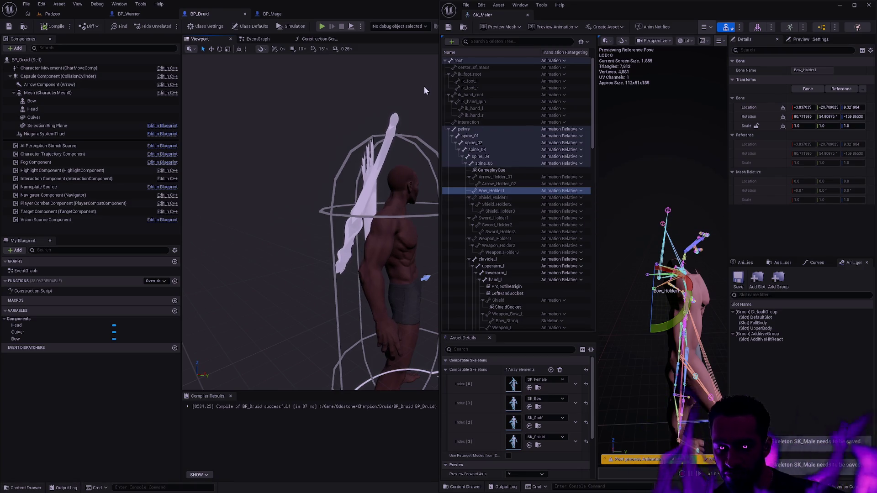
click(450, 29)
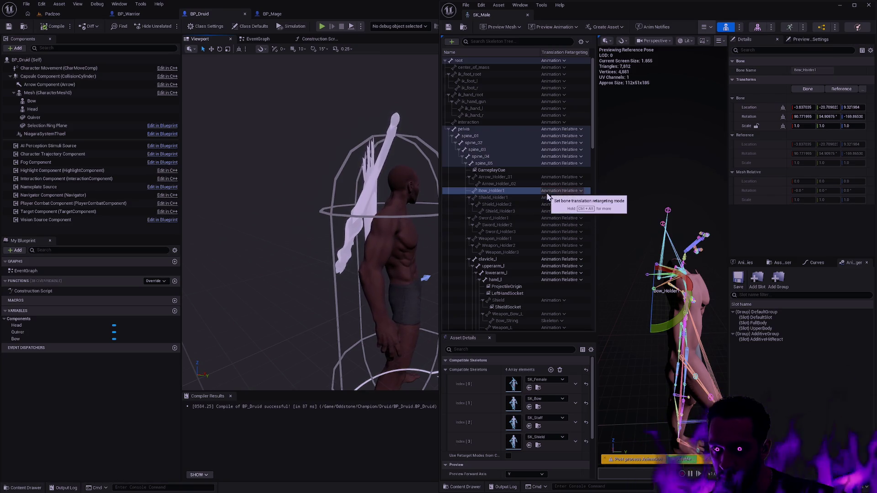
Set Arrow_Holder_01 to Animation translation retargeting and clear the bone selection.
click(495, 177)
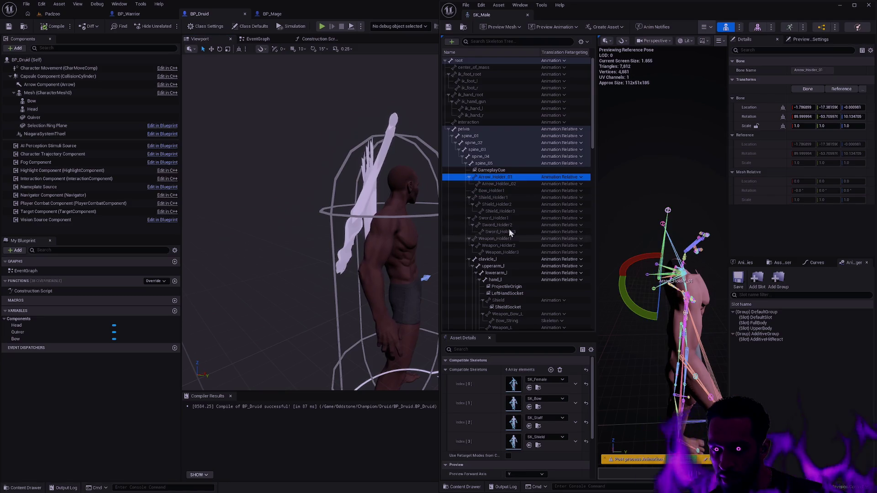
shift+click(503, 252)
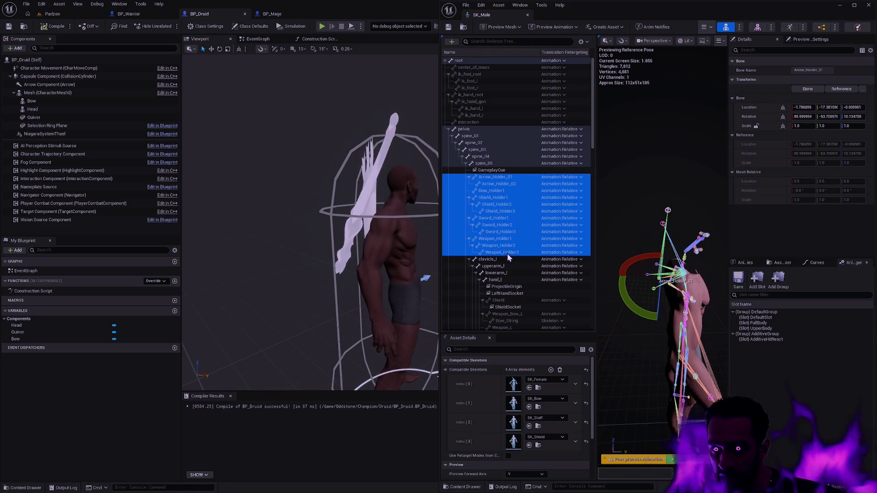
click(561, 177)
click(559, 191)
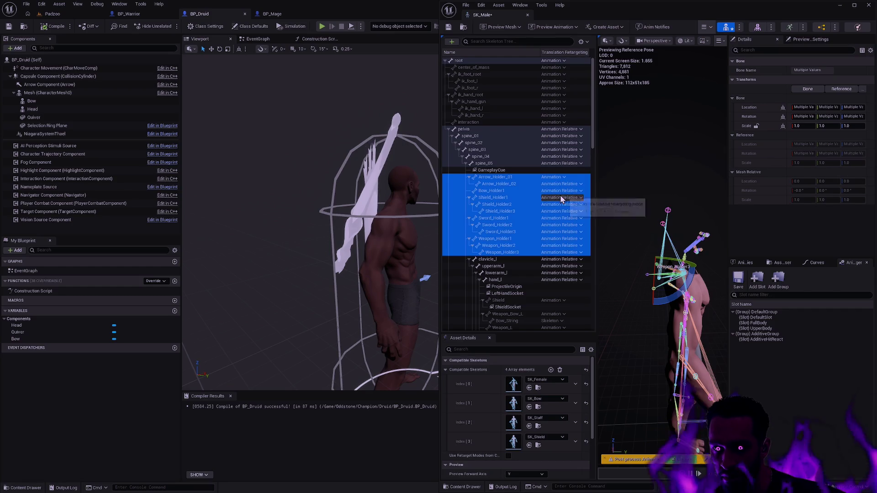
right_click(499, 182)
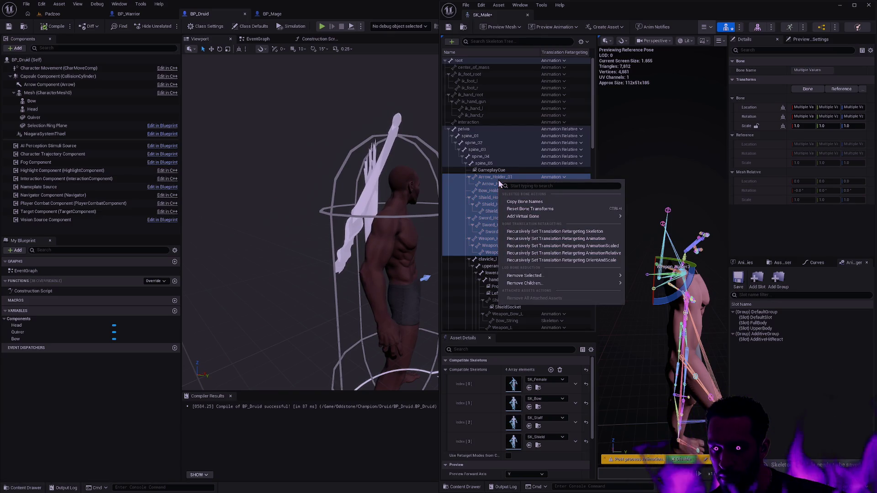
click(495, 179)
click(495, 178)
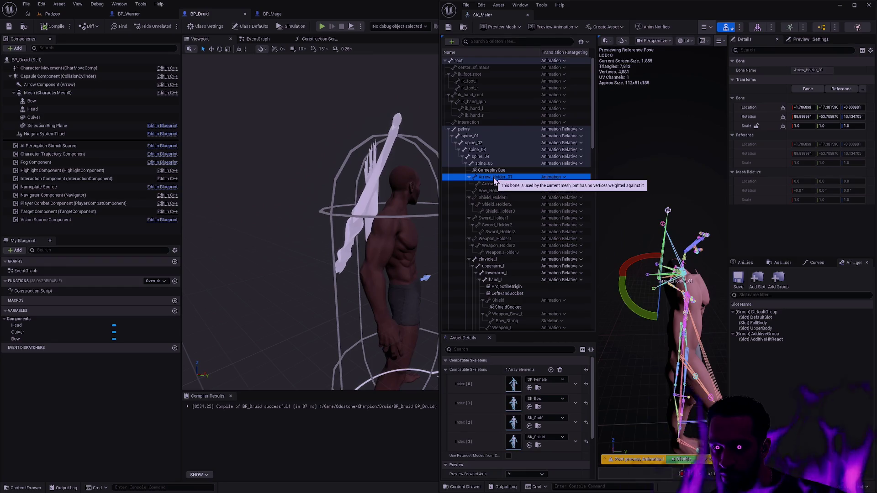
click(466, 163)
click(466, 164)
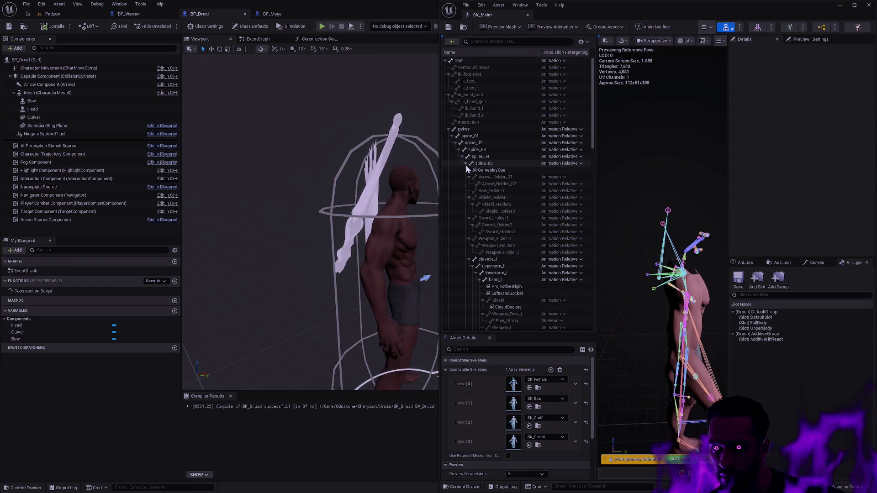
Collapse the clavicle_l and clavicle_r branches and set spine_05 to Animation retargeting.
click(469, 259)
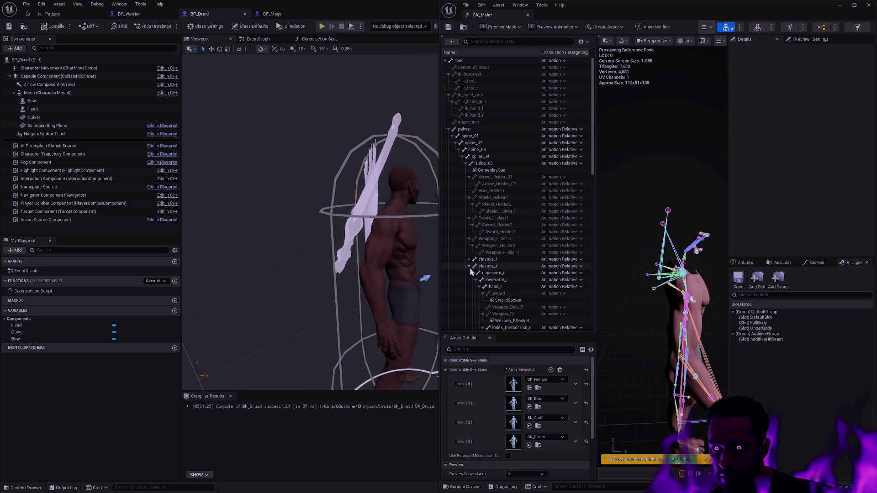
click(469, 267)
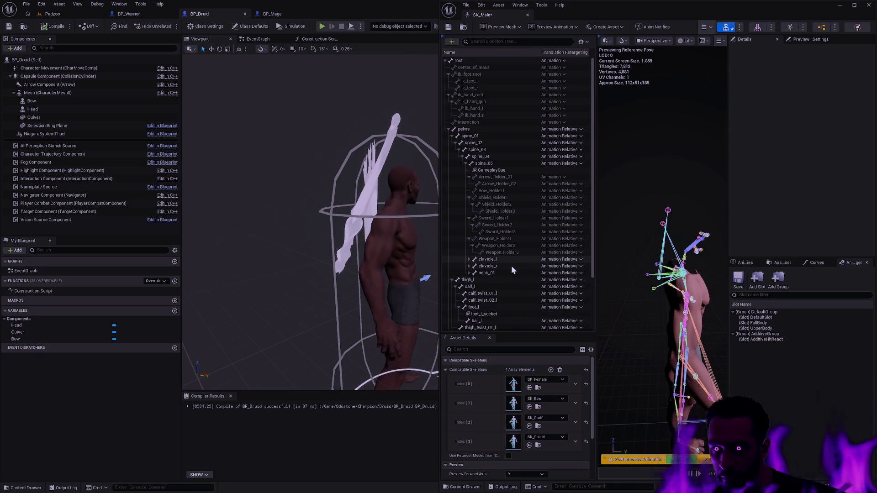
click(570, 164)
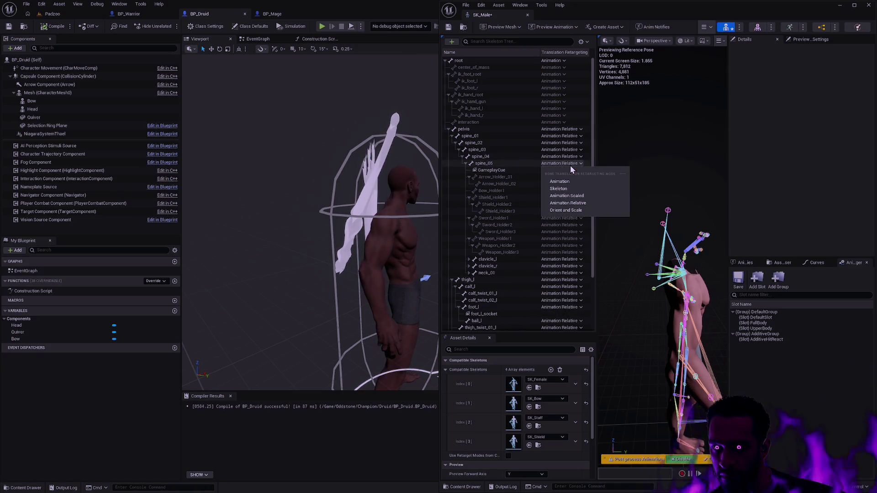
click(568, 181)
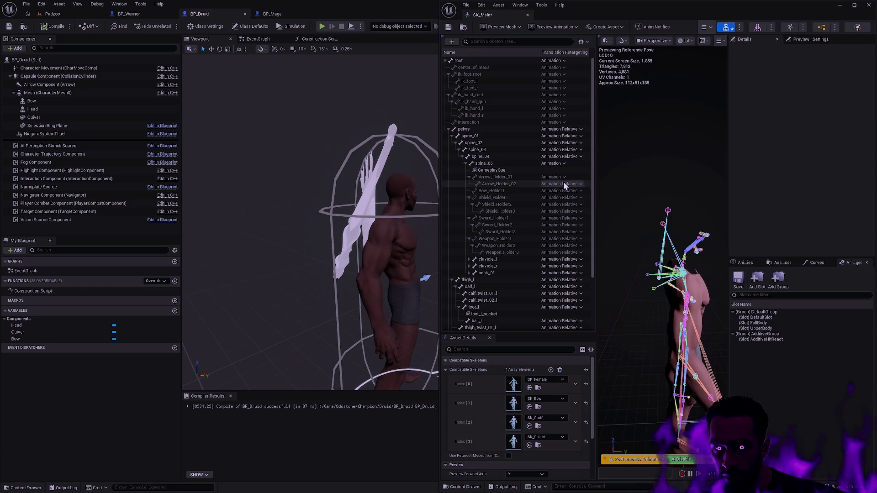
Recursively set spine_05 and its child bones to Animation translation retargeting.
right_click(500, 163)
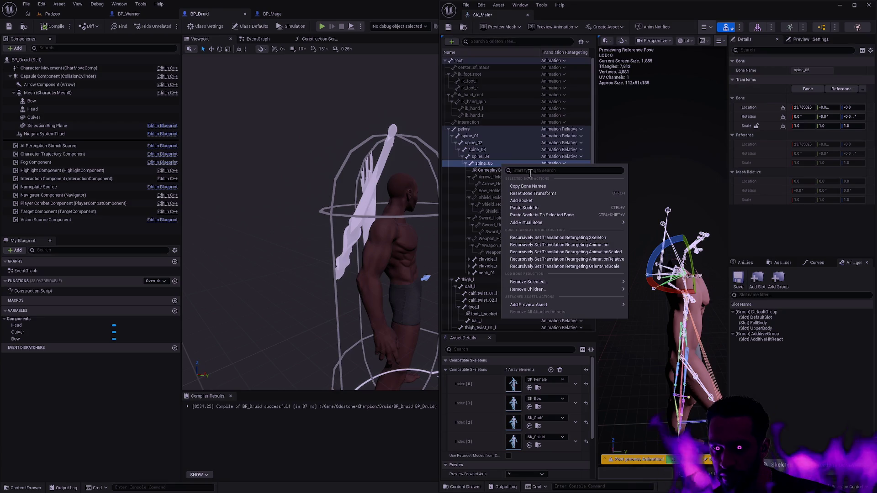
click(562, 245)
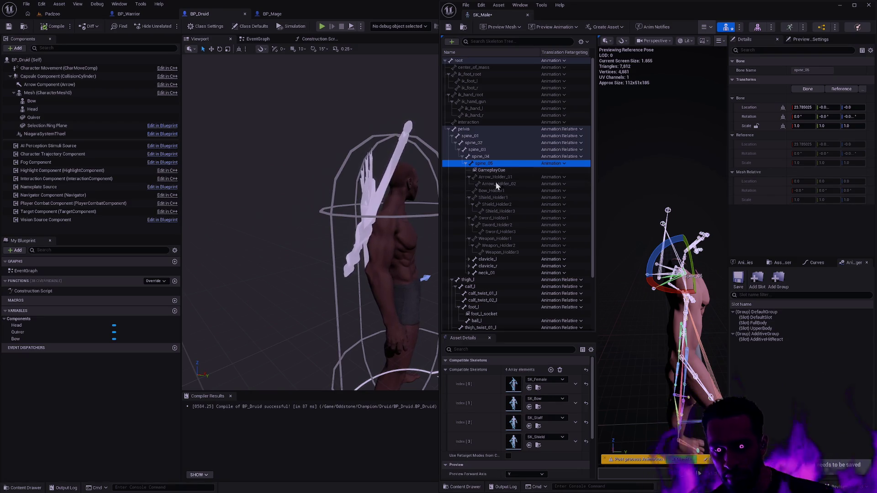
drag(311, 228, 245, 209)
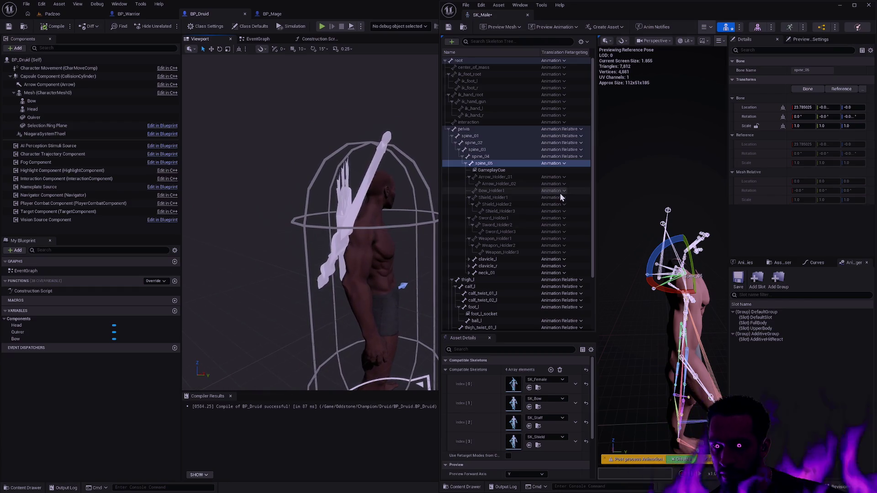
Try Orient and Scale, Animation Scaled, Skeleton and Animation on pelvis, ending on Animation Relative.
click(571, 130)
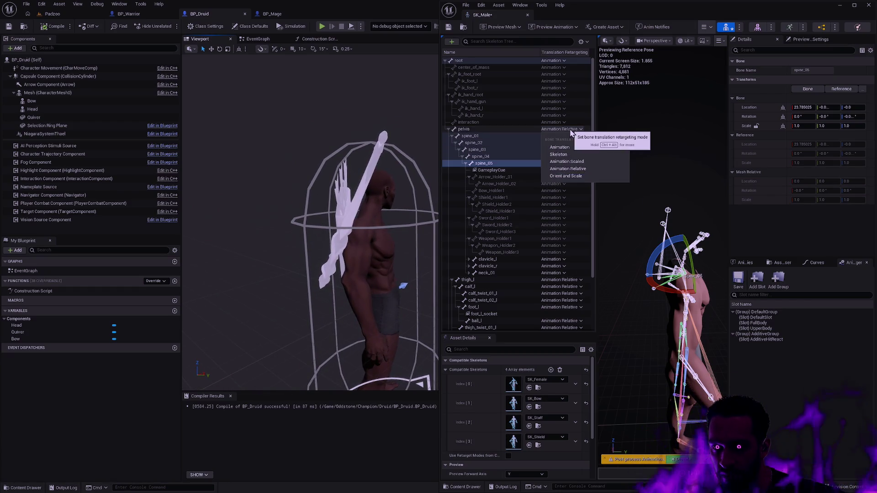
click(572, 177)
click(571, 130)
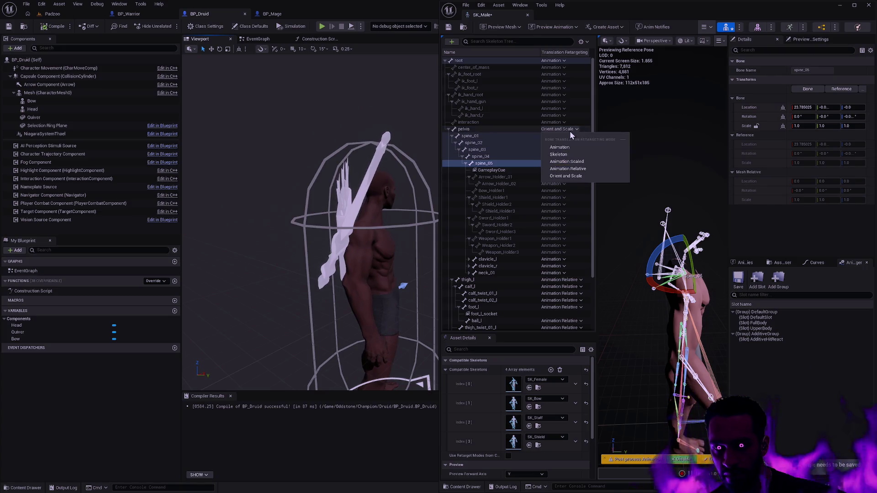
click(576, 162)
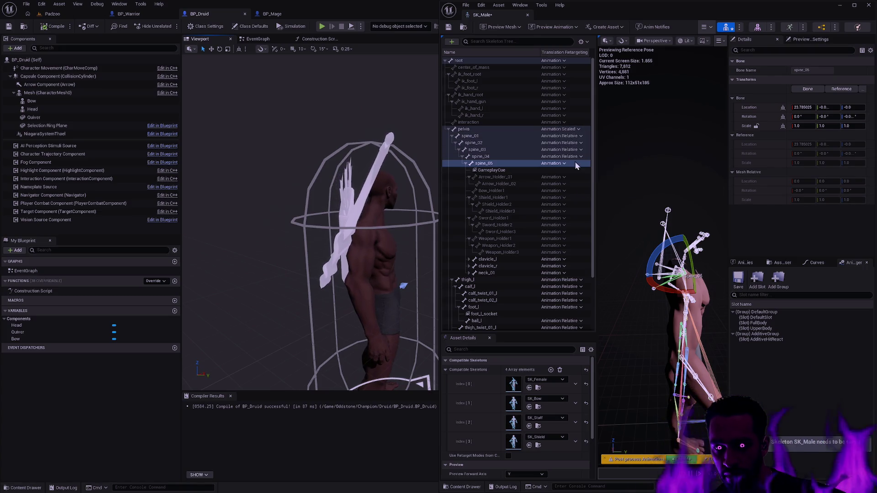
click(571, 130)
click(568, 154)
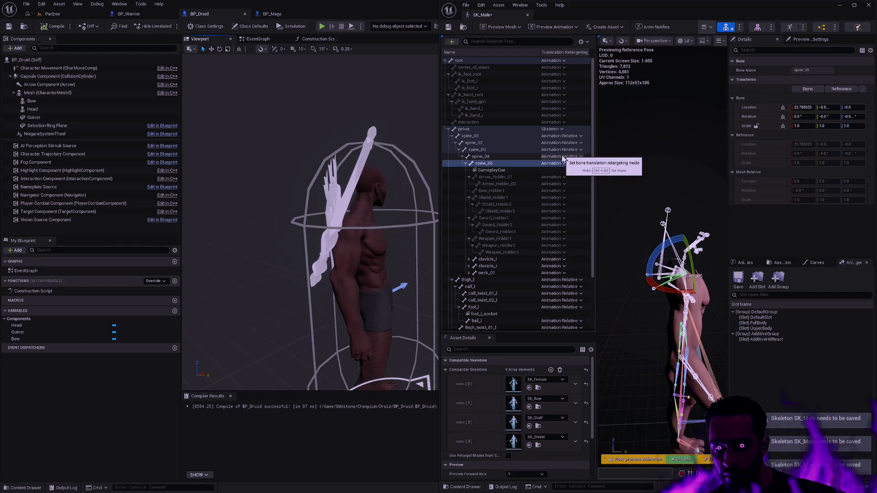
click(562, 130)
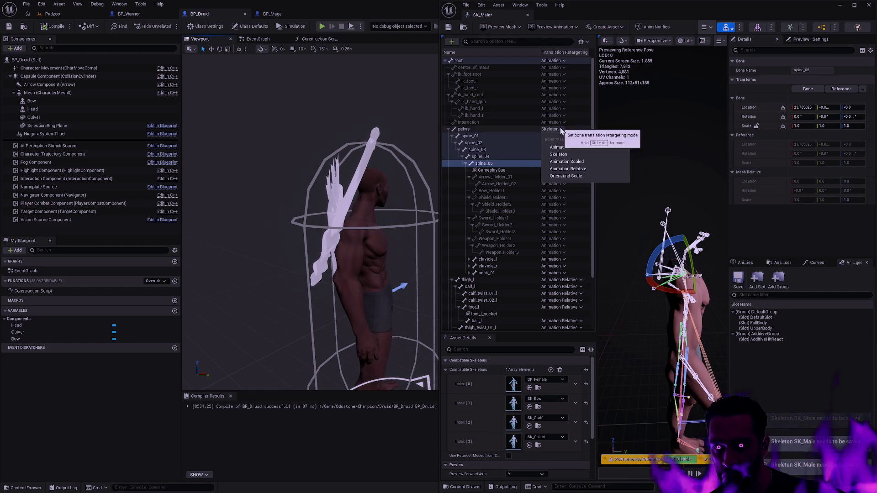
click(569, 147)
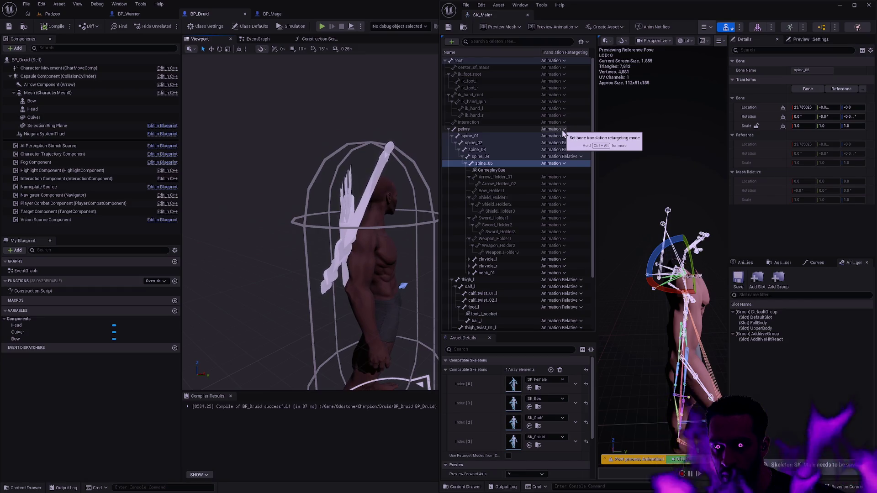
click(564, 131)
click(577, 168)
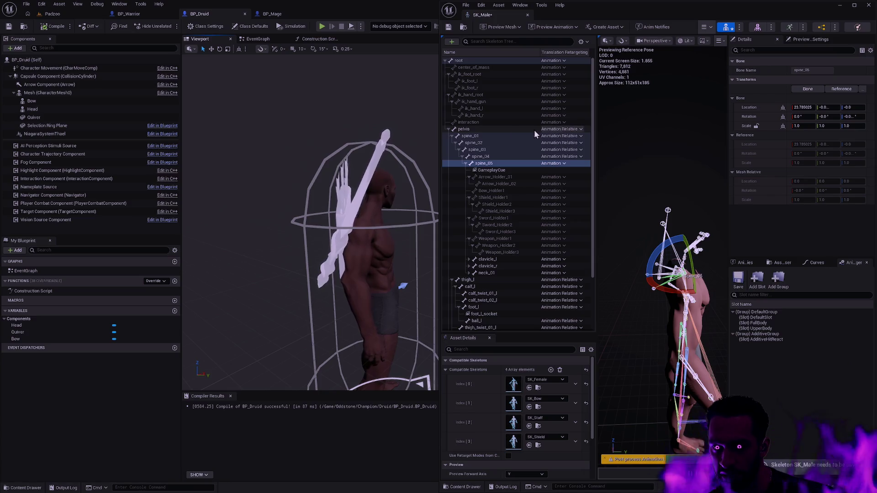
Recursively set pelvis and all bones beneath it to Animation Relative, then switch to BP_Mage.
right_click(481, 129)
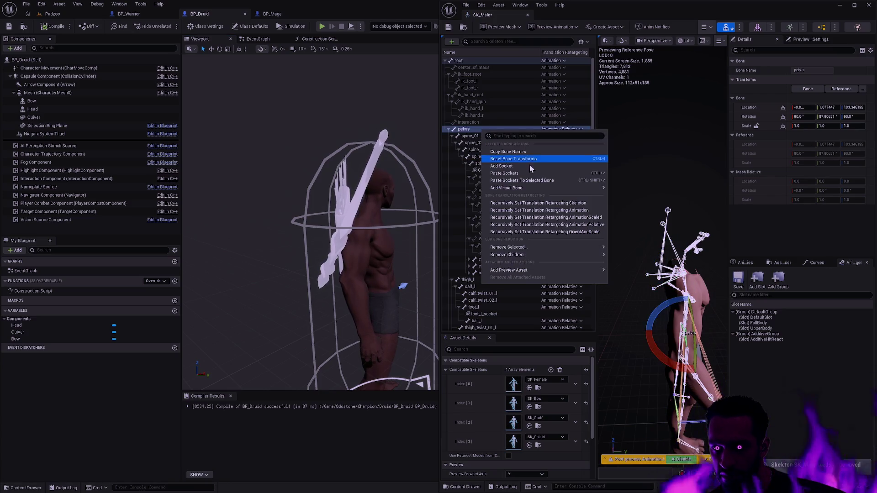
click(557, 225)
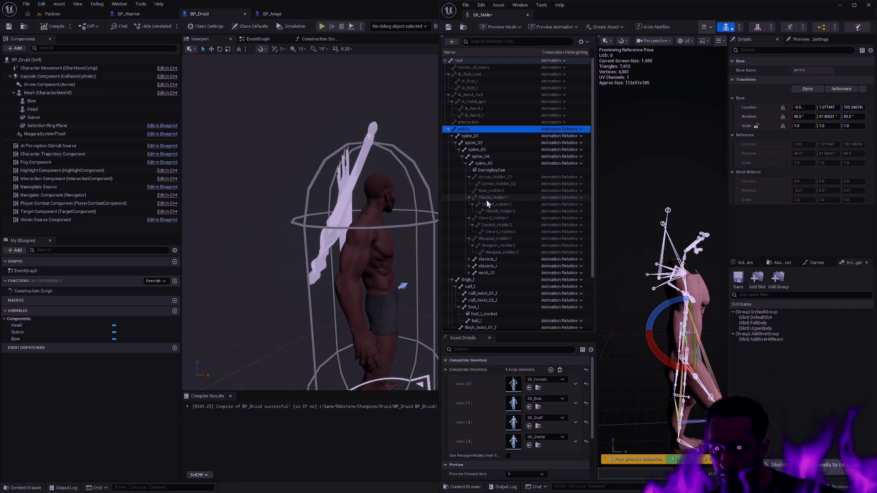
click(469, 267)
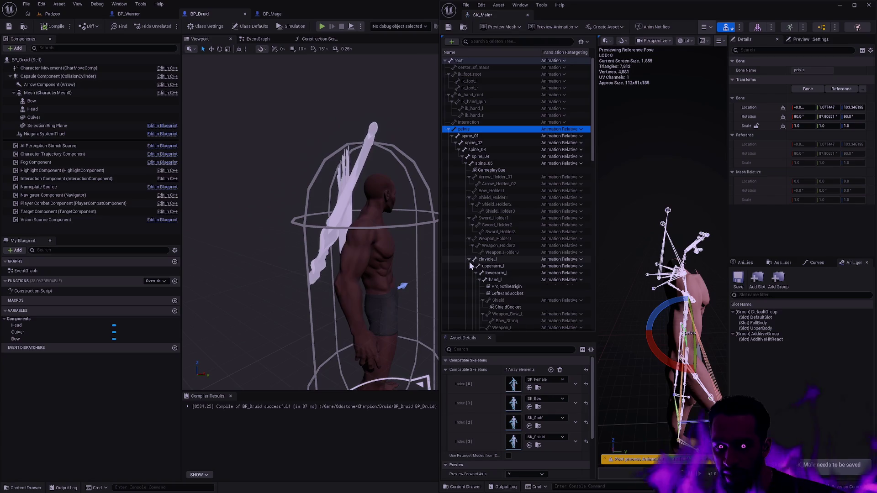
scroll(523, 250, down, 2)
scroll(532, 250, down, 2)
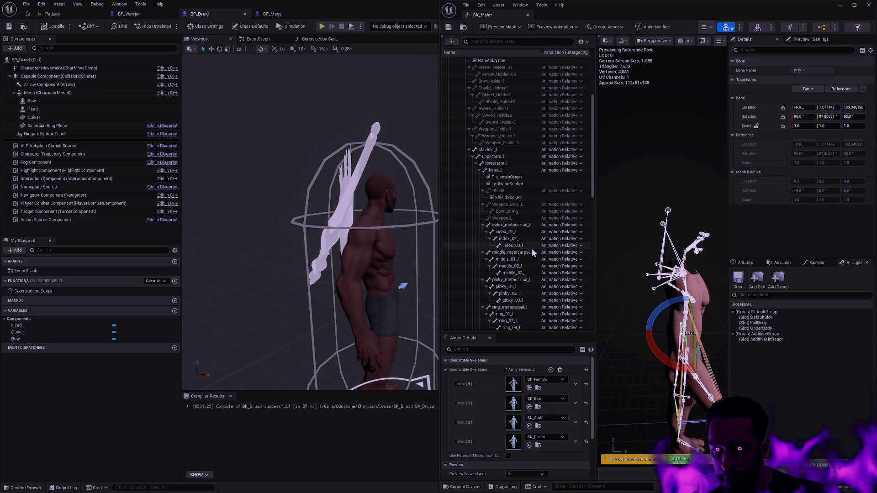
scroll(531, 252, up, 4)
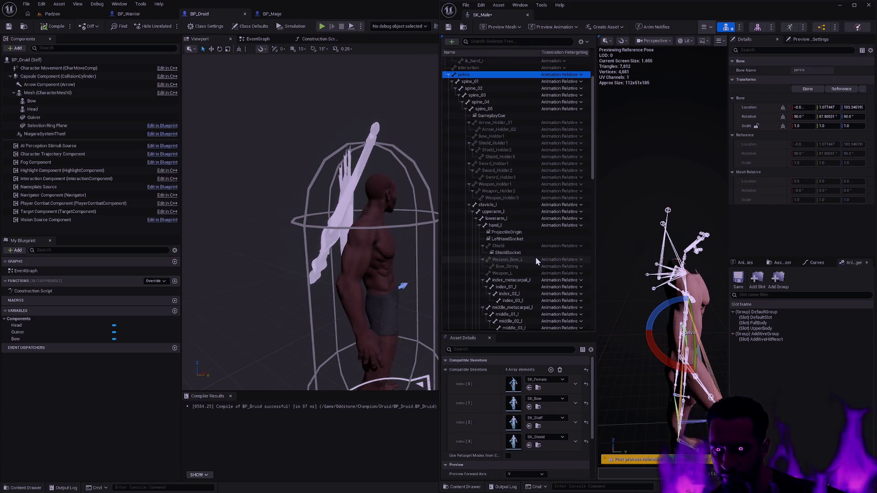
scroll(537, 248, up, 1)
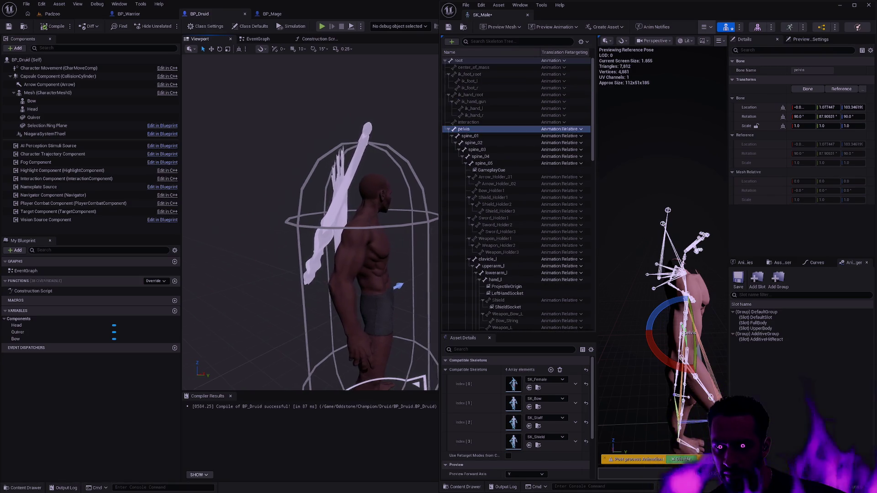
mouse_move(310, 228)
mouse_down()
mouse_move(292, 260)
mouse_move(356, 177)
mouse_move(404, 172)
mouse_up()
click(272, 14)
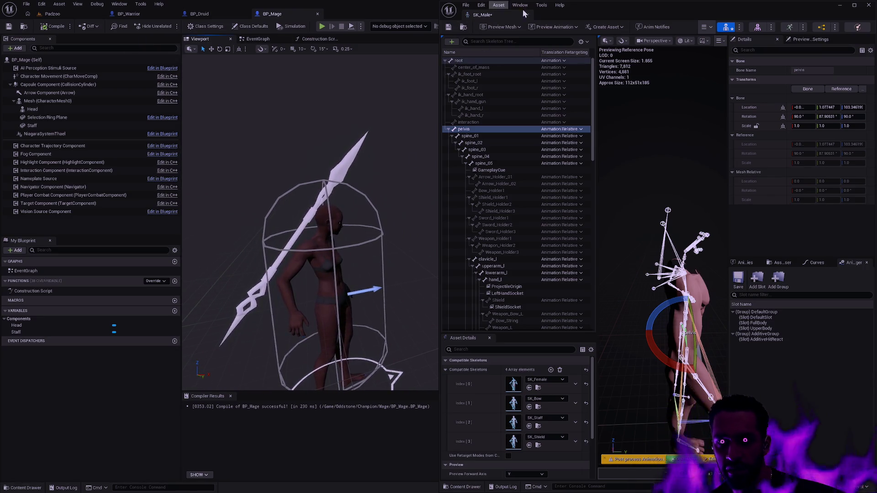
key(ctrl+p)
text(SK_Female)
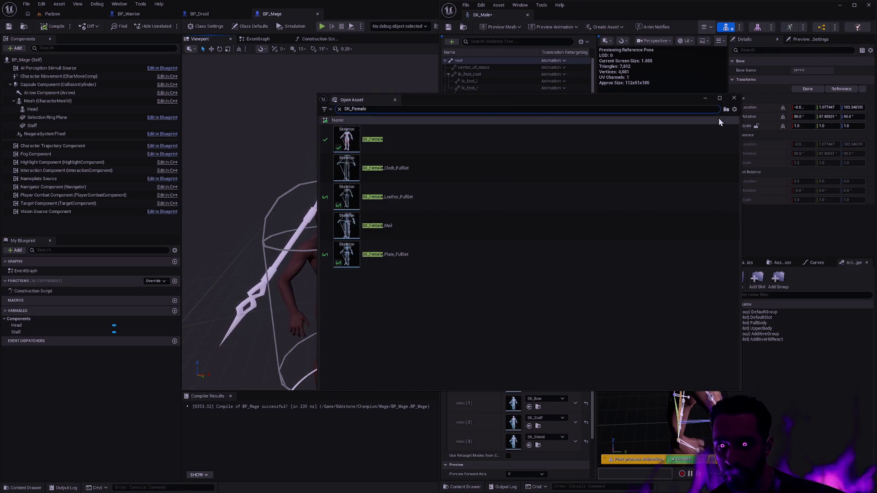
click(734, 98)
mouse_move(422, 165)
mouse_down()
mouse_move(433, 152)
mouse_move(392, 155)
mouse_up()
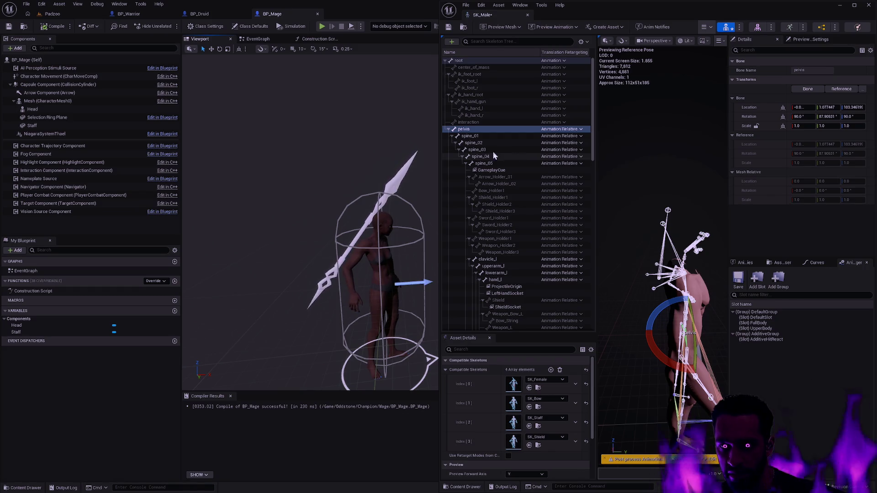
click(199, 14)
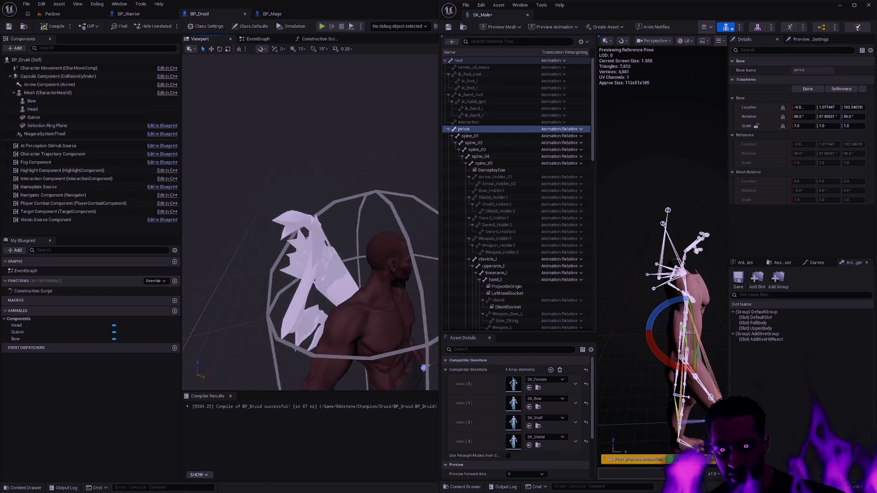
mouse_move(310, 228)
mouse_down()
mouse_move(256, 228)
mouse_move(311, 228)
mouse_up()
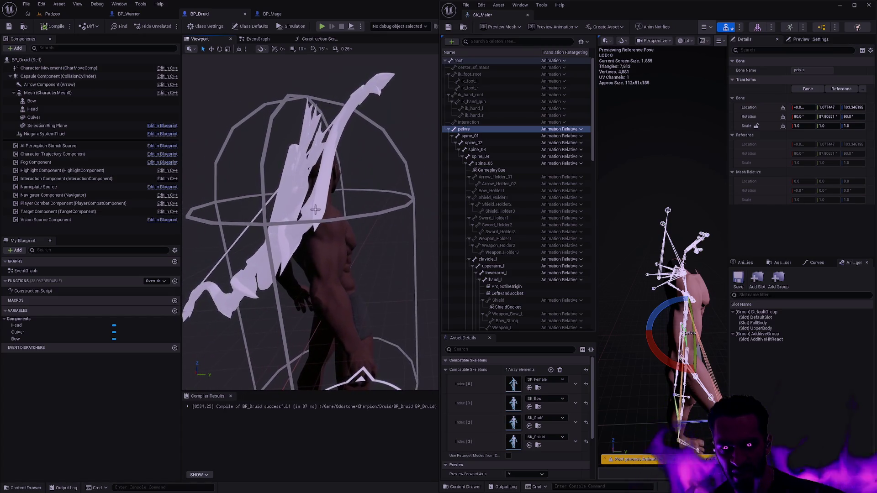
click(319, 256)
key(f)
key(e)
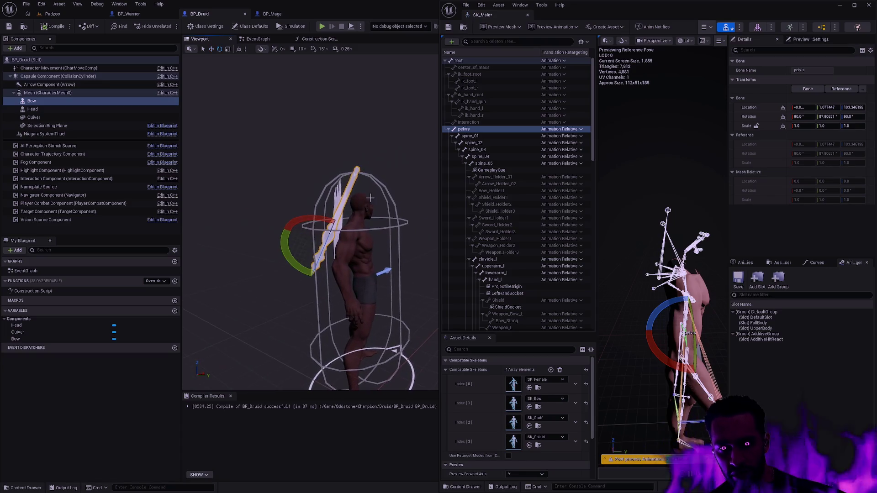
mouse_move(318, 219)
mouse_down()
mouse_move(287, 226)
mouse_move(290, 237)
mouse_move(283, 231)
mouse_move(320, 255)
mouse_move(420, 256)
mouse_move(415, 200)
mouse_up()
key(ctrl+z)
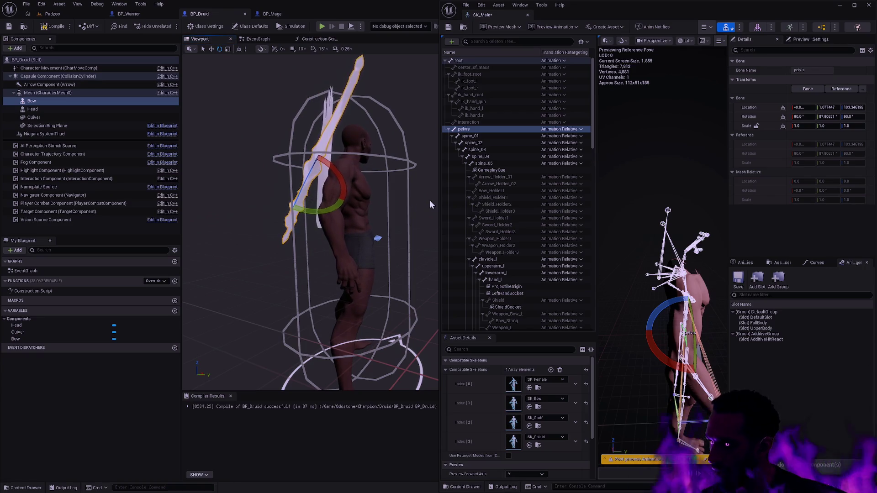
drag(426, 201, 397, 211)
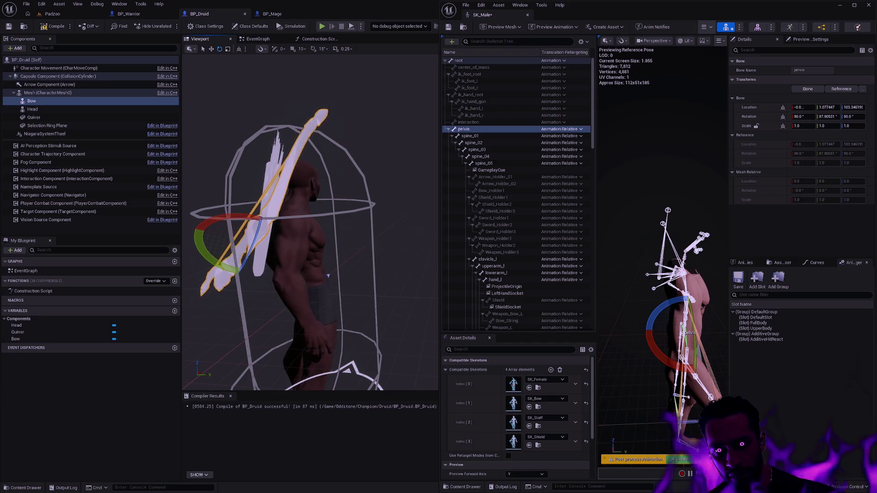
drag(397, 211, 365, 212)
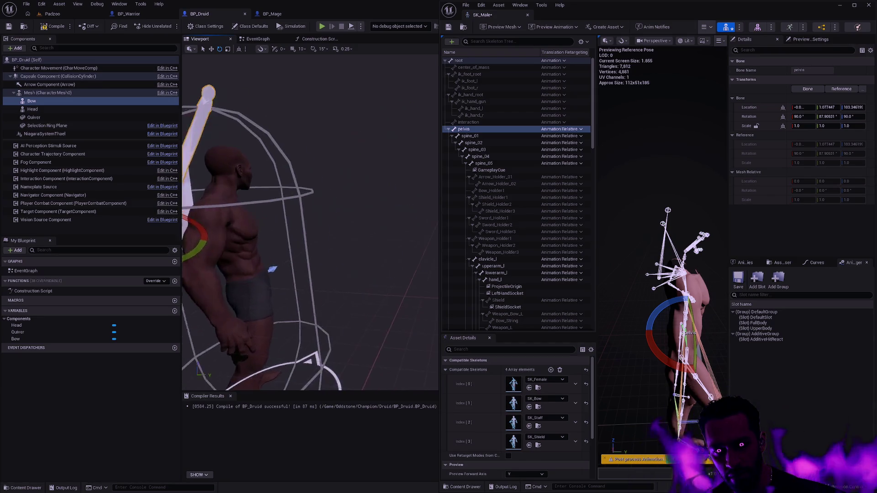
key(f)
click(421, 239)
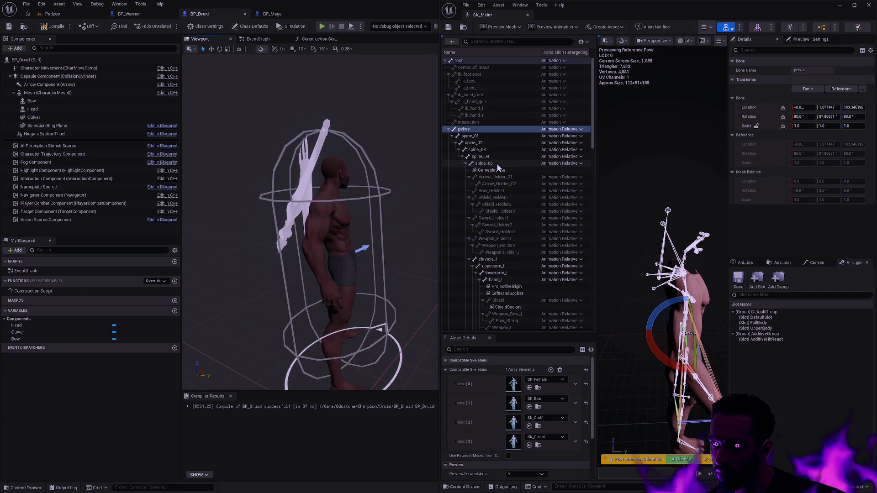
Back in BP_Mage, try rotating the Staff component, then undo the changes.
click(274, 15)
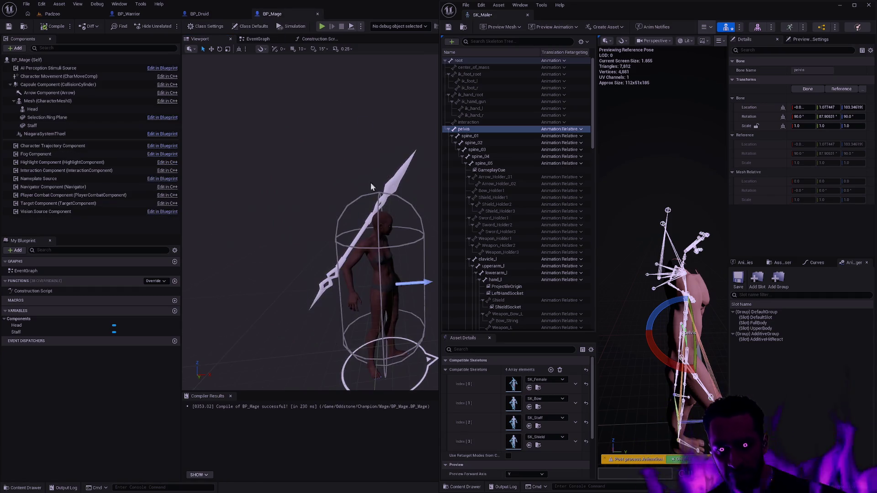
click(372, 215)
key(e)
drag(356, 202, 355, 274)
key(ctrl+z)
mouse_move(349, 231)
mouse_down()
mouse_move(377, 251)
mouse_move(307, 218)
mouse_move(322, 258)
mouse_move(256, 257)
mouse_up()
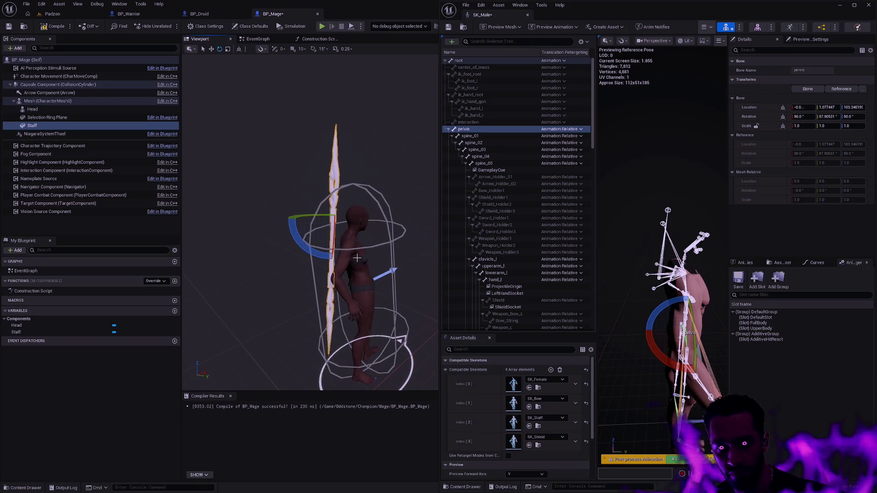
key(ctrl+z)
Reselect the Staff and close the SK_Male skeleton editor.
click(270, 238)
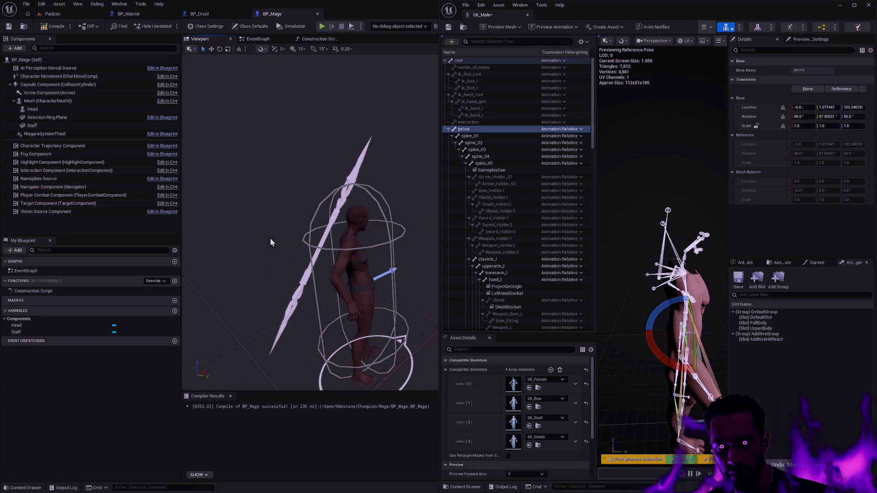
click(305, 271)
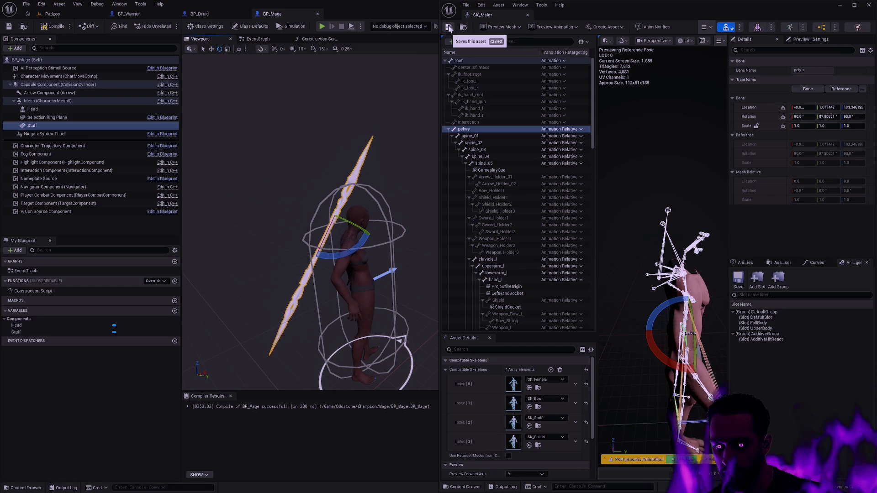
click(527, 14)
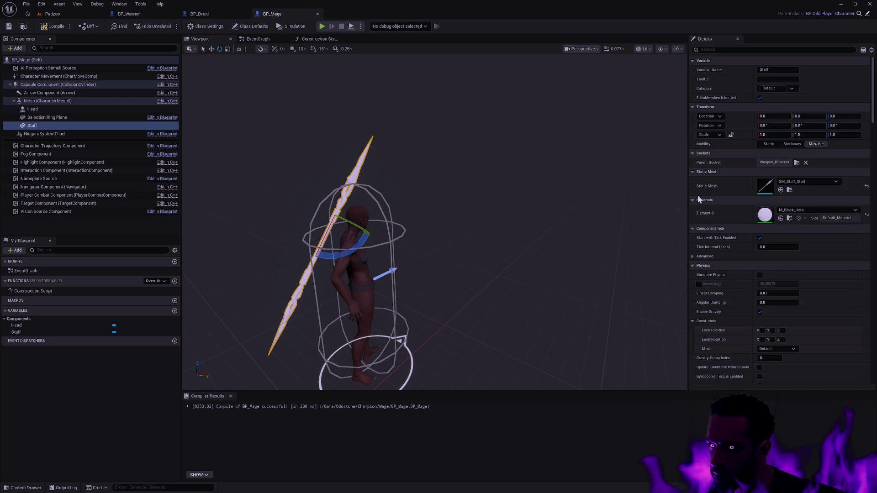
Change the Staff's parent socket to Weapon_Holder3 after searching 'Weapon', then frame it in the viewport.
click(799, 163)
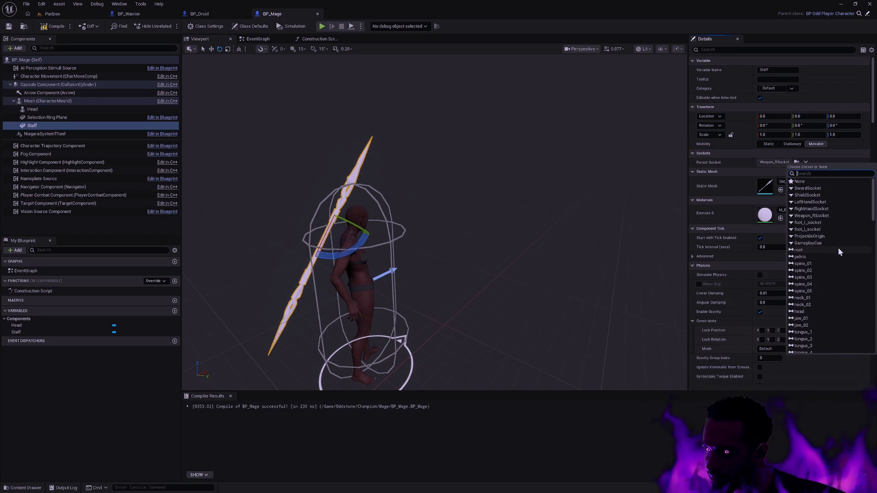
click(816, 216)
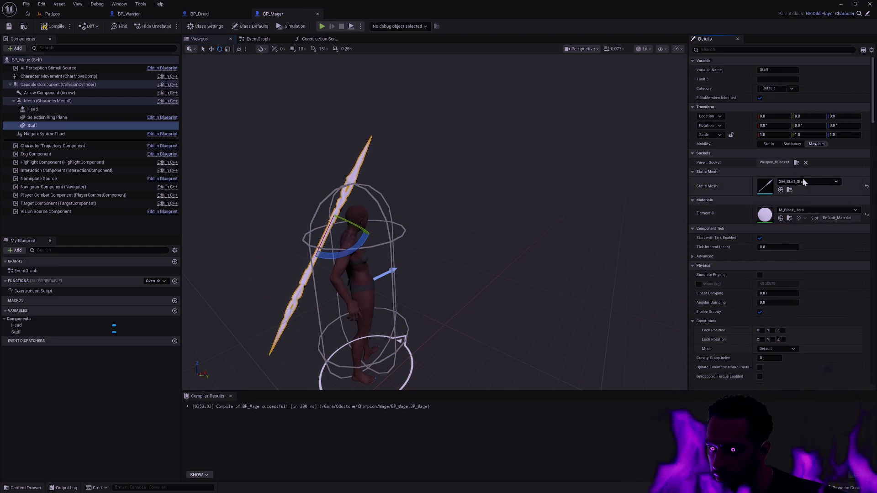
click(795, 163)
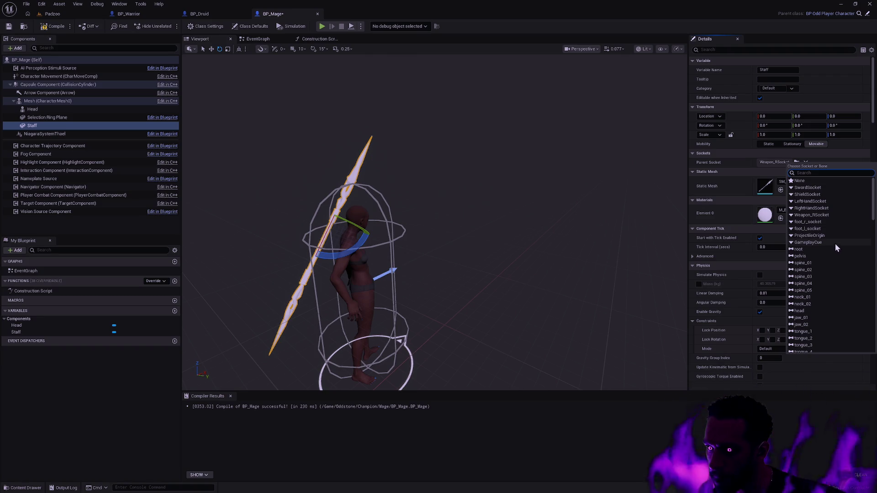
scroll(835, 245, down, 6)
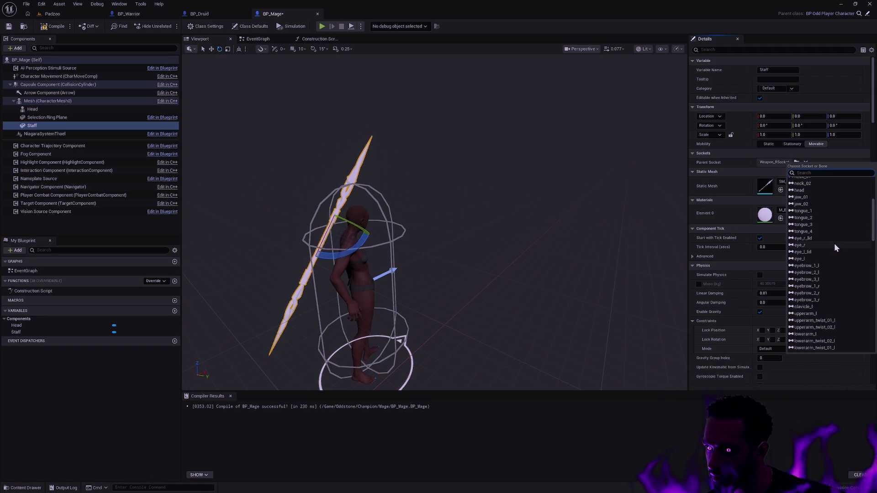
scroll(834, 243, down, 6)
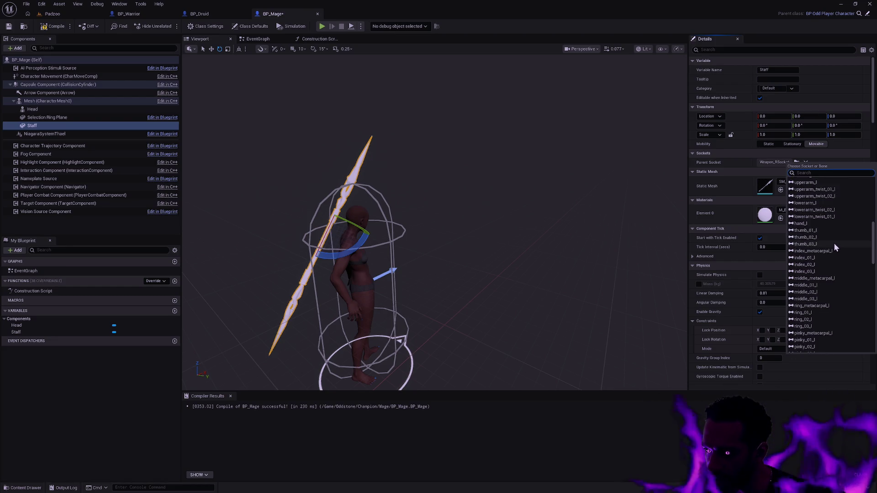
scroll(844, 249, up, 12)
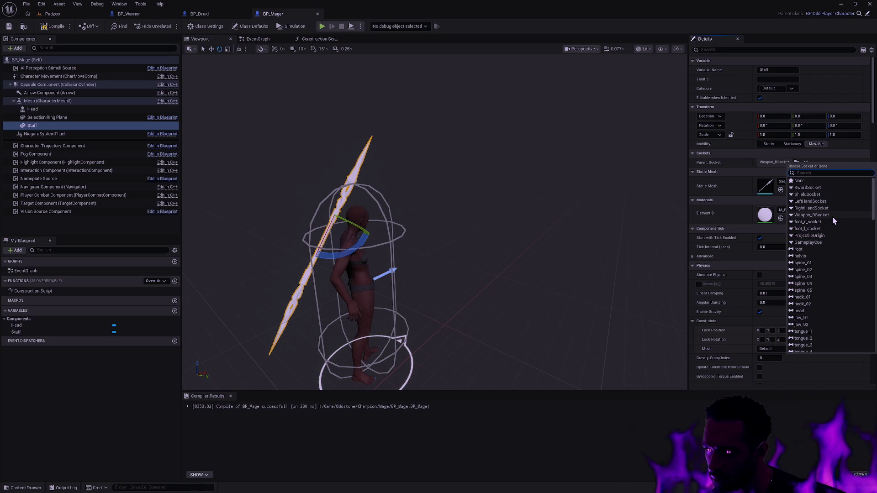
text(W)
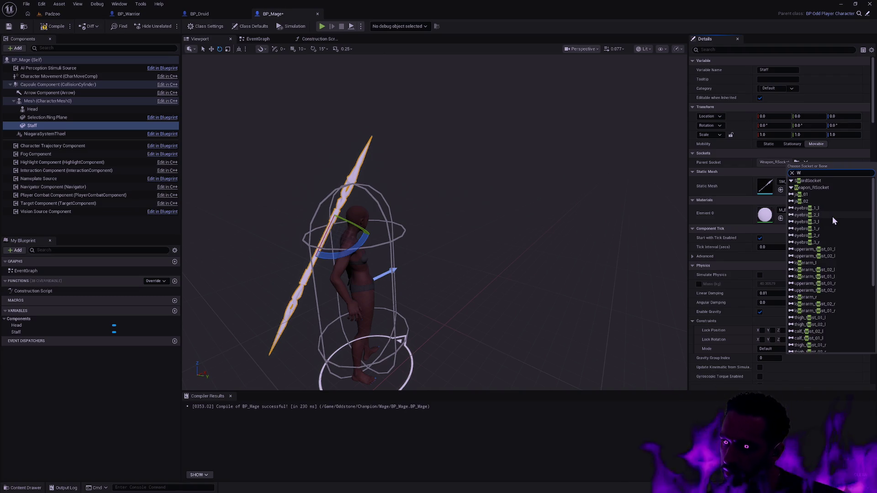
text(eapon)
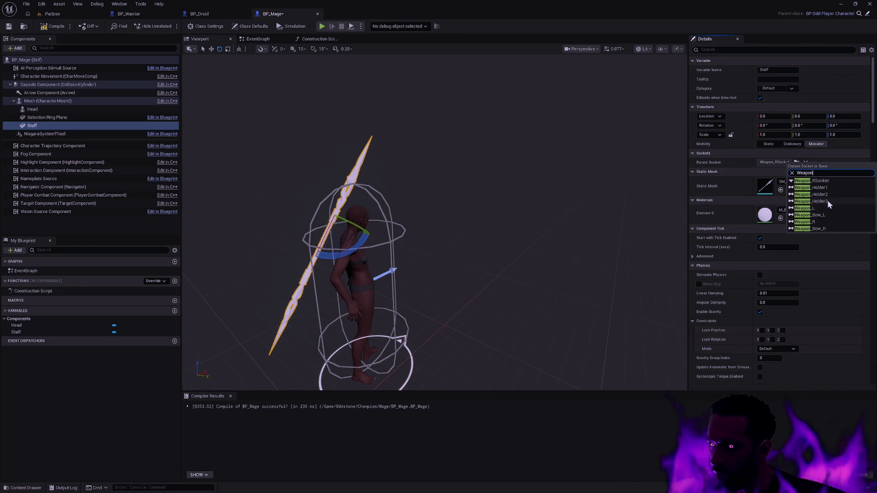
click(827, 201)
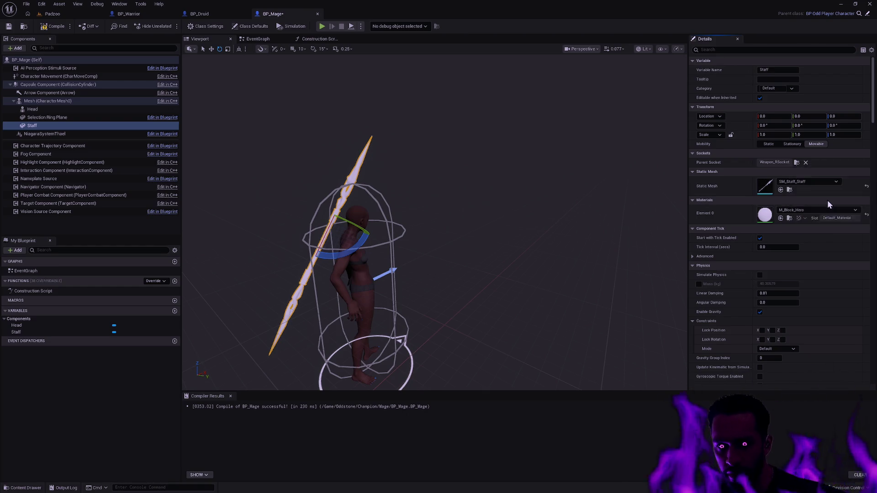
key(f)
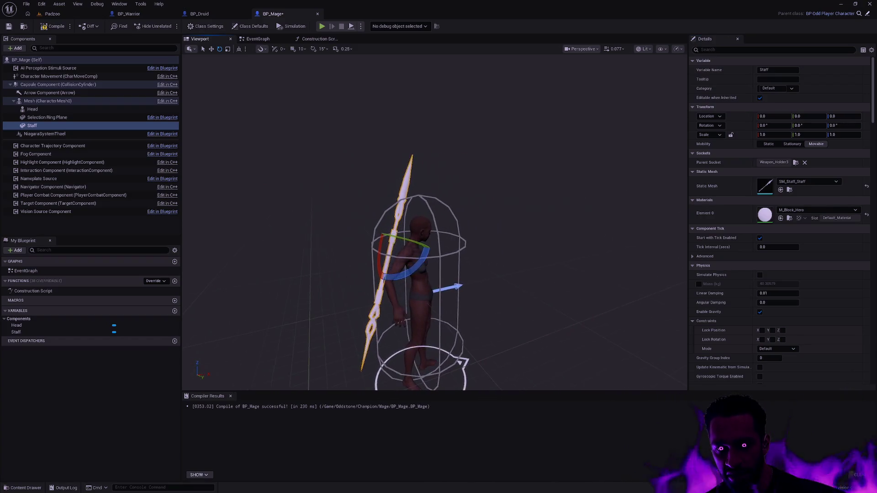
key(Escape)
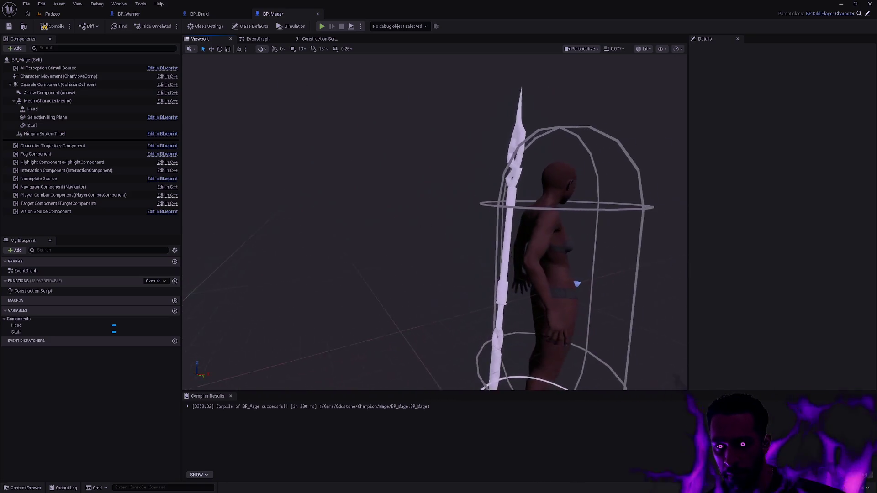
Reparent the Staff from Weapon_RSocket to the Weapon_R bone in its parent socket list.
drag(536, 243, 536, 242)
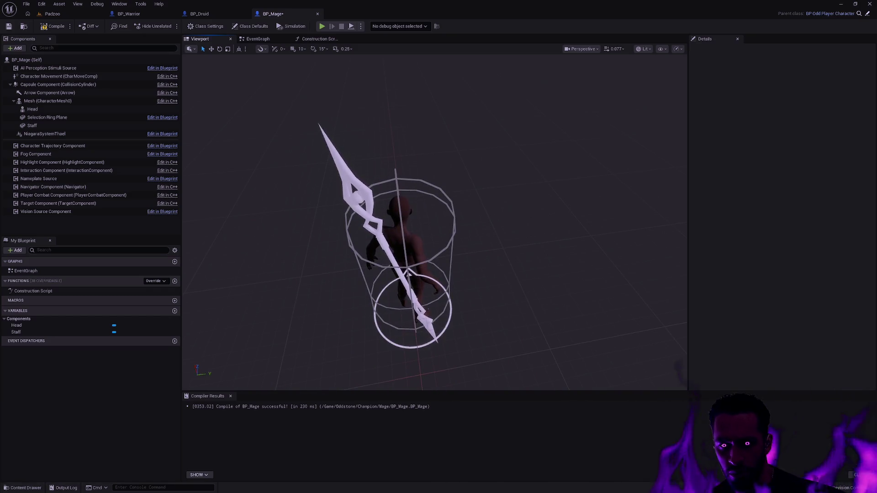
click(365, 201)
click(795, 162)
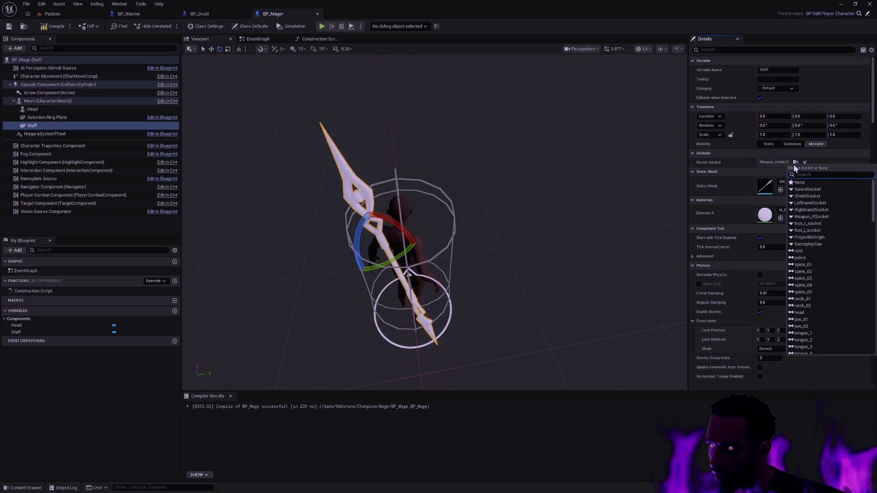
click(821, 218)
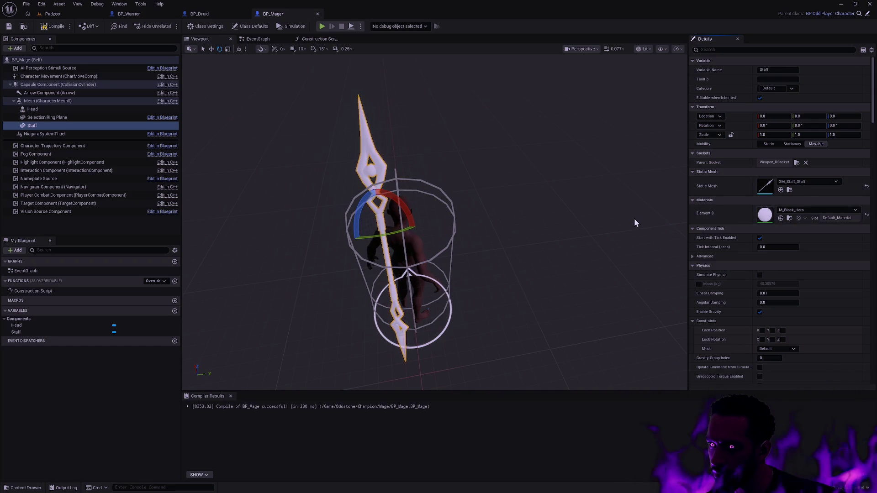
click(796, 163)
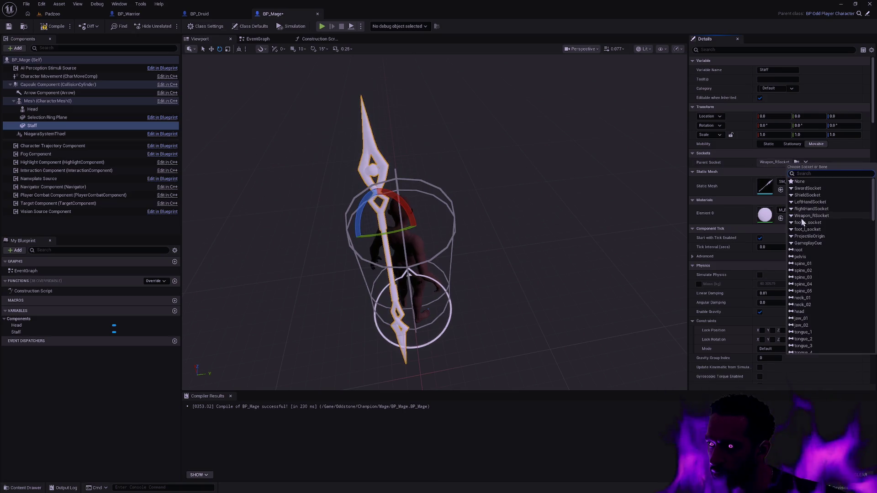
scroll(824, 215, down, 10)
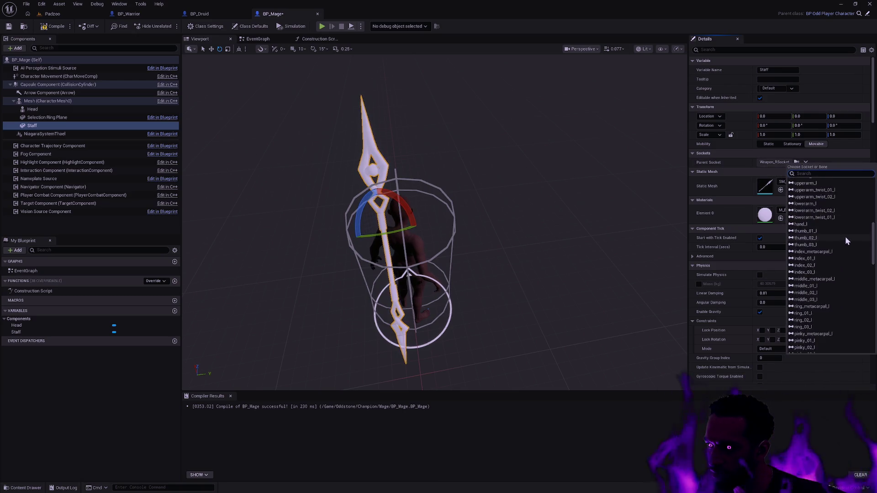
scroll(841, 234, down, 10)
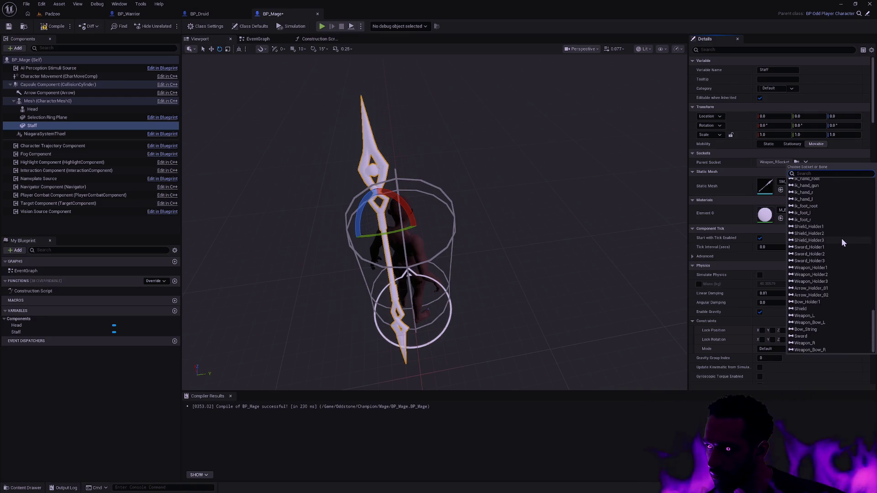
click(821, 344)
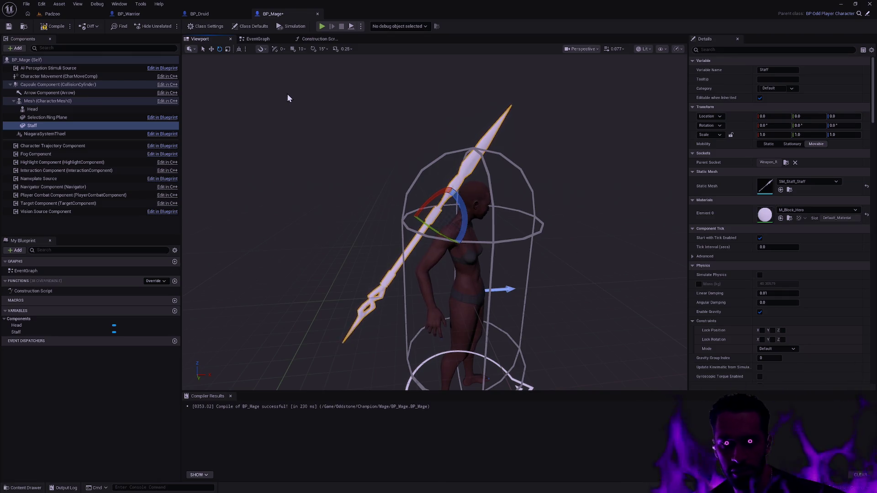
Open the SK_Female skeleton via Ctrl+P asset search.
key(ctrl+p)
text(SK_Female)
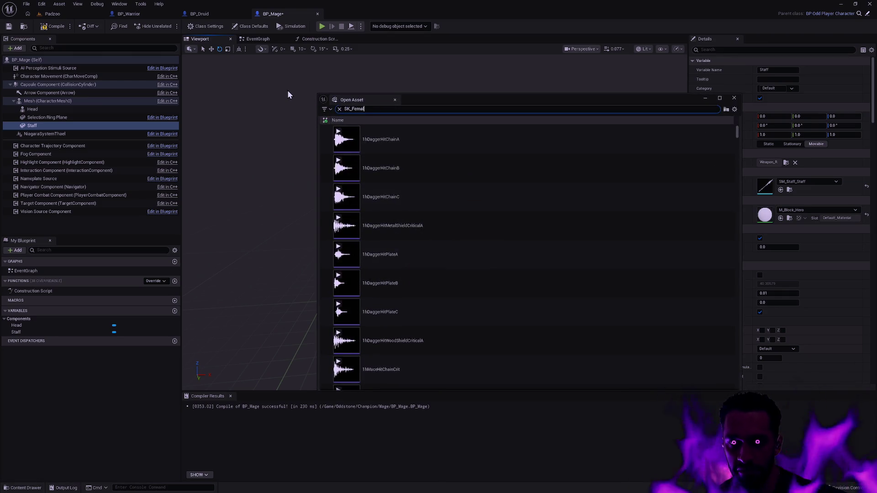
click(413, 132)
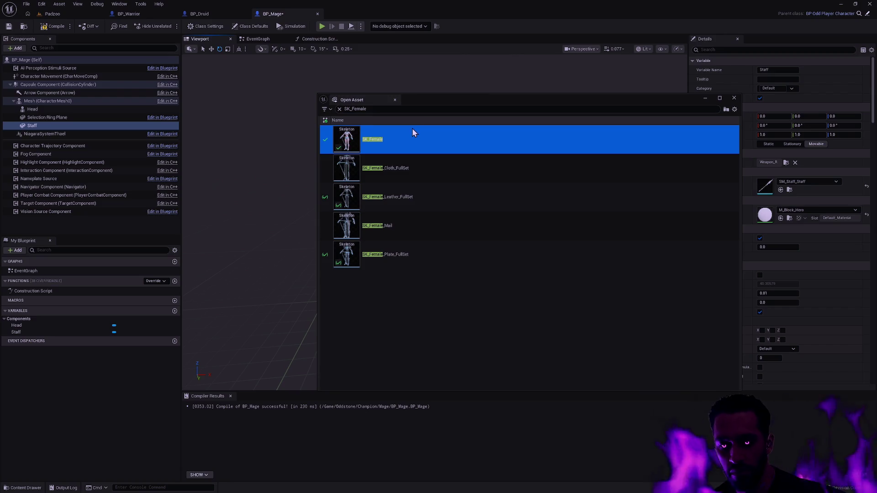
double_click(495, 139)
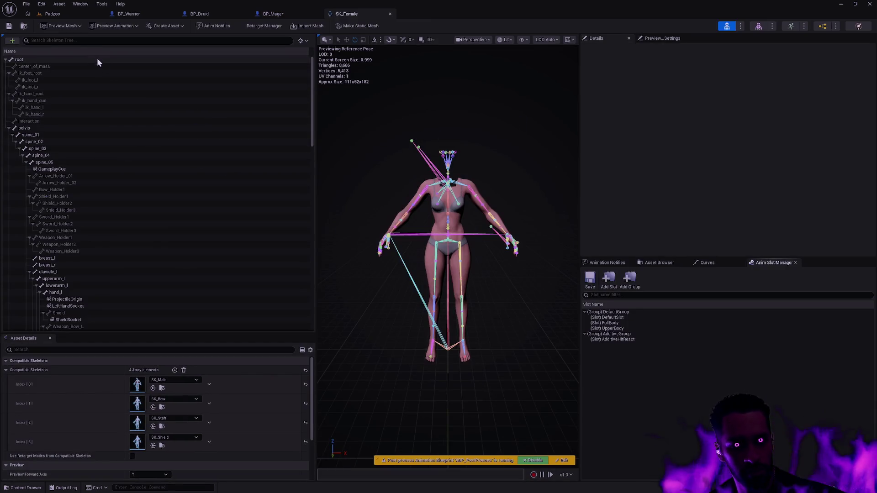
Filter the bone tree, check the Weapon_R bone's transform, then clear the filter.
click(88, 40)
text(n)
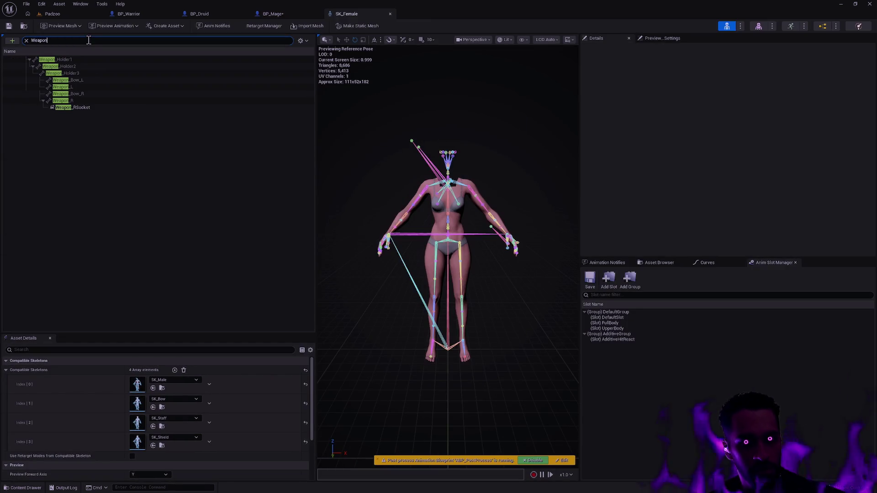
click(89, 101)
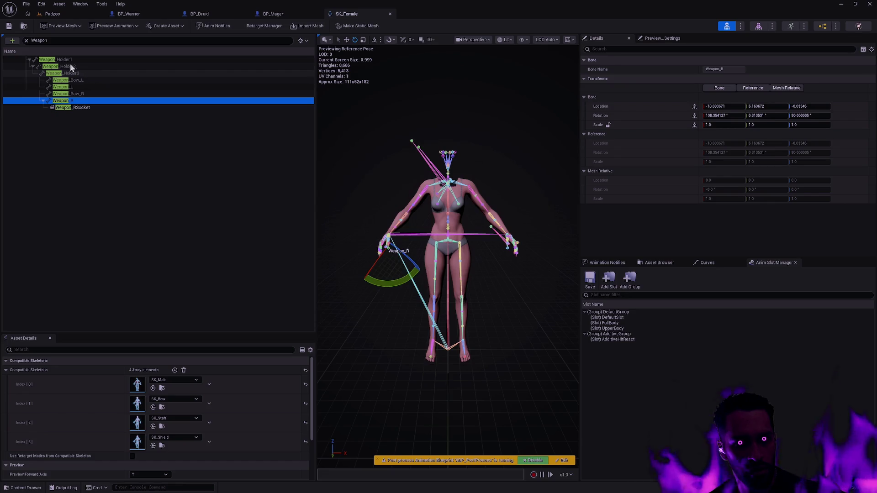
click(26, 40)
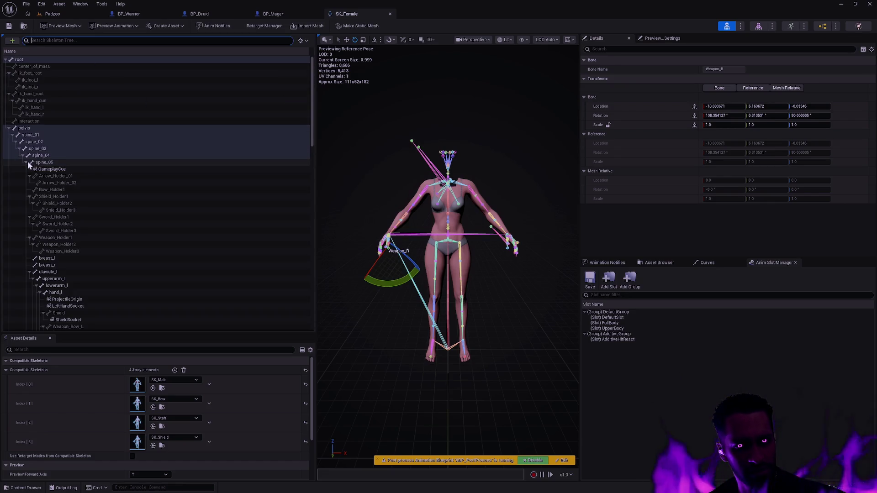
Collapse the clavicle_l, neck_01 and head branches and select Weapon_Bow_L for comparison.
click(29, 272)
scroll(55, 246, down, 5)
click(33, 226)
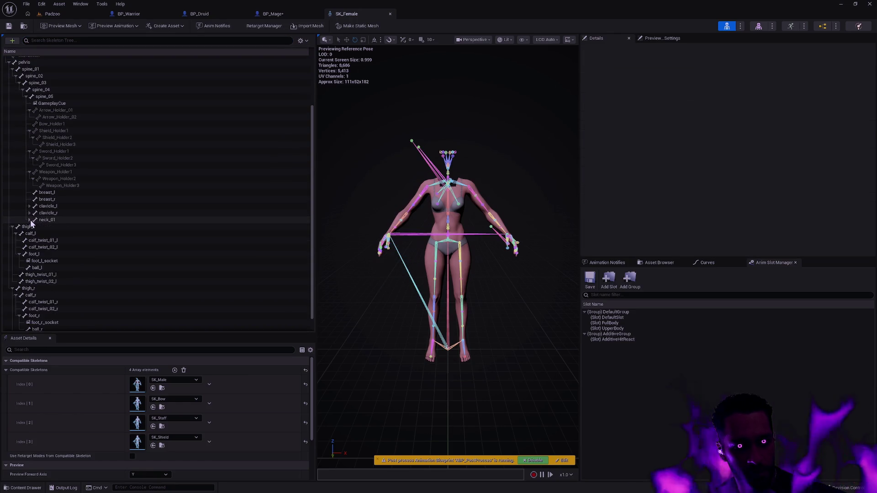
click(29, 220)
scroll(75, 238, up, 4)
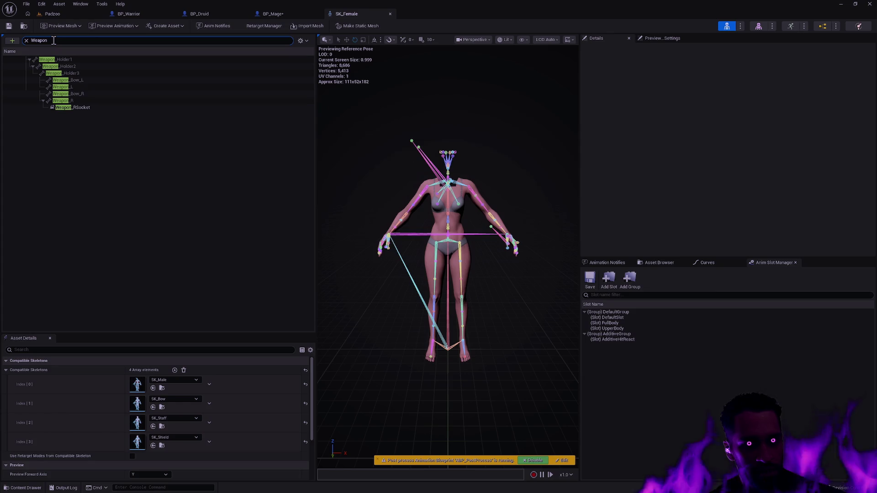
click(100, 81)
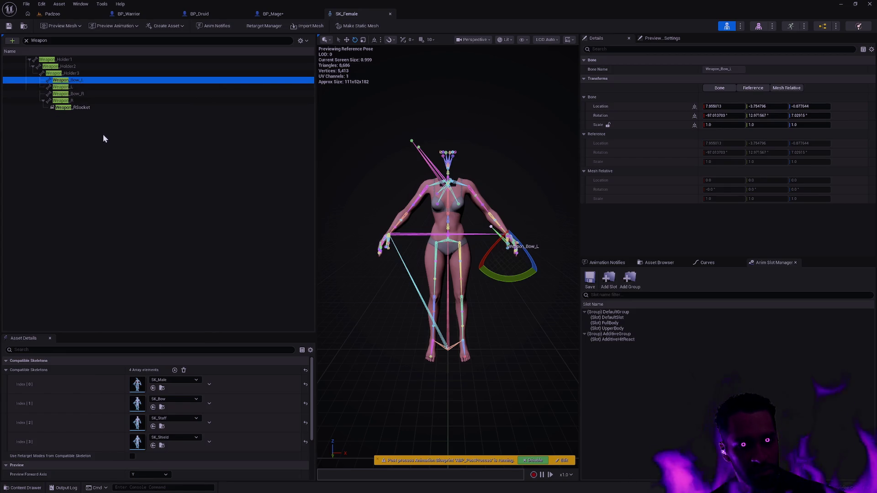
Clear the bone filter, select Weapon_R under hand_r, and zoom onto the right hand.
click(65, 41)
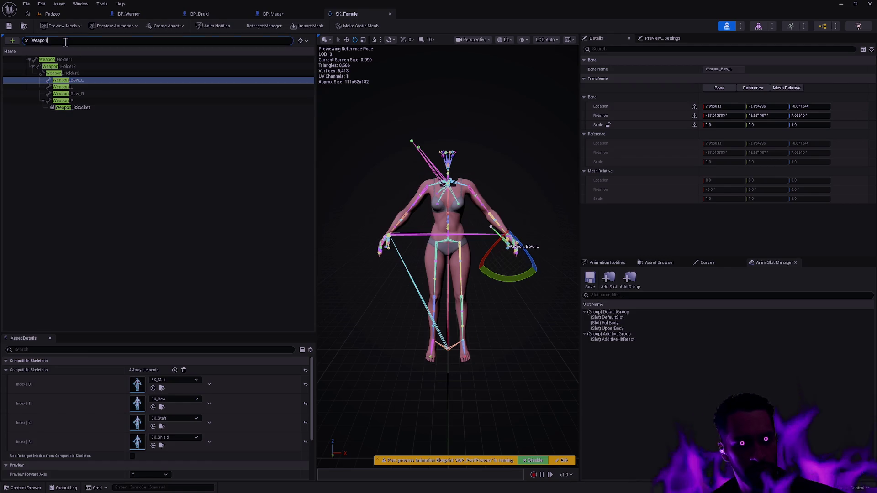
key(ctrl+a)
text(\\)
key(BackSpace)
key(BackSpace)
key(BackSpace)
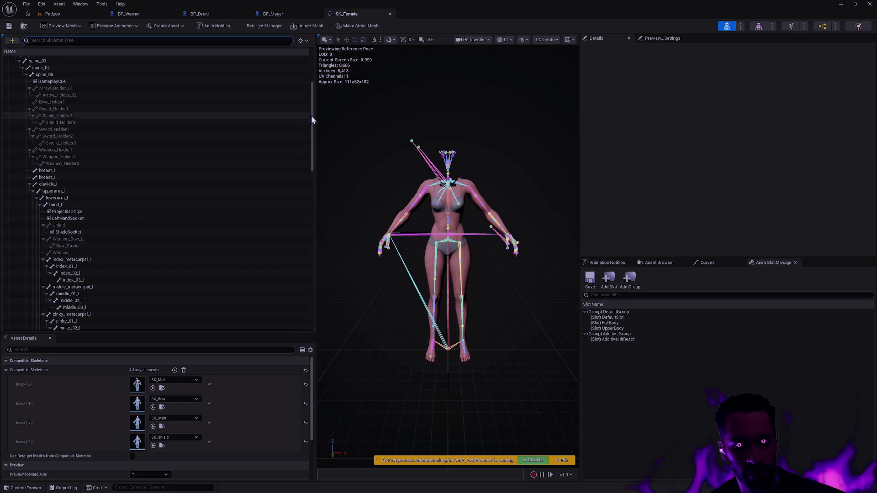
mouse_move(311, 116)
mouse_down()
mouse_move(311, 256)
mouse_move(307, 192)
mouse_up()
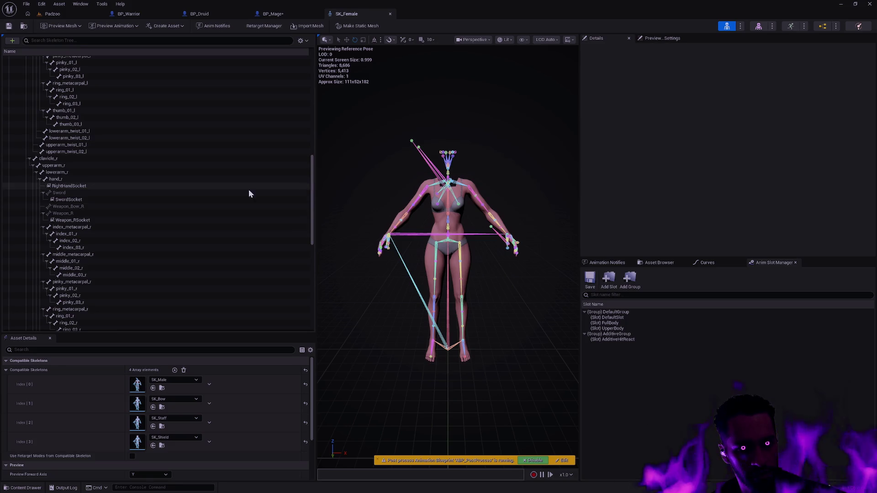
click(110, 215)
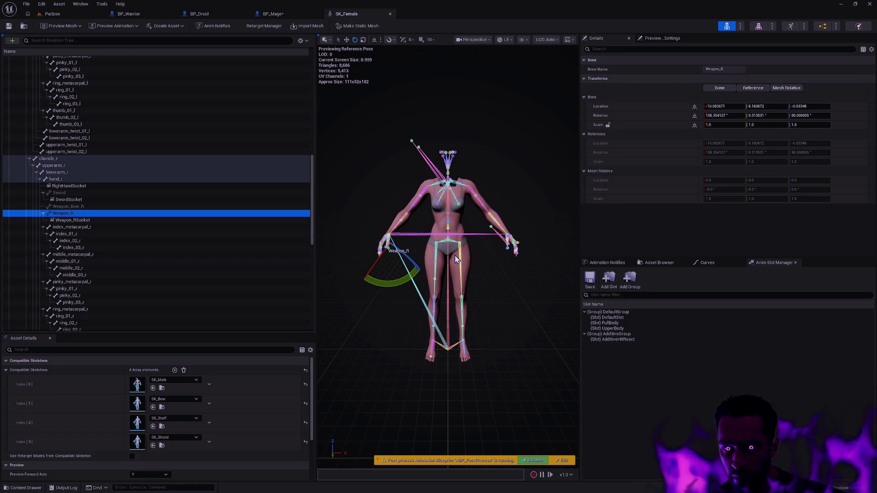
mouse_move(455, 260)
mouse_down()
mouse_move(446, 289)
mouse_move(453, 255)
mouse_up()
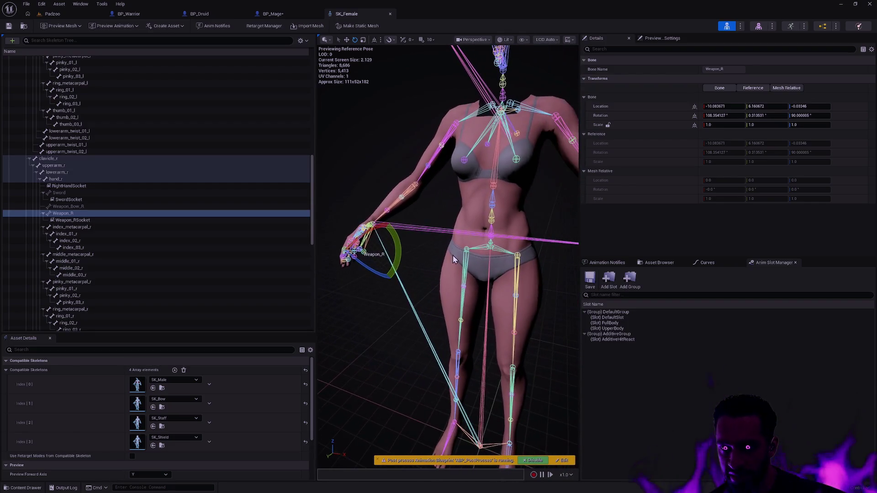
Preview the Staff_Idle_0_Seq animation on the SK_Female skeleton.
click(114, 26)
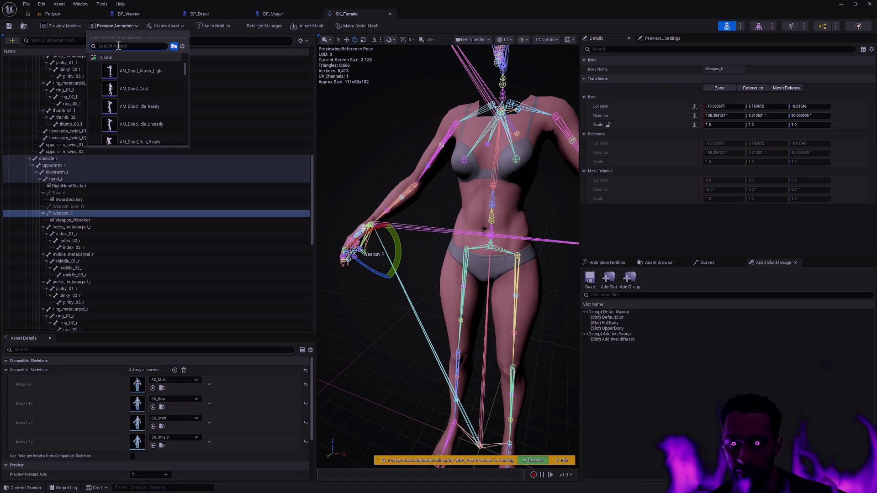
text(Staff Idle)
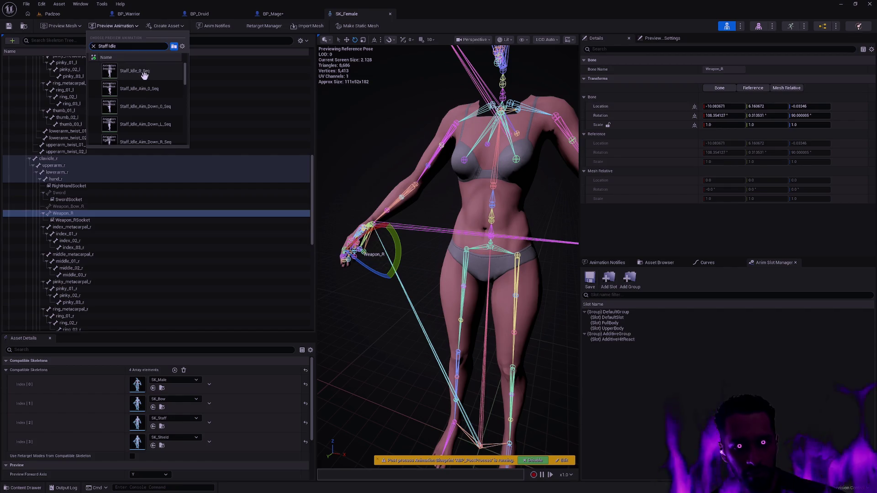
click(133, 71)
scroll(441, 158, down, 5)
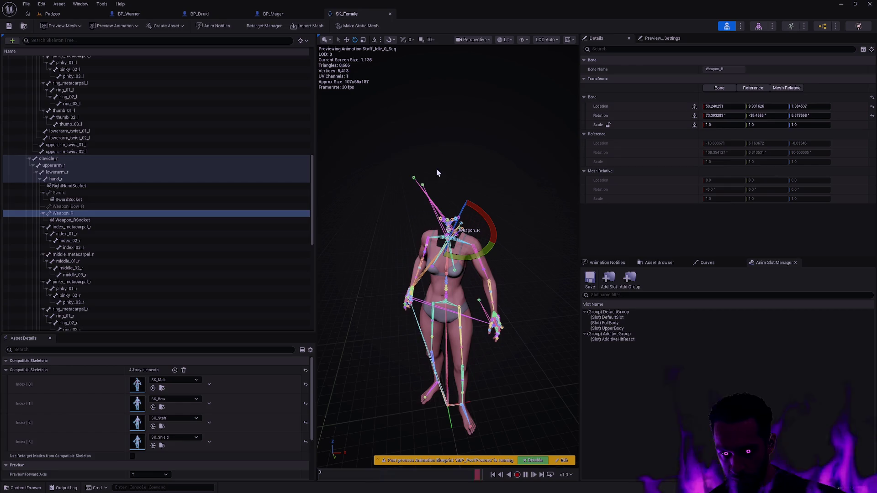
Orbit around the animated character and reselect the Weapon_R bone.
click(490, 175)
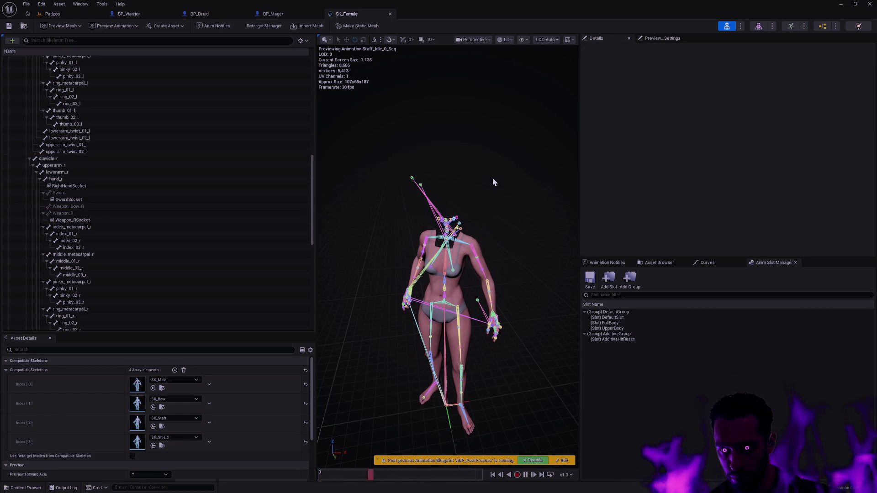
mouse_move(492, 177)
mouse_down()
mouse_move(493, 159)
mouse_move(475, 151)
mouse_move(390, 171)
mouse_up()
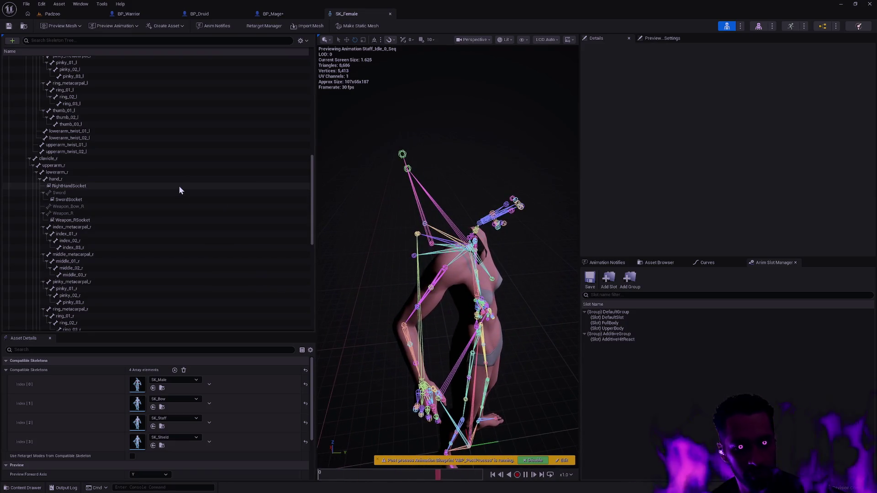
click(98, 212)
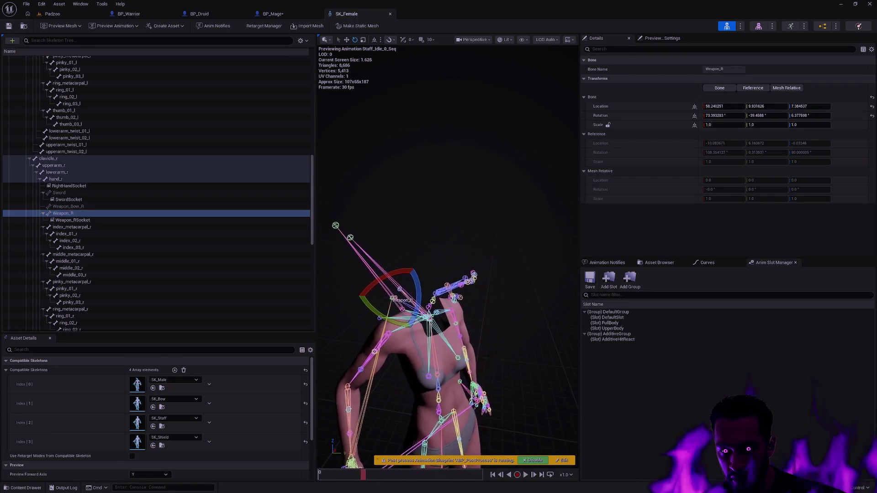
scroll(447, 274, up, 3)
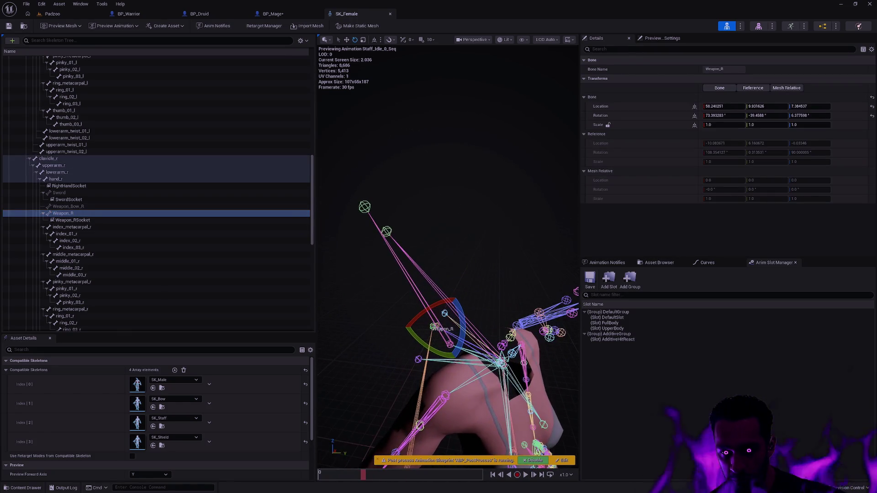
scroll(447, 256, up, 2)
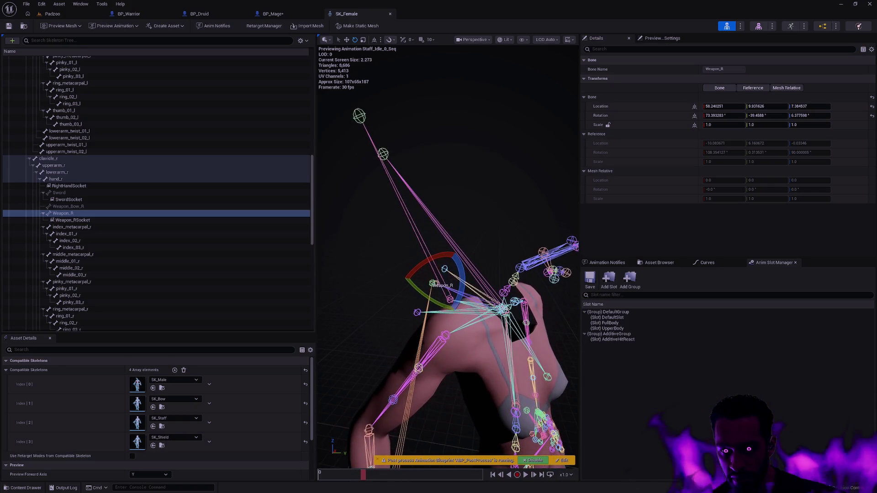
scroll(447, 255, up, 2)
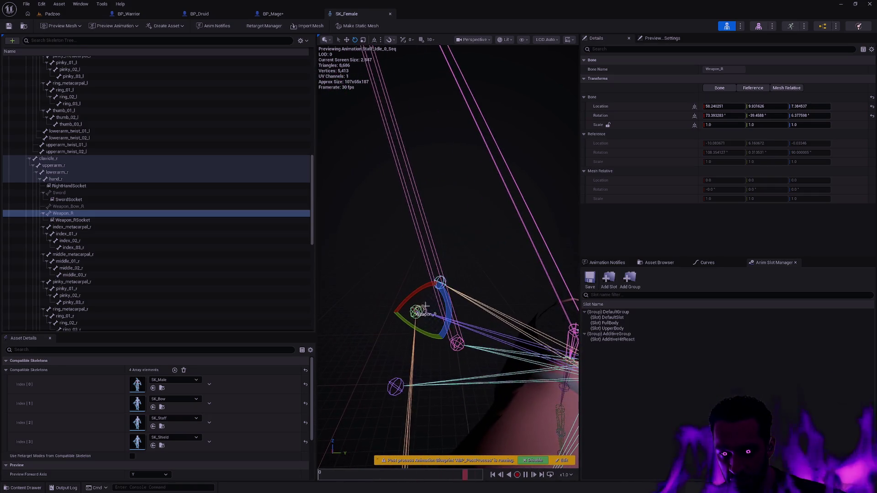
Check the Shield_Holder3 and Arrow_Holder_01 bones, show Weapon_R's transform, and view the skeleton front-on.
click(399, 295)
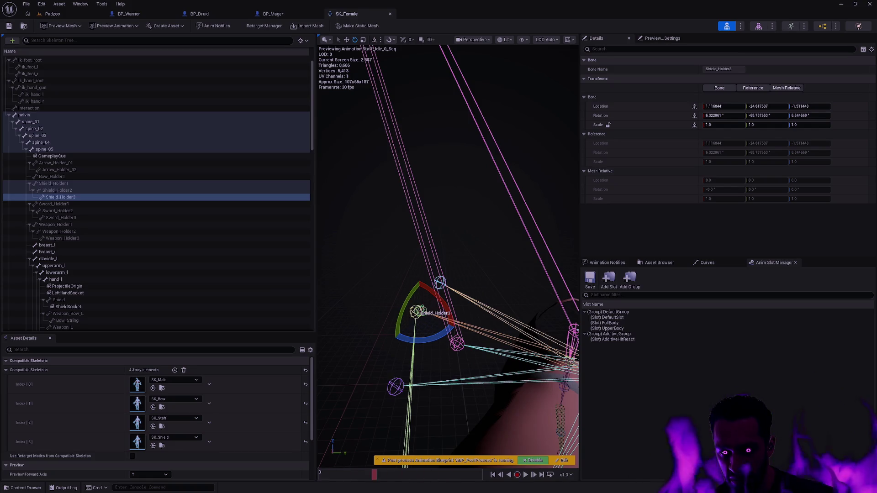
click(396, 387)
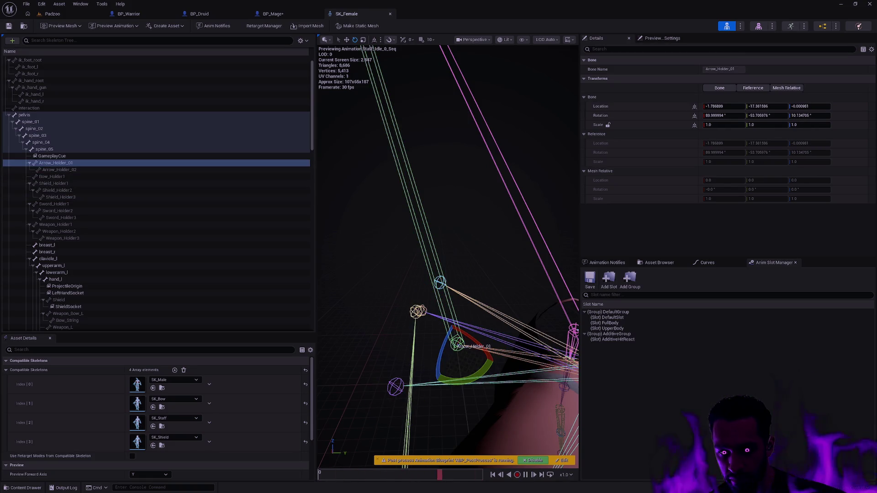
click(427, 311)
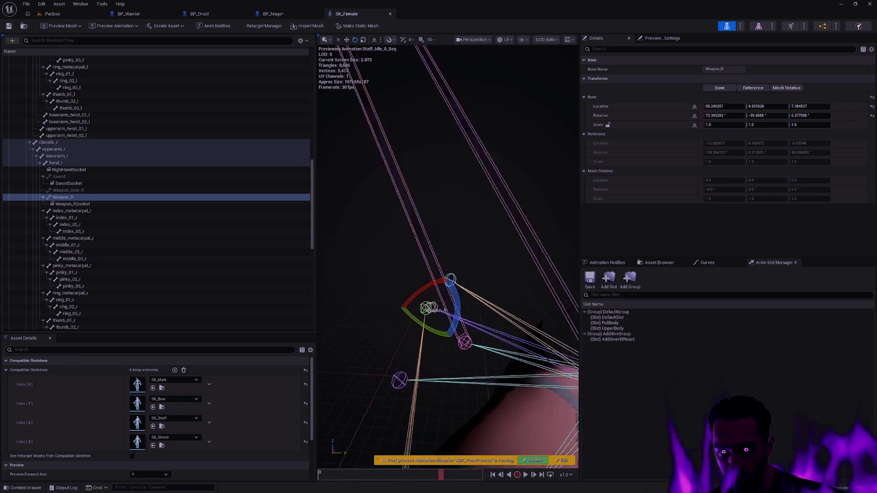
scroll(448, 255, down, 8)
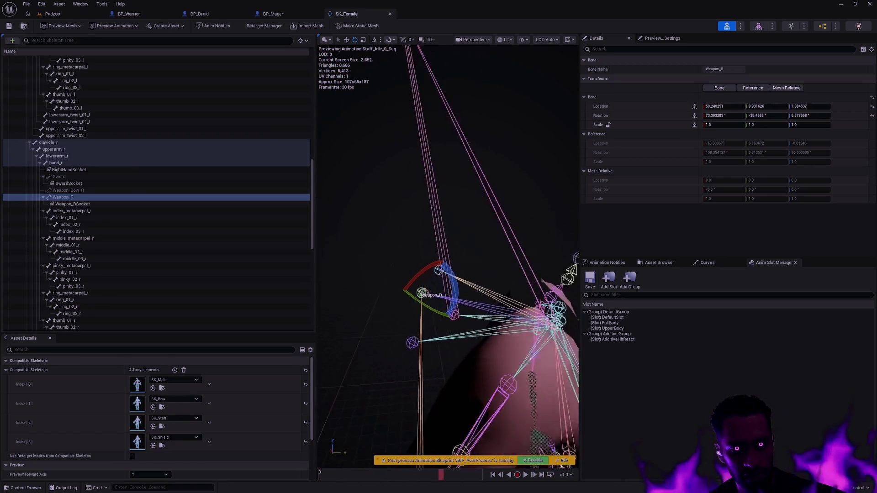
mouse_move(475, 292)
mouse_down()
mouse_move(516, 293)
mouse_move(474, 293)
mouse_up()
Open SK_Staff and dock its window on the right half beside SK_Female.
key(ctrl+p)
text(SK_St)
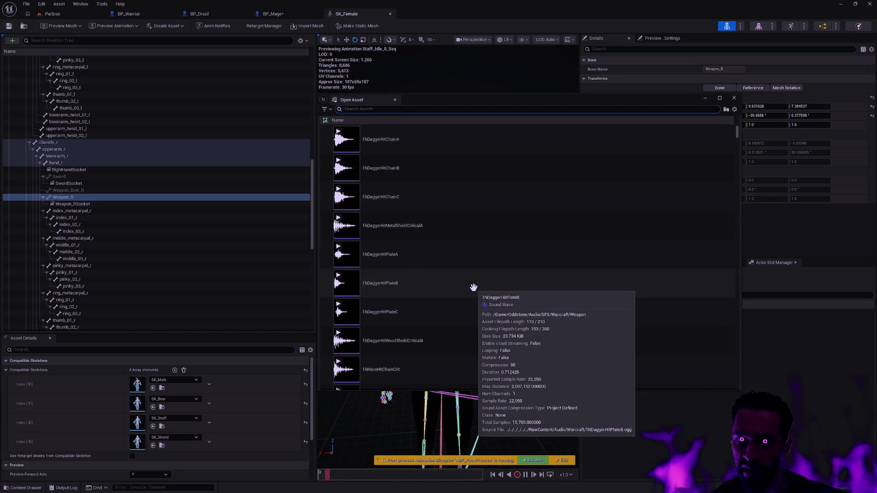
text(aff)
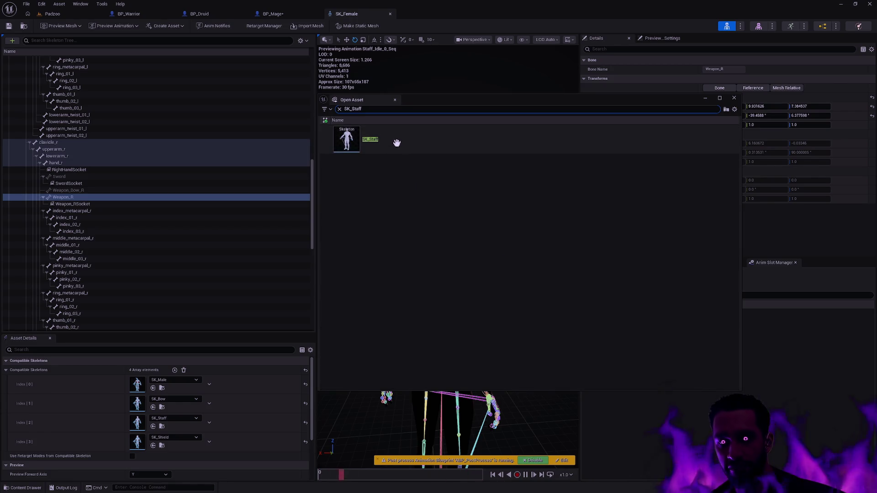
click(396, 145)
key(Return)
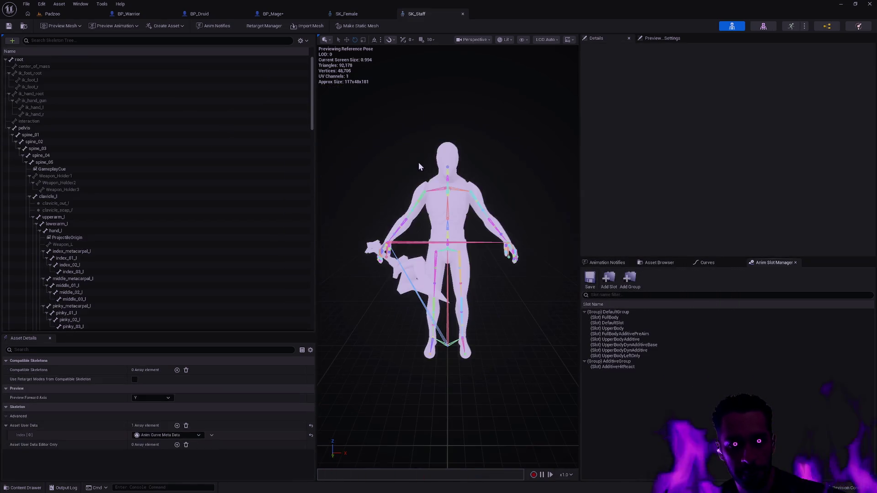
mouse_move(429, 15)
mouse_down()
mouse_move(553, 78)
mouse_move(511, 82)
mouse_up()
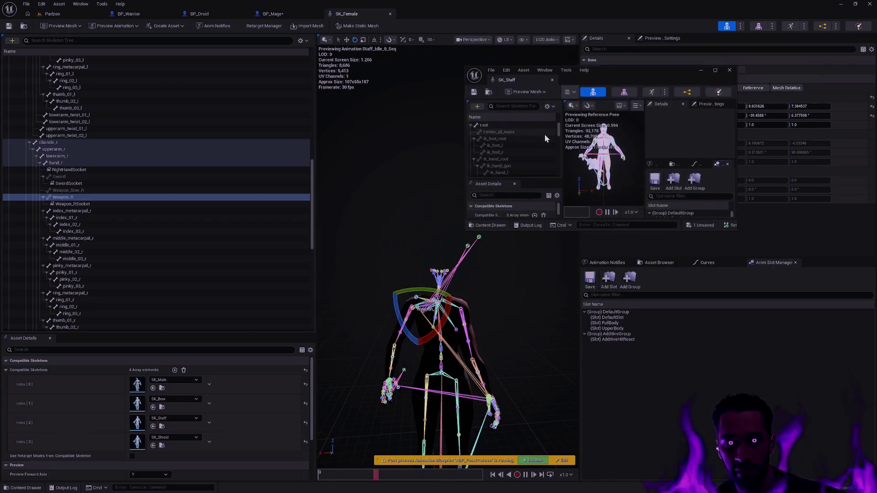
drag(687, 69, 876, 105)
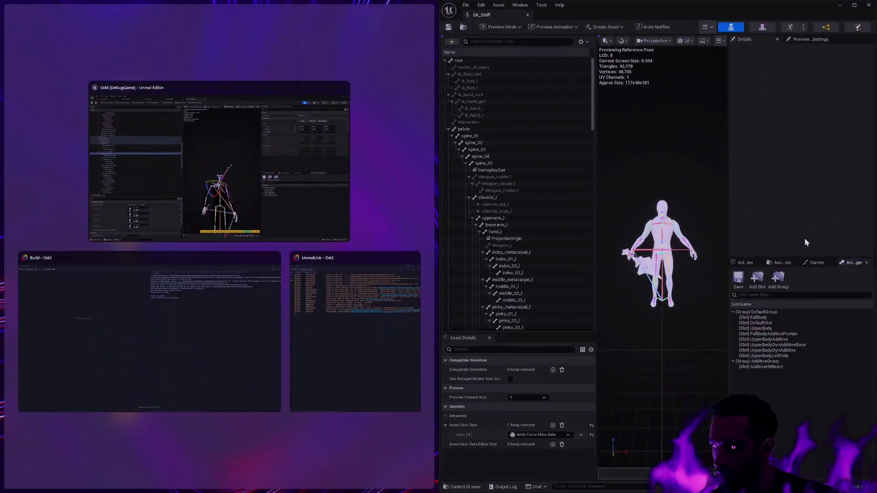
click(664, 155)
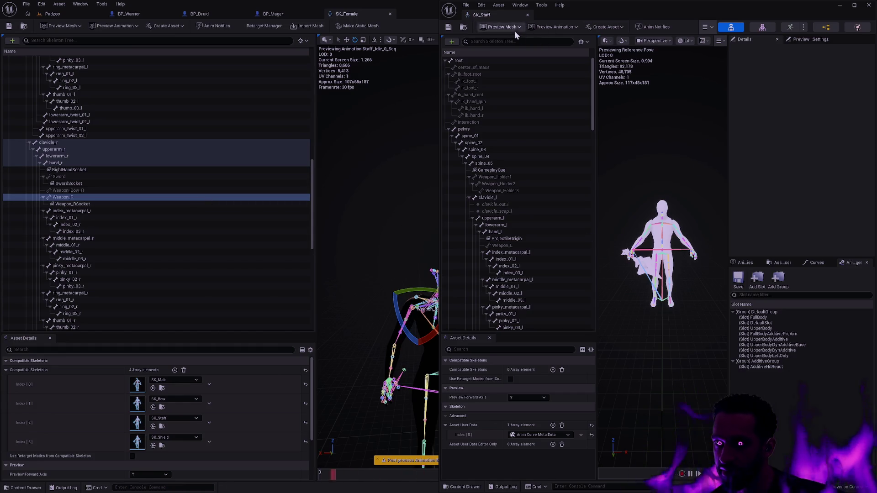
Show the Weapon_R bone transform in SK_Staff's skeleton tree.
text(weapo)
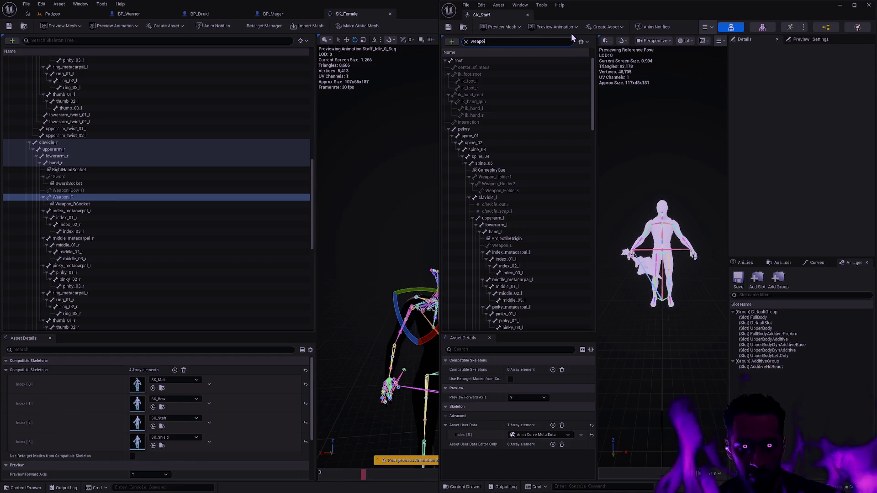
key(BackSpace)
key(BackSpace)
key(BackSpace)
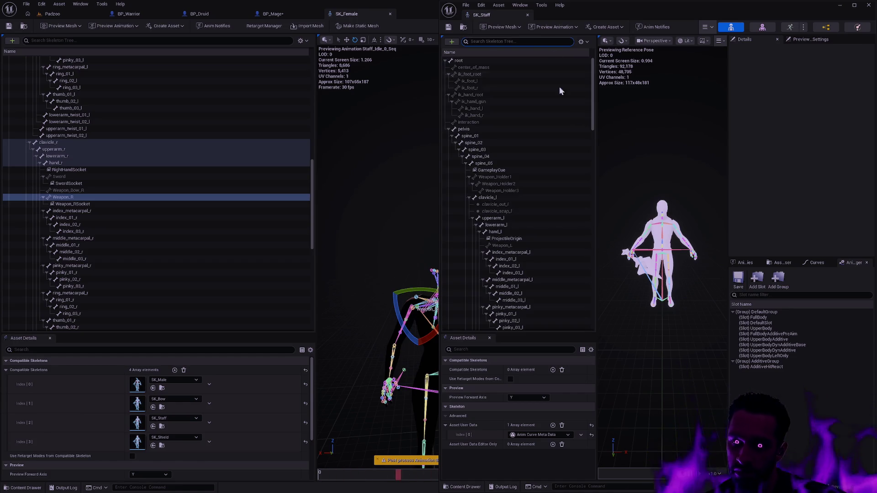
drag(593, 117, 585, 211)
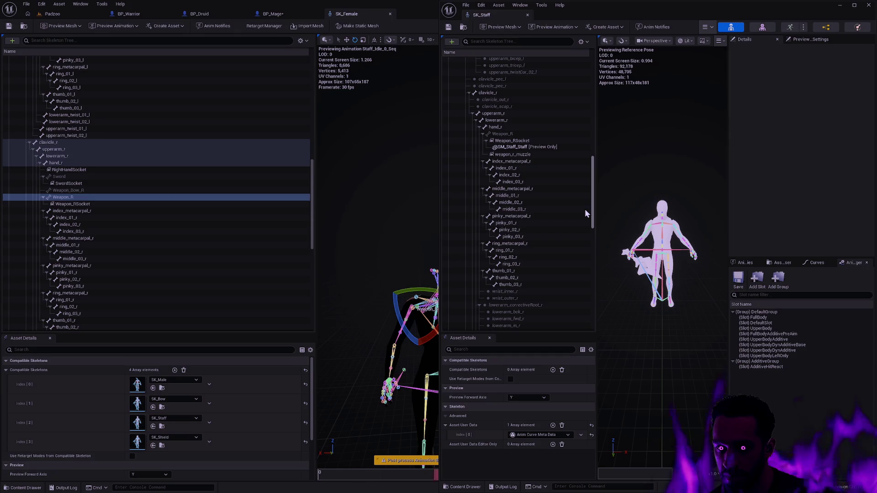
click(513, 134)
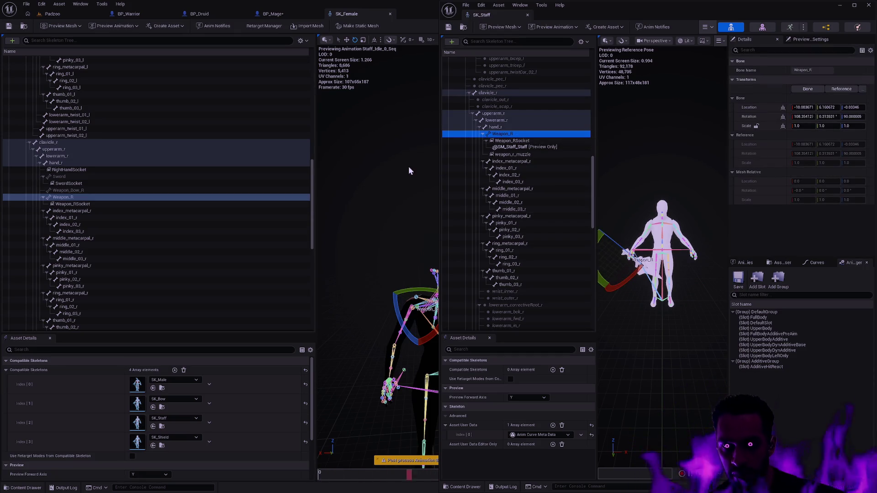
Move SK_Female to the left and select Weapon_R in both skeletons to compare locations.
click(385, 118)
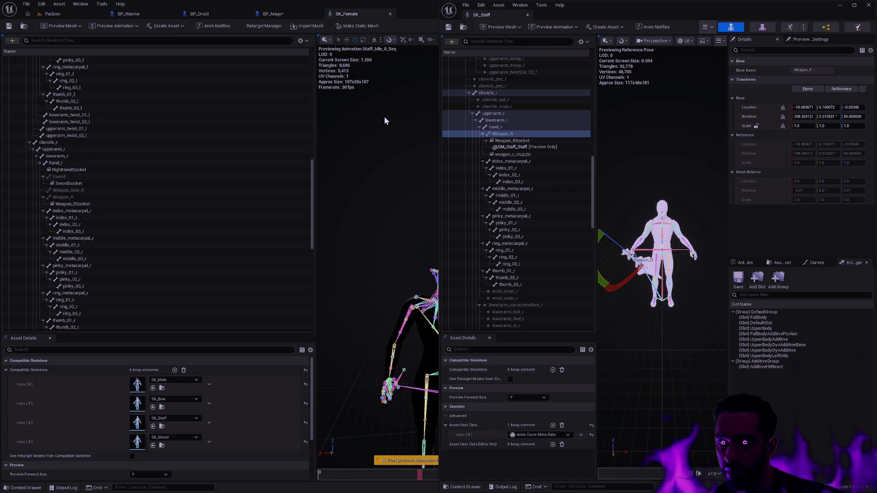
mouse_move(347, 13)
mouse_down()
mouse_move(330, 61)
mouse_move(429, 64)
mouse_move(1, 113)
mouse_up()
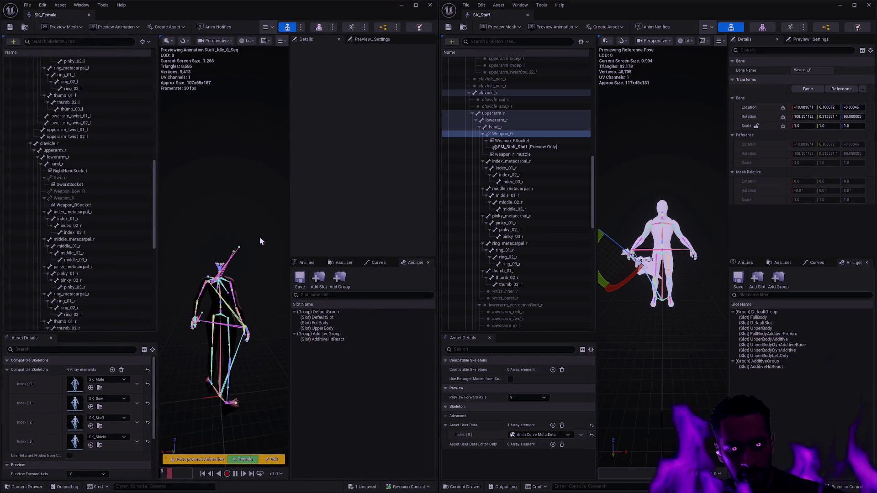
click(90, 200)
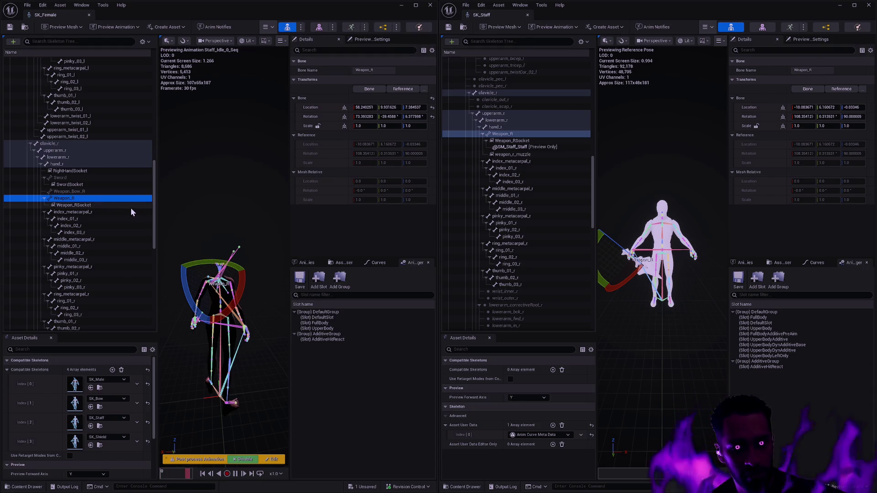
click(505, 134)
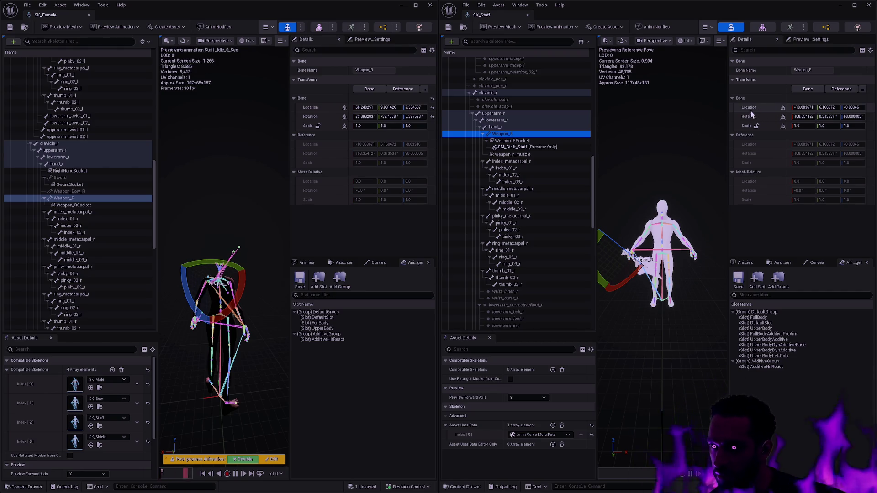
click(771, 111)
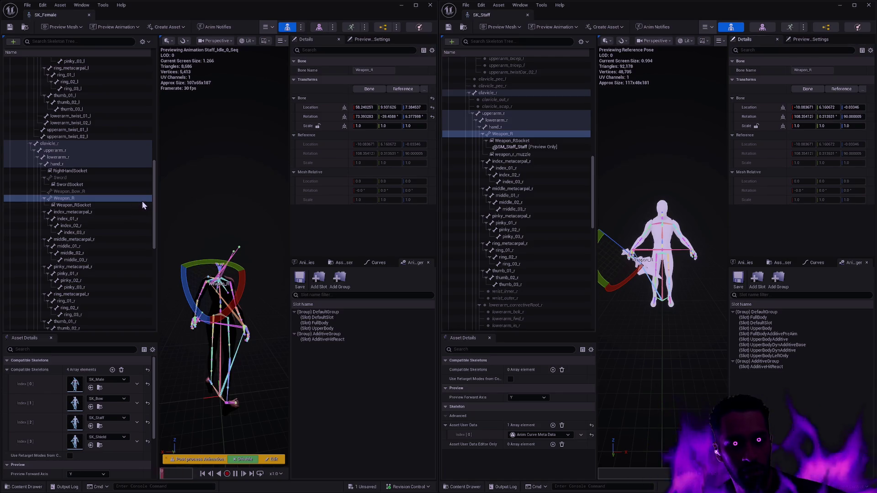
Close SK_Female and open the SKM_Female skeletal mesh through asset search.
click(90, 15)
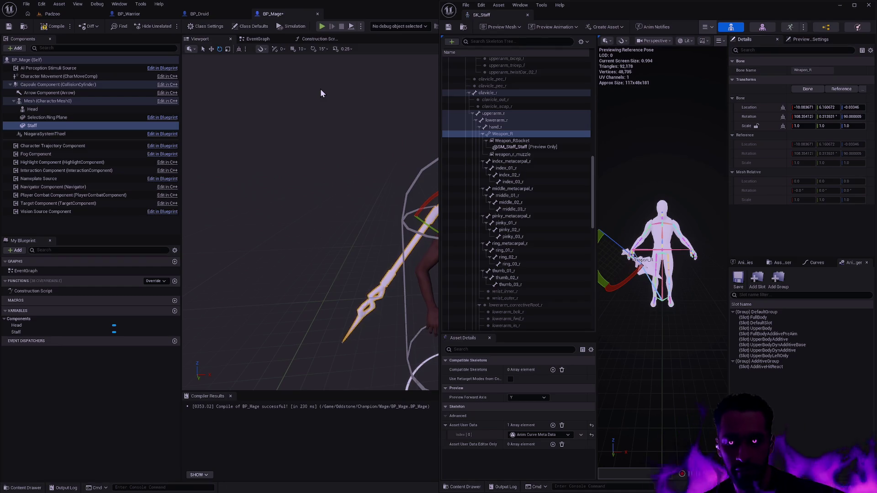
key(ctrl+p)
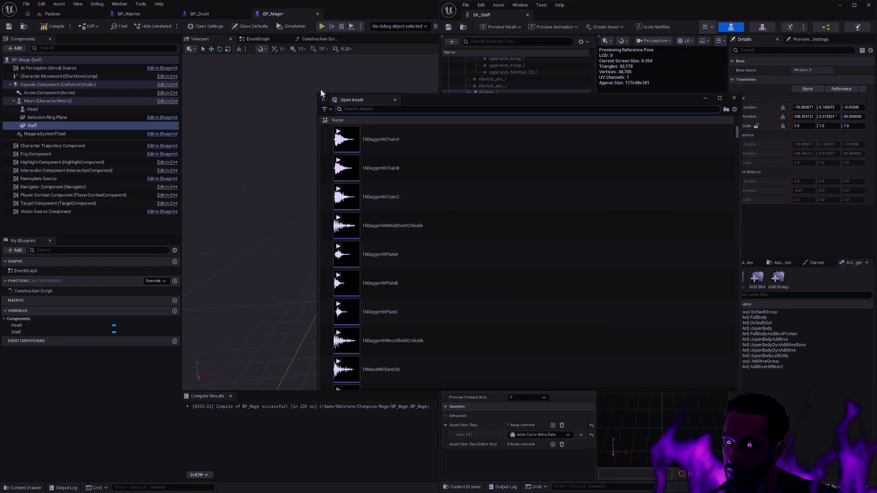
text(SKM_)
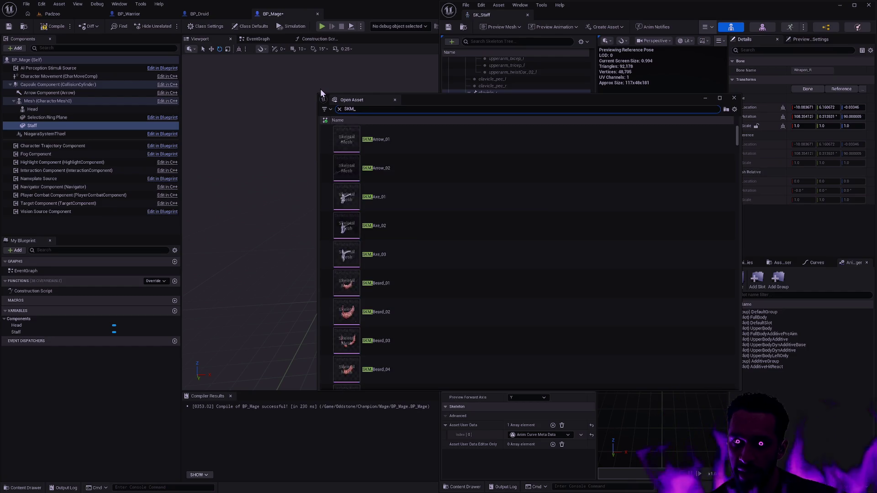
text(Female)
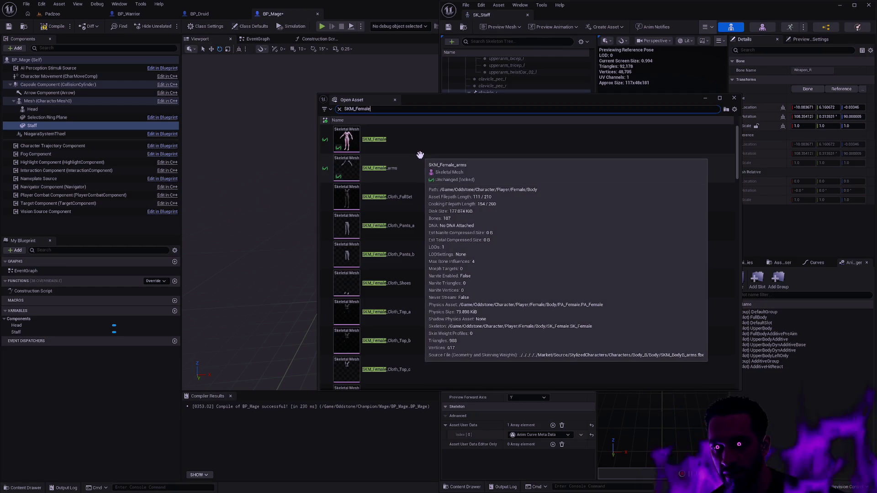
click(416, 140)
double_click(415, 141)
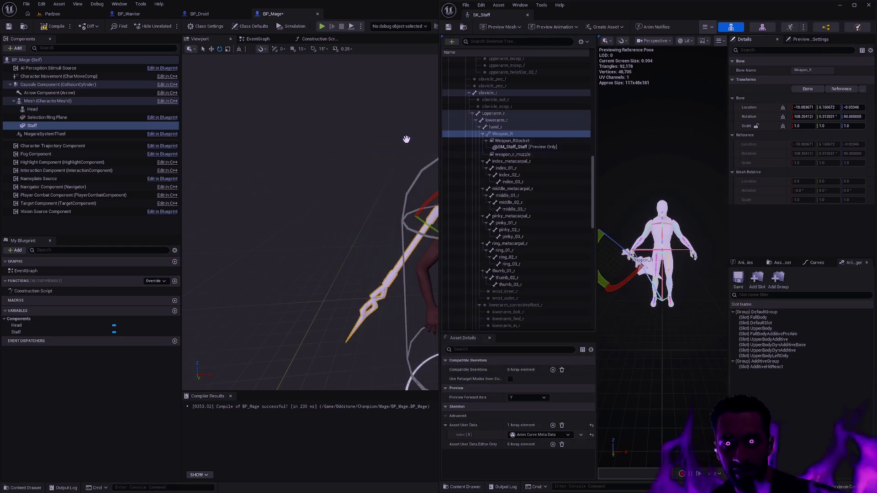
Enter Edit Skeleton mode, snap SKM_Female to the left half, and select Weapon_R.
click(13, 50)
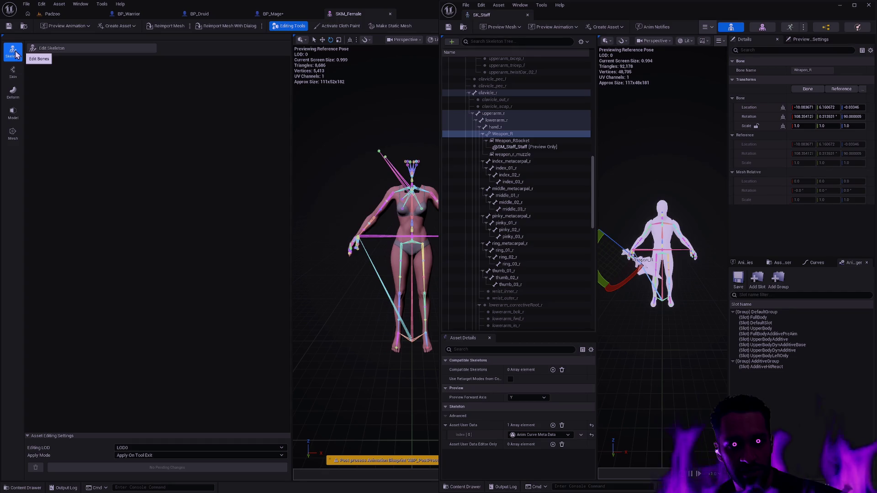
drag(348, 14, 284, 50)
drag(410, 63, 1, 100)
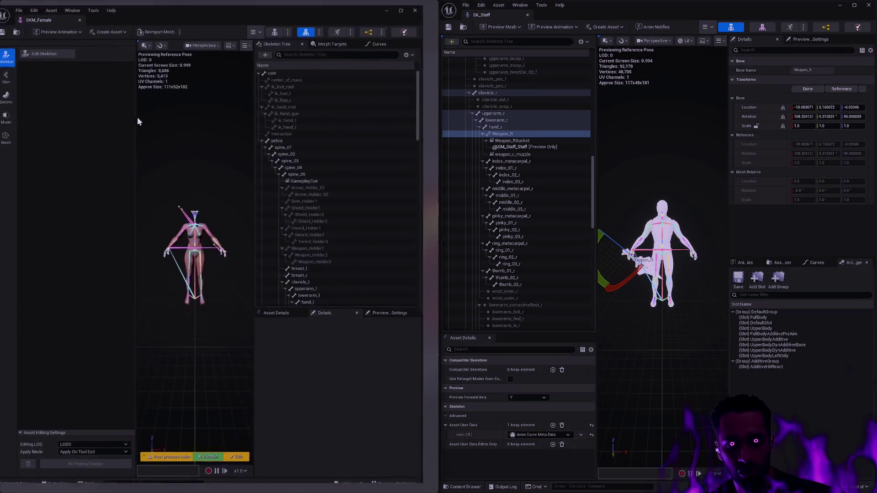
click(54, 49)
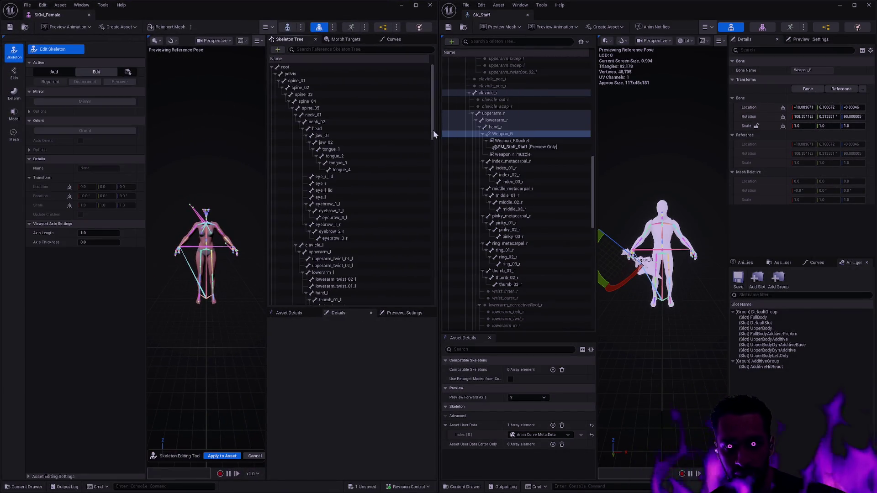
drag(434, 131, 427, 273)
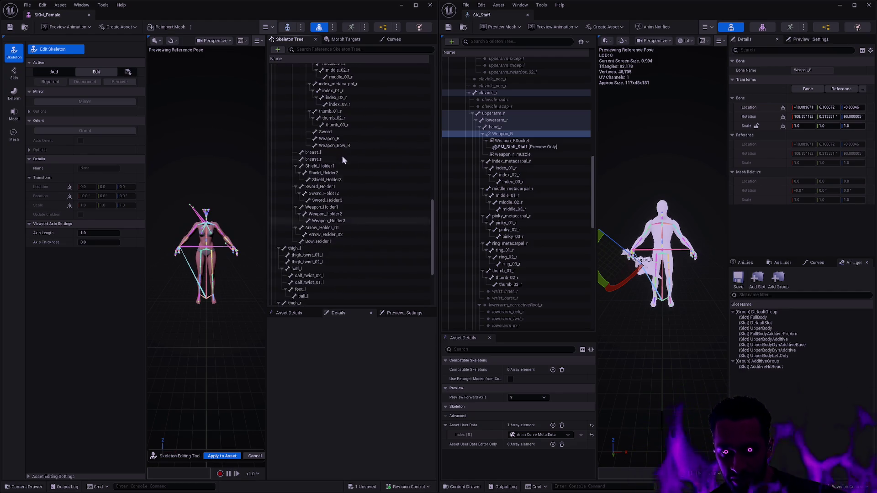
click(343, 139)
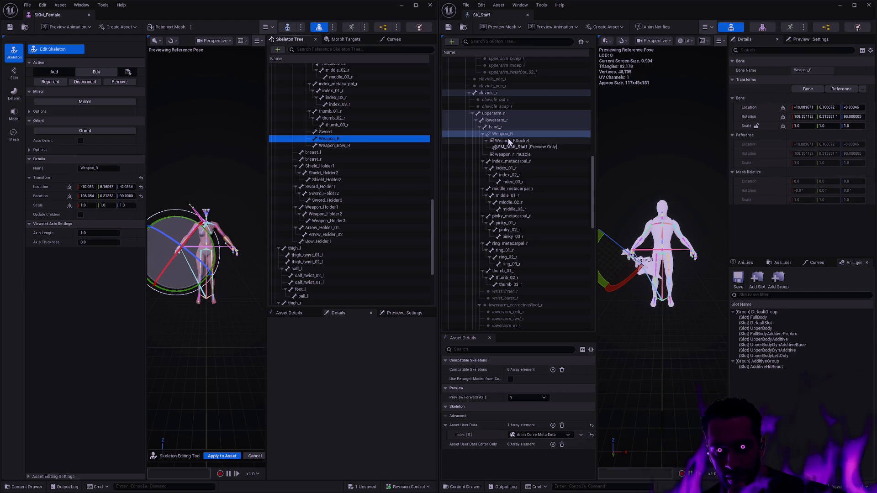
drag(434, 220, 437, 191)
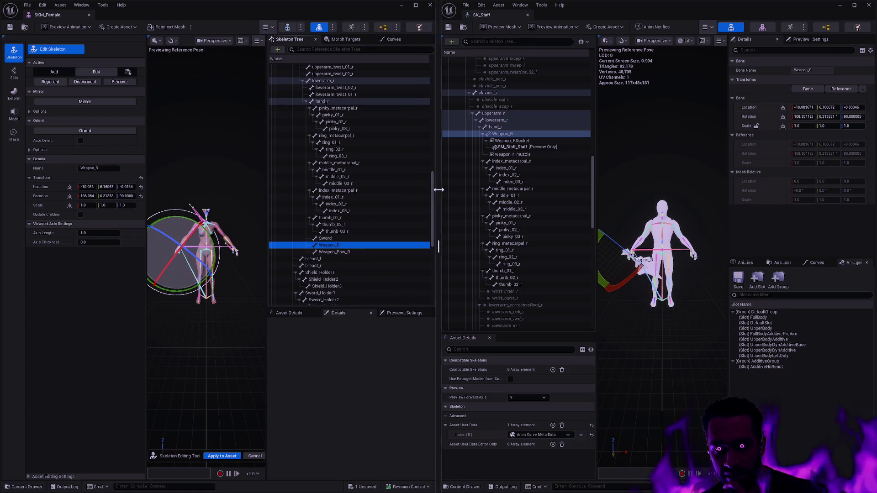
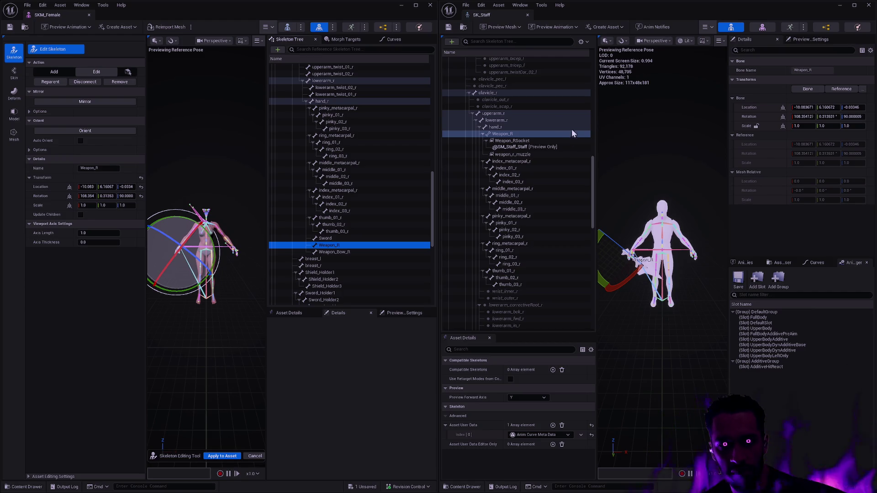
Cancel the SKM_Female skeleton edits, close its editor, and select SK_Staff's Weapon_RSocket.
scroll(350, 183, down, 4)
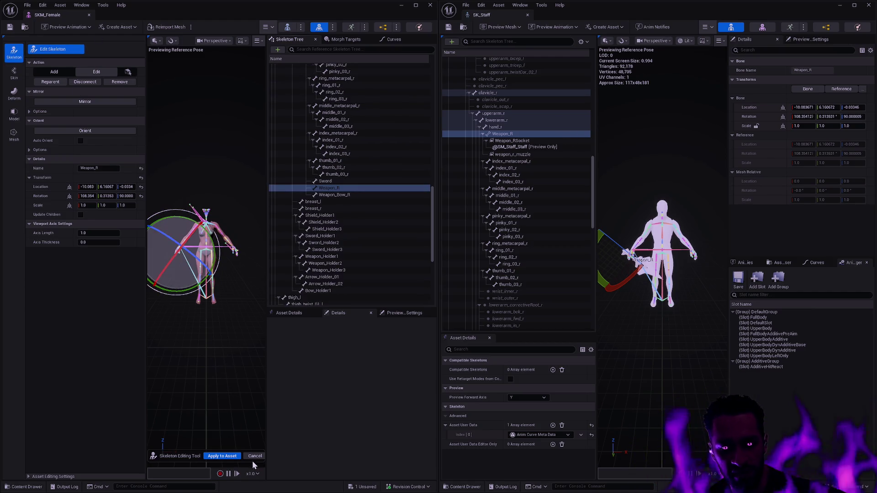
click(253, 459)
click(429, 5)
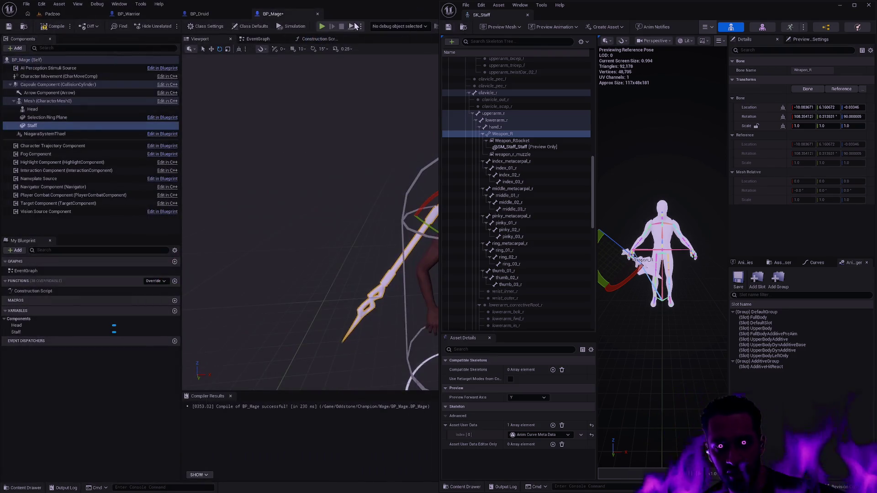
drag(418, 155, 395, 187)
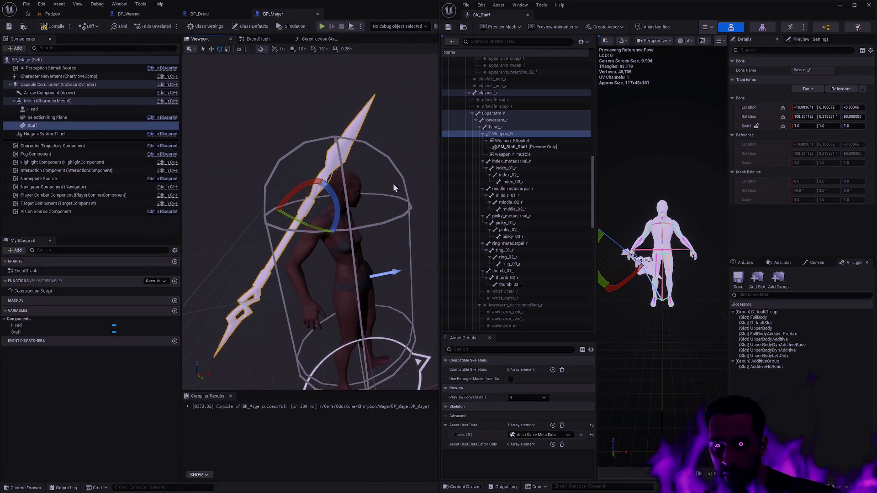
click(524, 141)
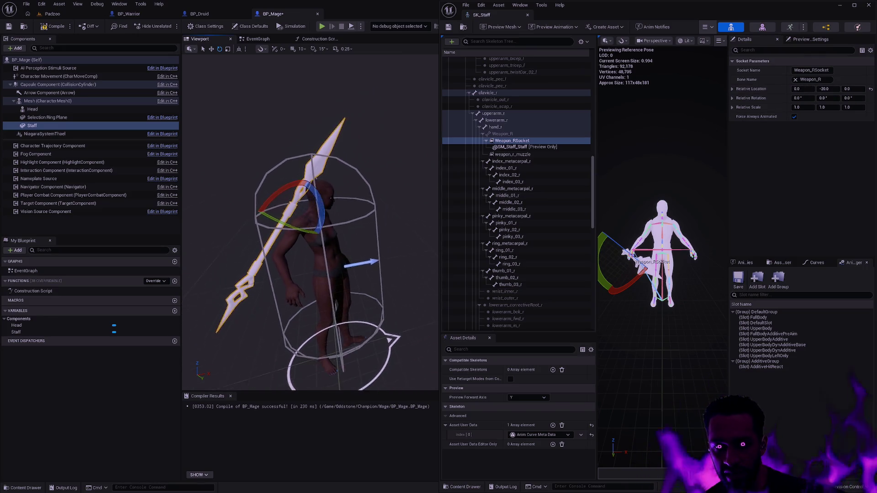
Close SK_Staff and set the Staff component's Parent Socket to Weapon_RSocket, keeping its SM_Staff_Staff mesh.
click(528, 15)
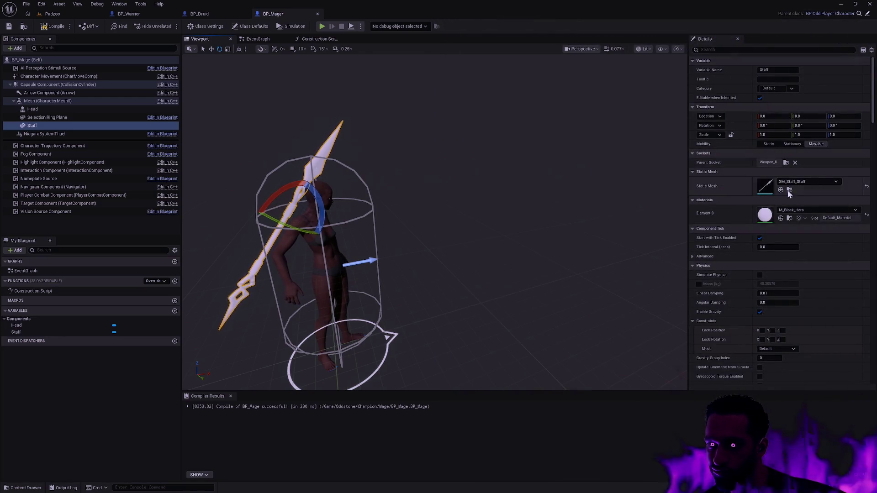
click(786, 163)
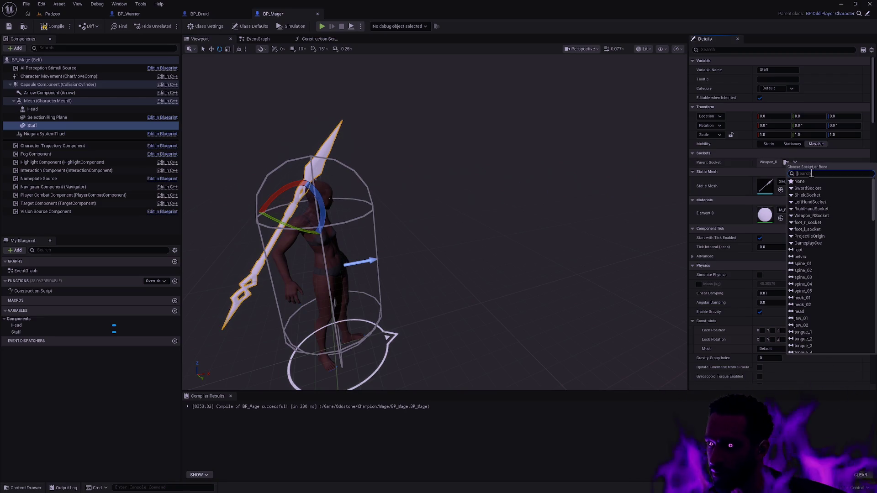
text(We)
key(BackSpace)
key(BackSpace)
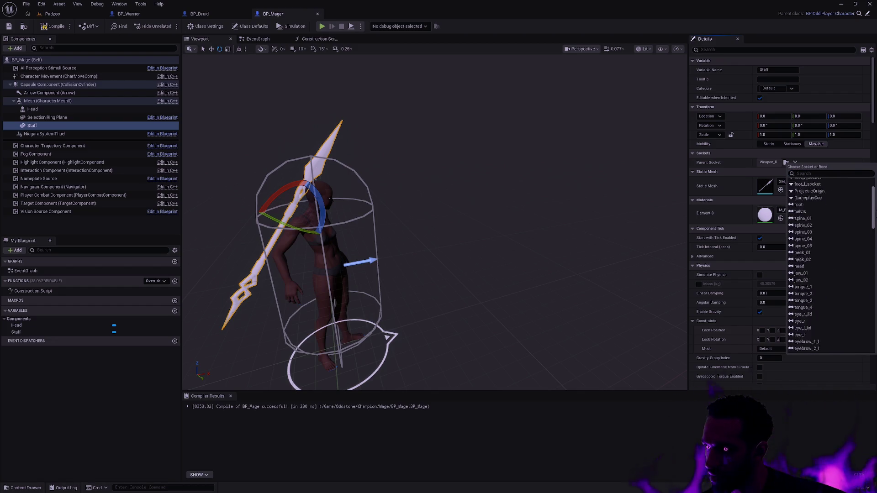
click(829, 215)
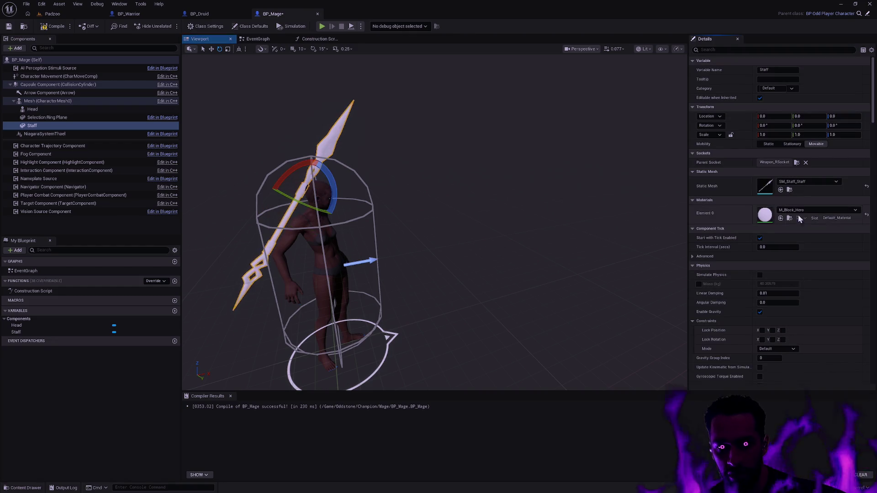
mouse_move(528, 210)
mouse_down()
mouse_move(397, 202)
mouse_move(528, 207)
mouse_up()
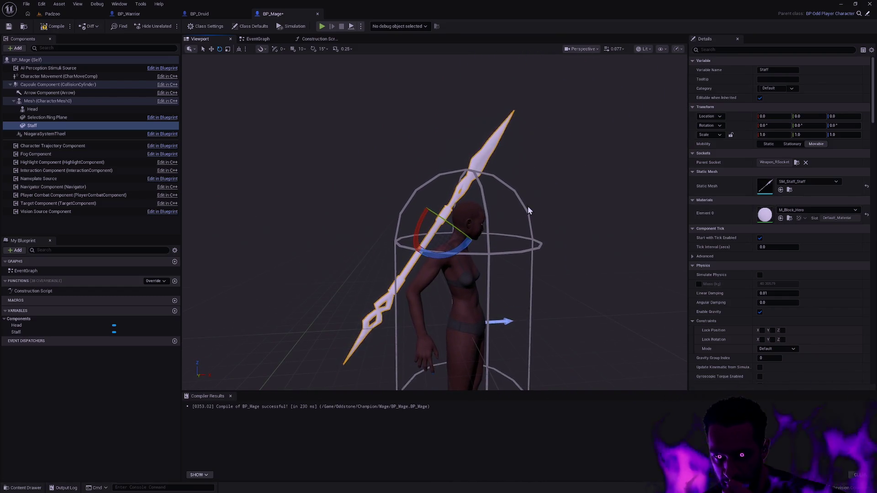
click(808, 182)
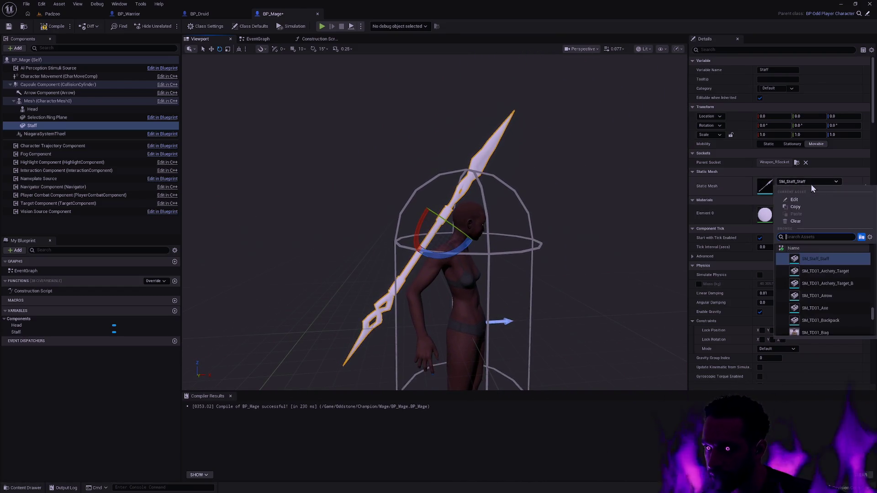
click(594, 169)
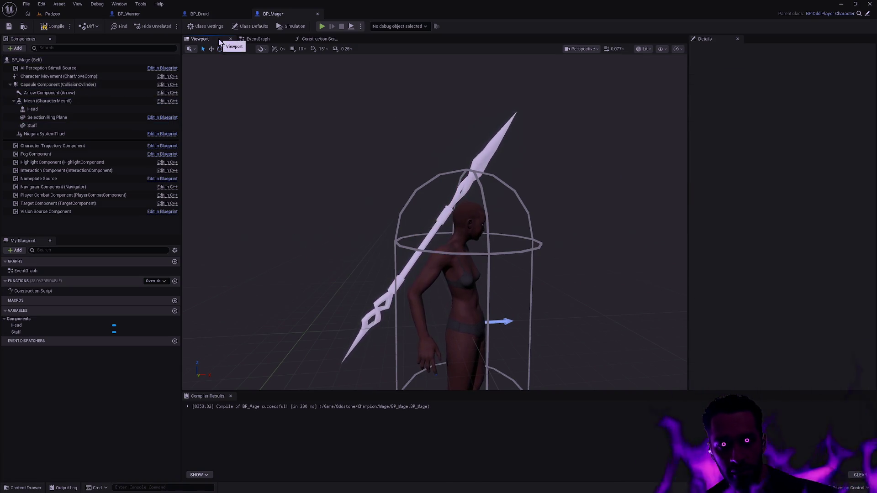
Find and open the SKM_Female skeletal mesh with the Ctrl+P asset finder.
drag(373, 129, 410, 136)
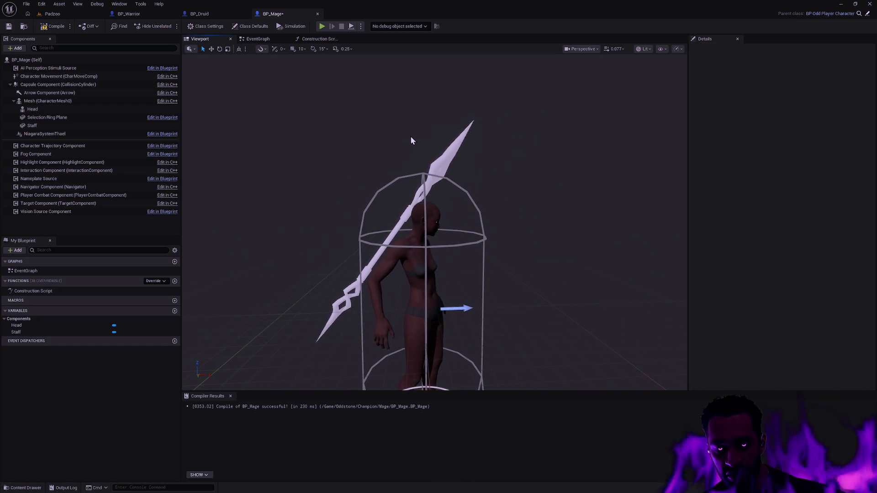
key(ctrl+p)
text(SK_)
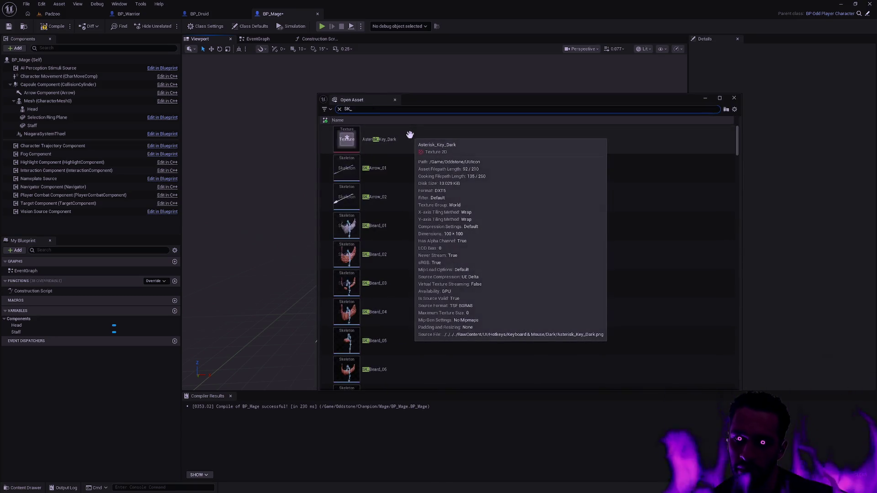
key(BackSpace)
text(M_Female)
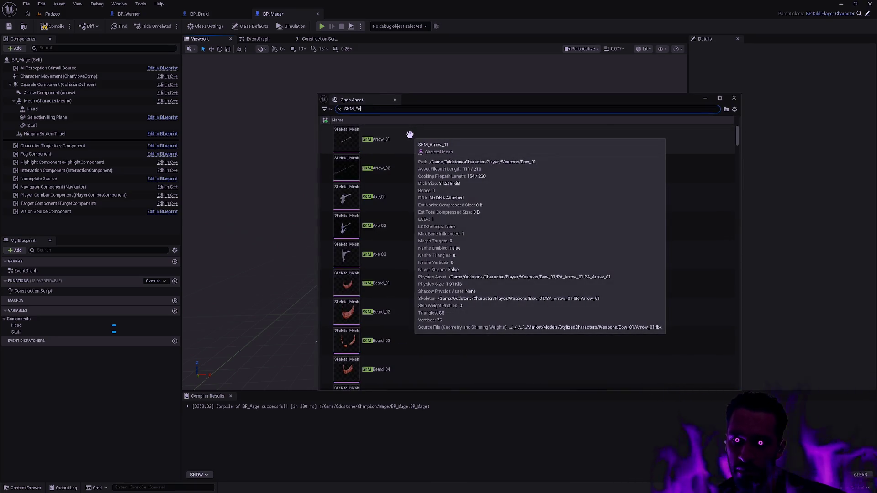
key(Down)
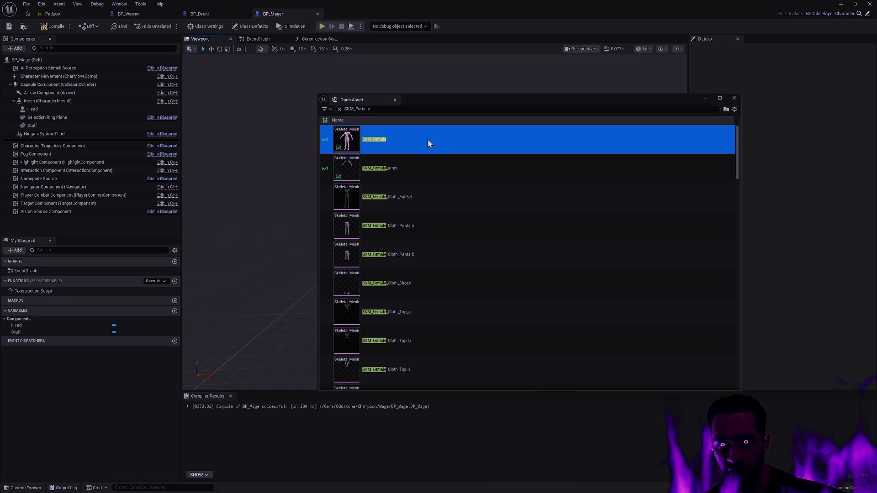
key(Return)
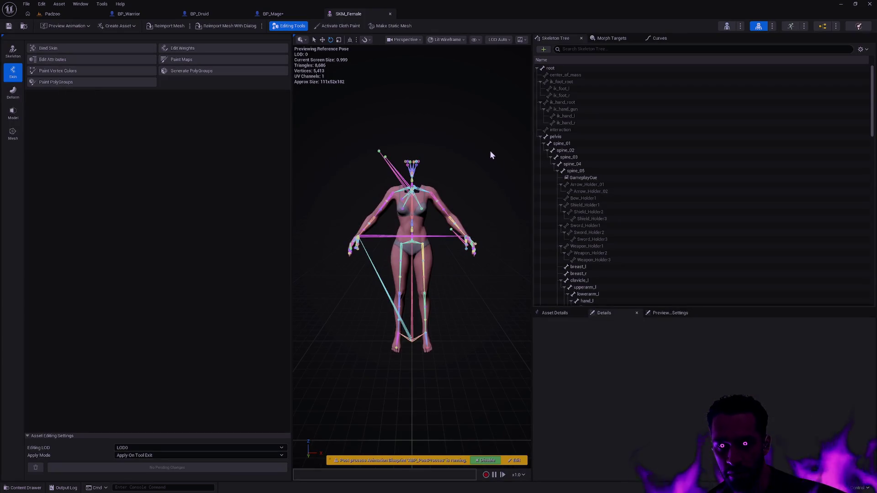
Move SKM_Female to its own right-half window and inspect its Weapon_R and hand_r bones.
mouse_move(371, 14)
mouse_down()
mouse_move(390, 65)
mouse_move(392, 25)
mouse_move(376, 65)
mouse_up()
double_click(441, 21)
drag(555, 65, 876, 91)
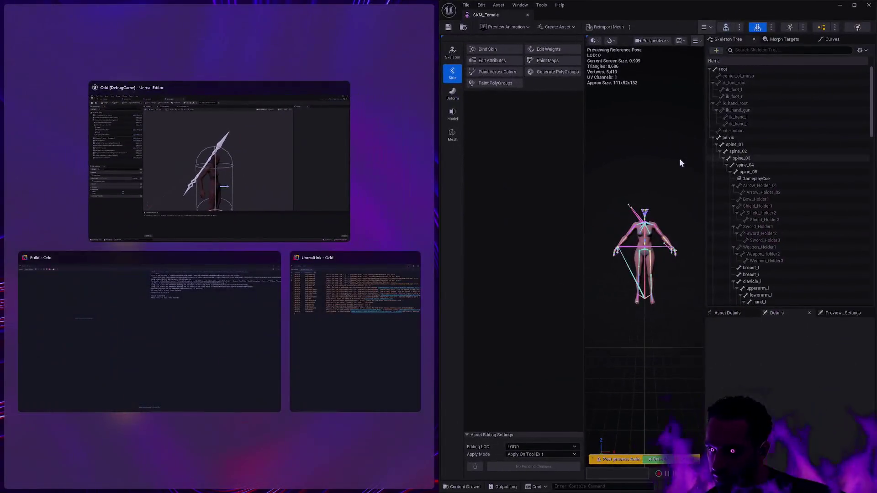
click(566, 154)
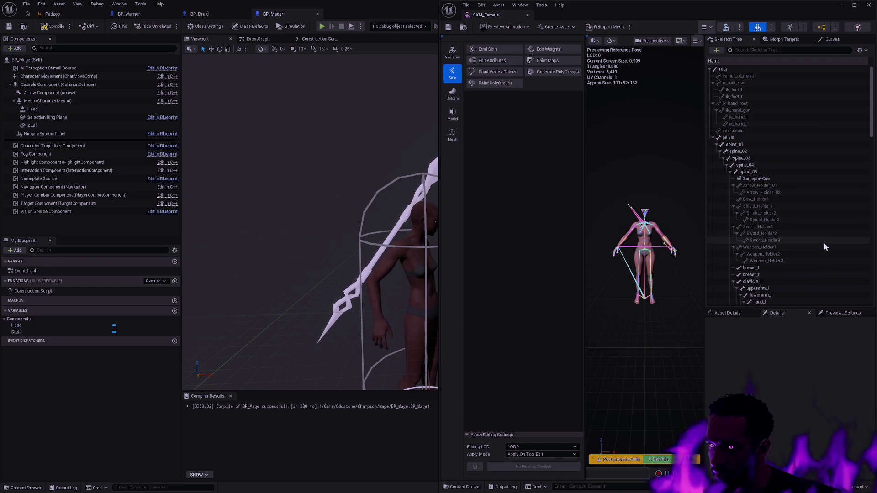
drag(872, 127, 867, 215)
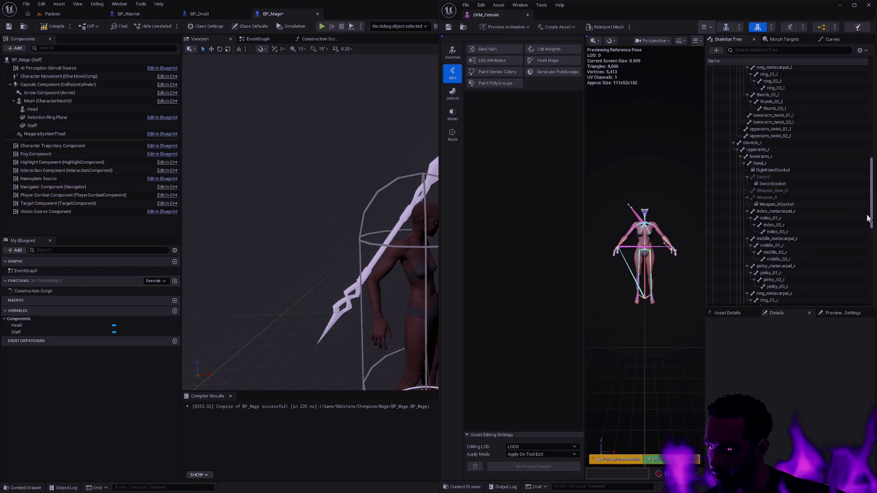
click(782, 199)
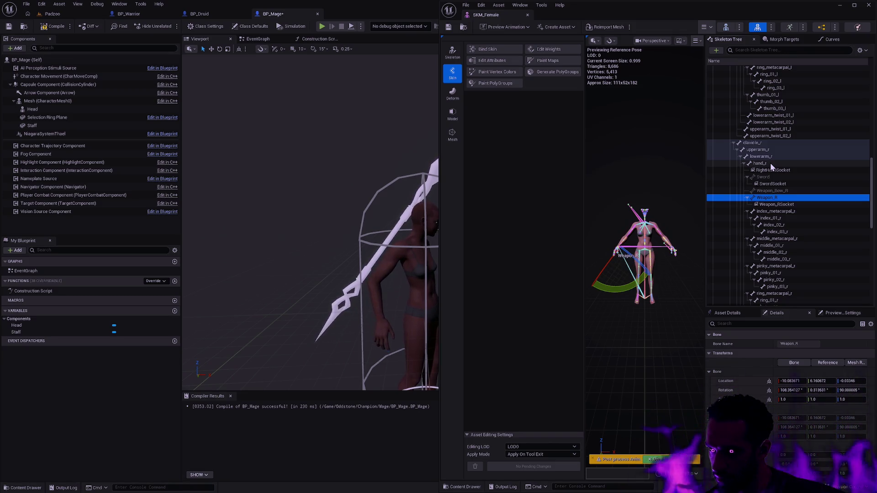
click(770, 163)
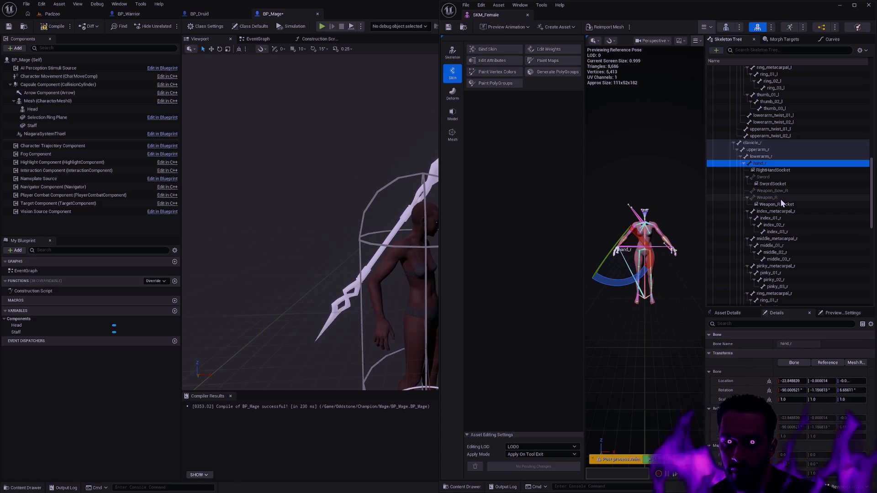
Open SKM_Male in its own window on the left half of the screen.
key(ctrl+p)
text(SKM_Male)
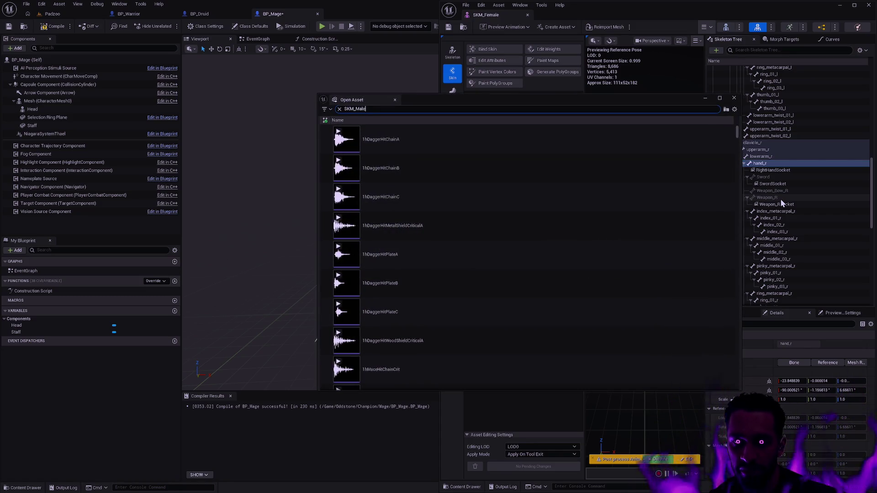
click(440, 150)
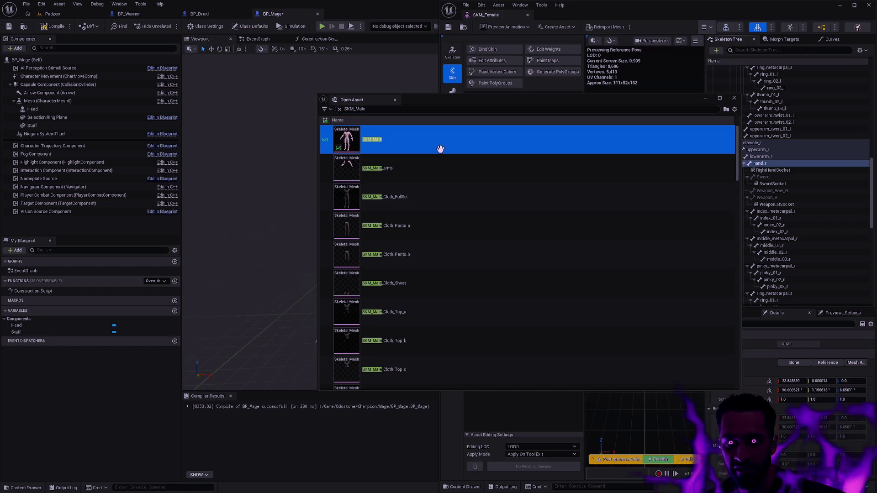
double_click(440, 146)
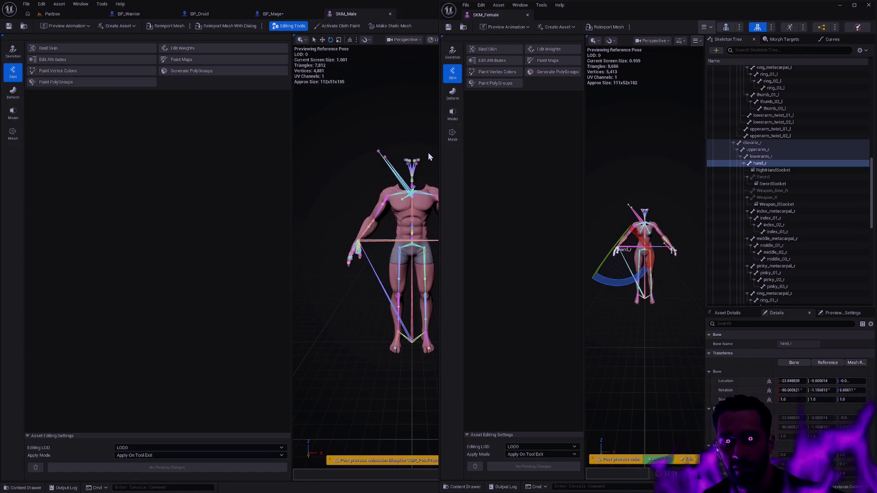
mouse_move(346, 14)
mouse_down()
mouse_move(320, 78)
mouse_move(32, 103)
mouse_move(1, 137)
mouse_up()
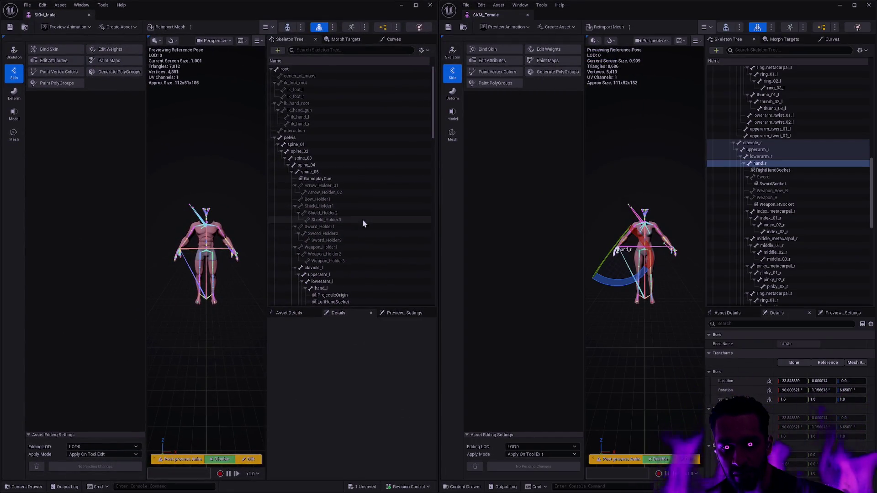
scroll(379, 211, down, 6)
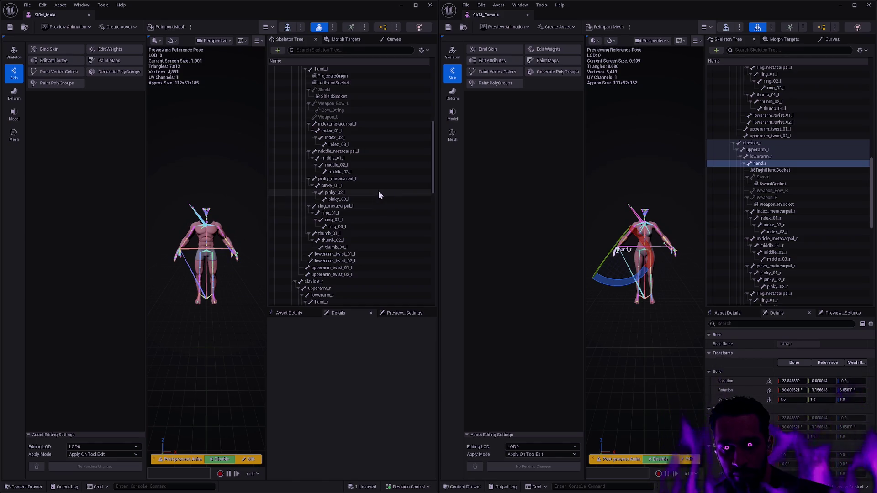
scroll(379, 192, down, 2)
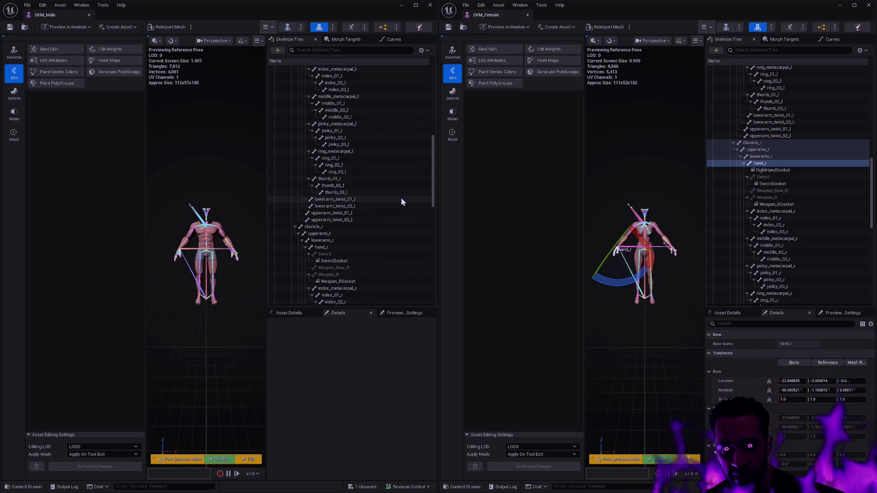
scroll(398, 201, down, 2)
Compare Weapon_RSocket, Weapon_R and hand_r between male and female meshes, then close SKM_Female.
click(360, 248)
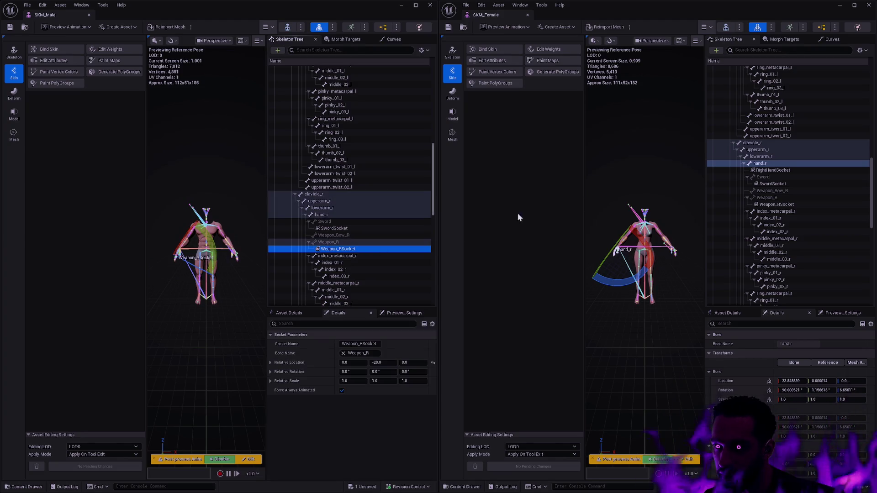
click(791, 204)
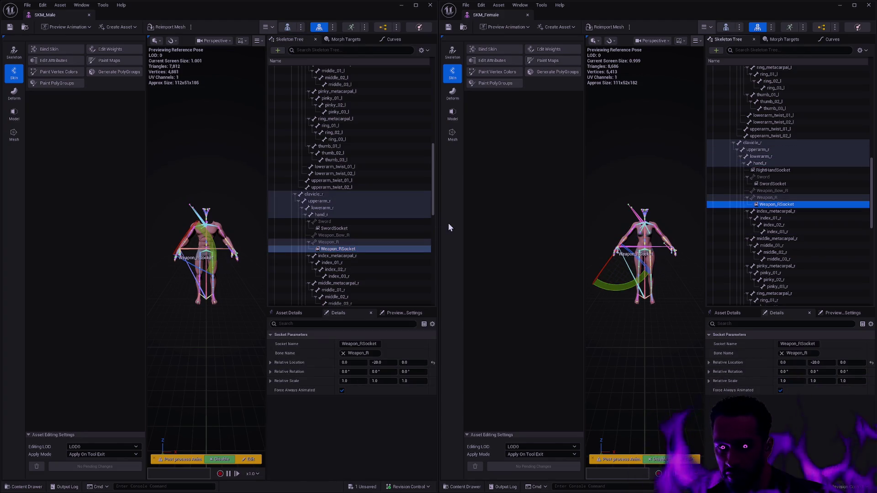
click(342, 241)
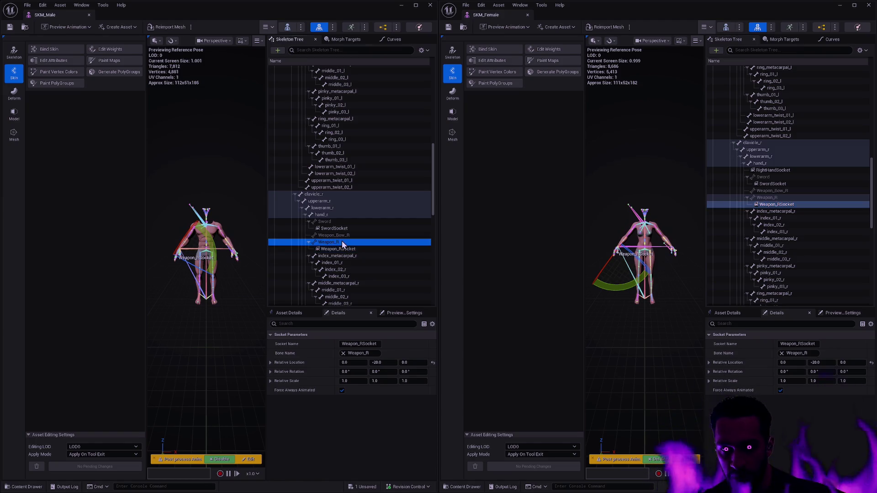
click(784, 199)
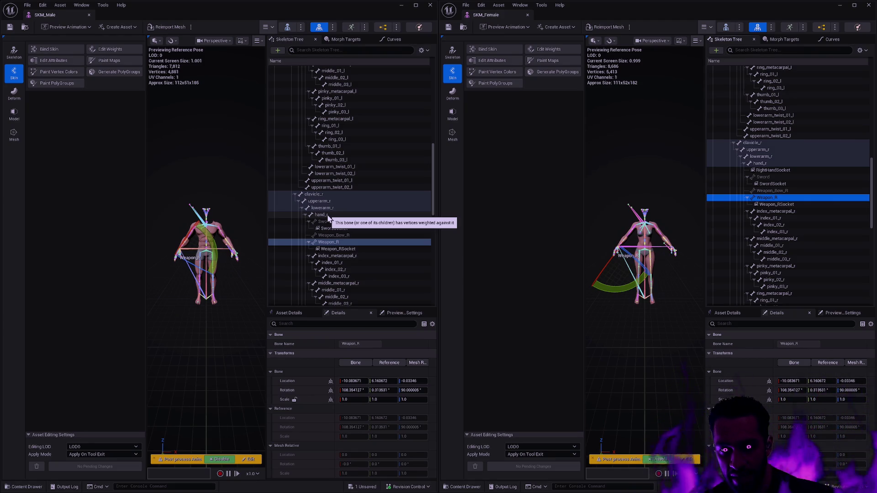
click(327, 215)
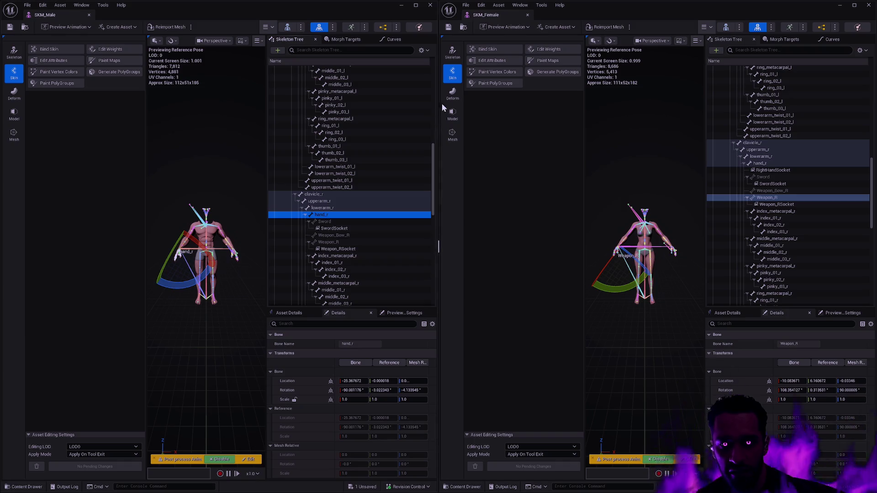
click(528, 15)
click(432, 145)
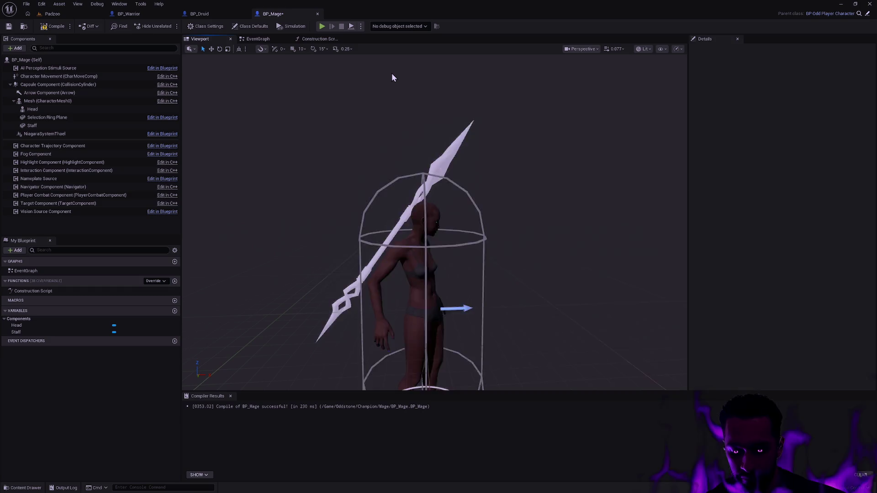
Open the SK_Female skeleton and dock it on the right half beside BP_Mage.
key(ctrl+p)
text(SL_Fema)
text(SK_Female)
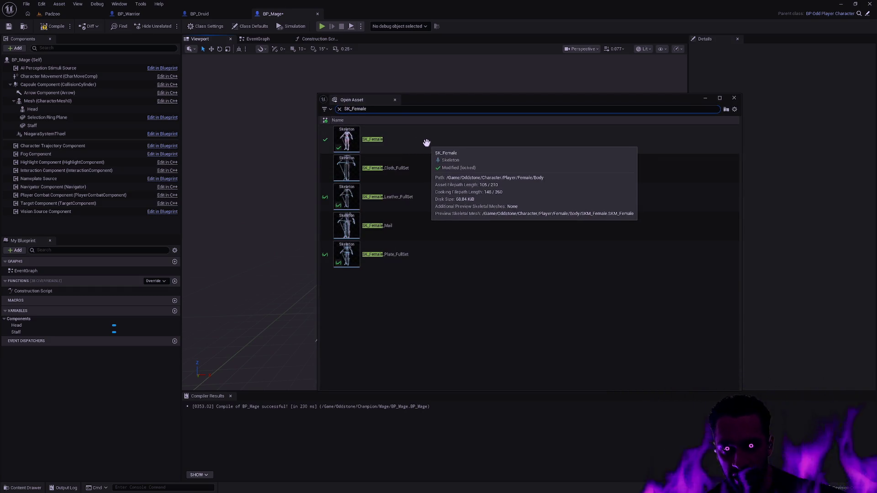
click(425, 141)
double_click(425, 143)
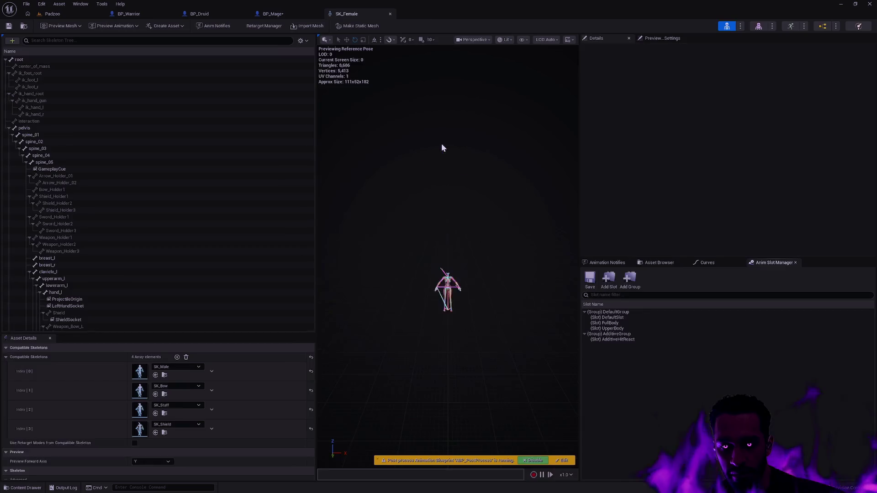
drag(358, 13, 625, 106)
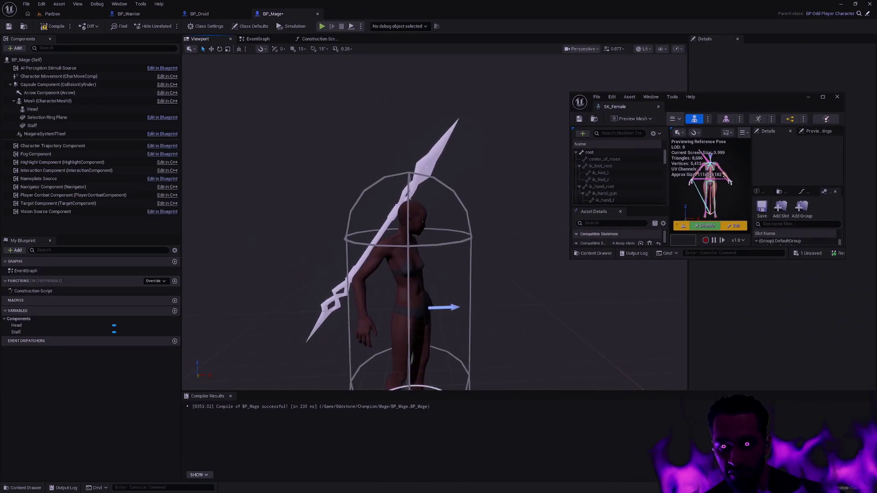
key(super+Right)
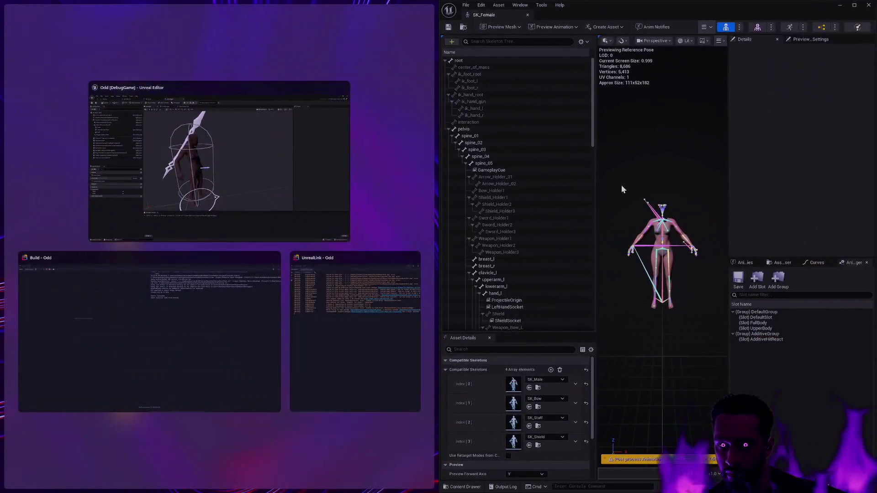
click(621, 185)
Turn on Show Retargeting Options in SK_Female's skeleton tree.
scroll(558, 128, down, 8)
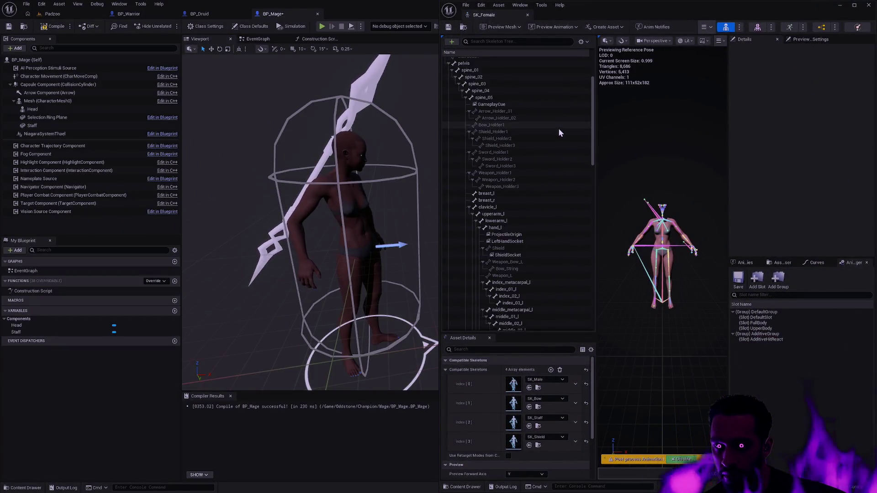
click(587, 42)
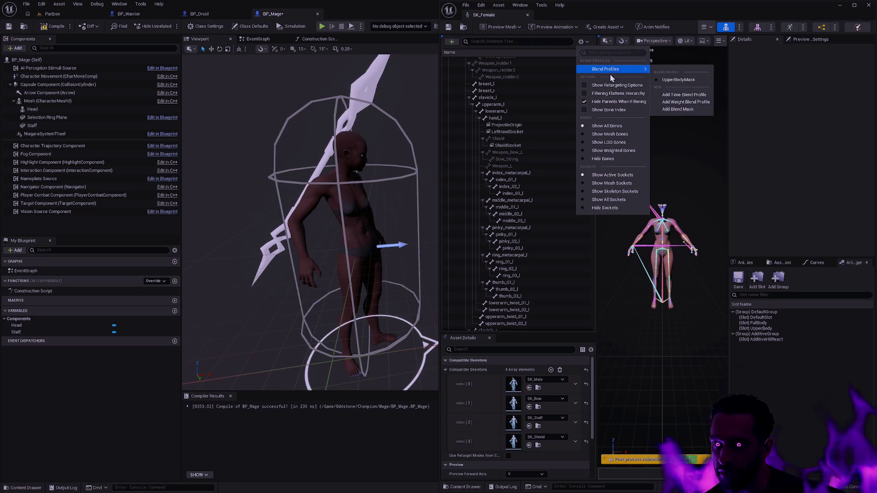
click(612, 84)
scroll(592, 159, down, 1)
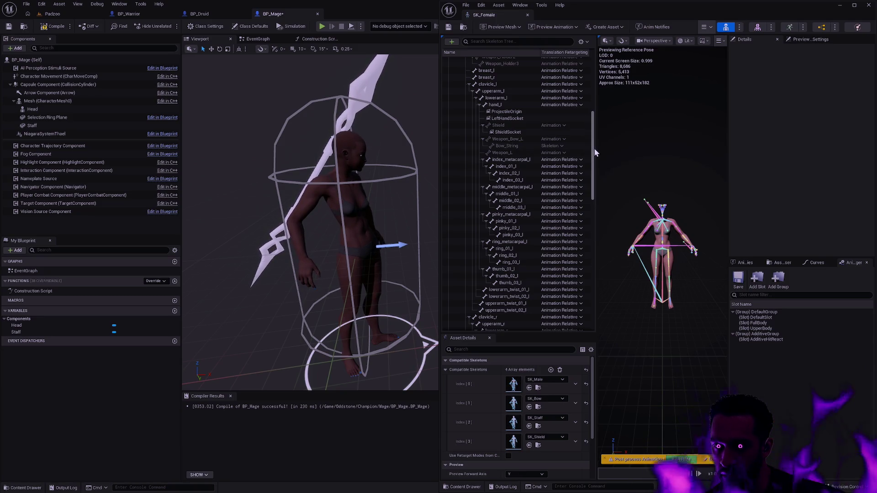
drag(594, 149, 594, 215)
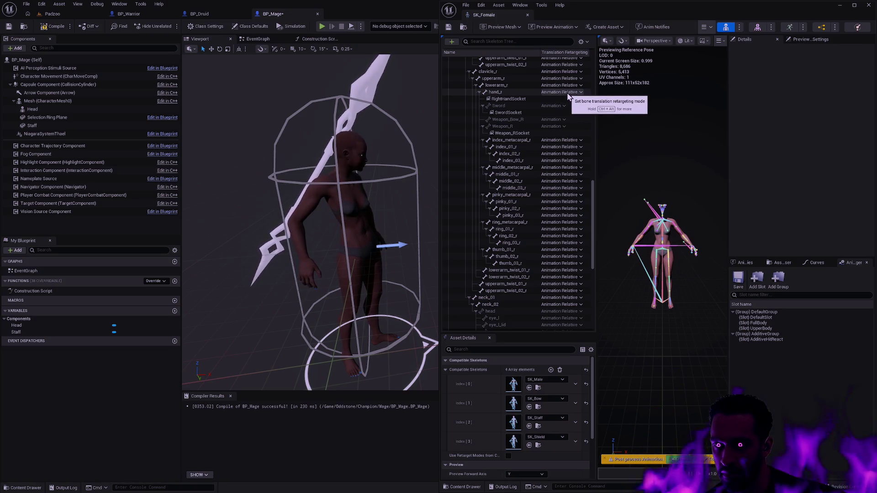
Try hand_r's translation retargeting modes and settle on Animation.
click(568, 93)
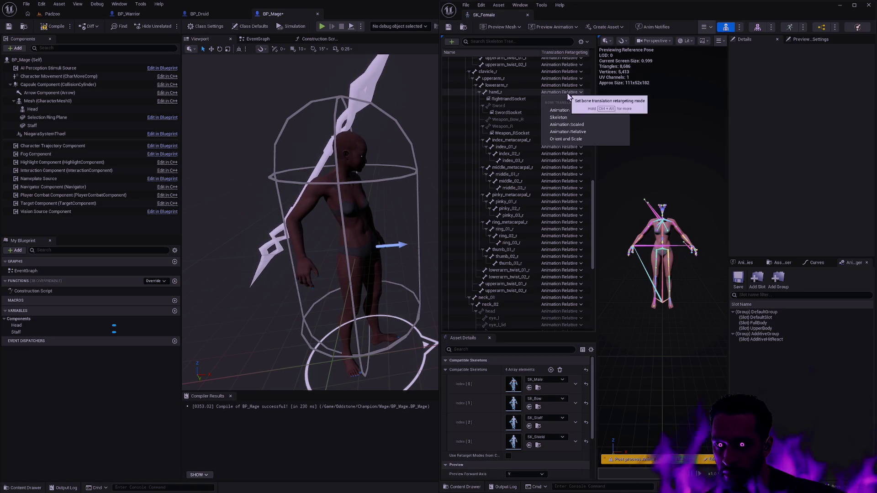
click(568, 102)
click(565, 93)
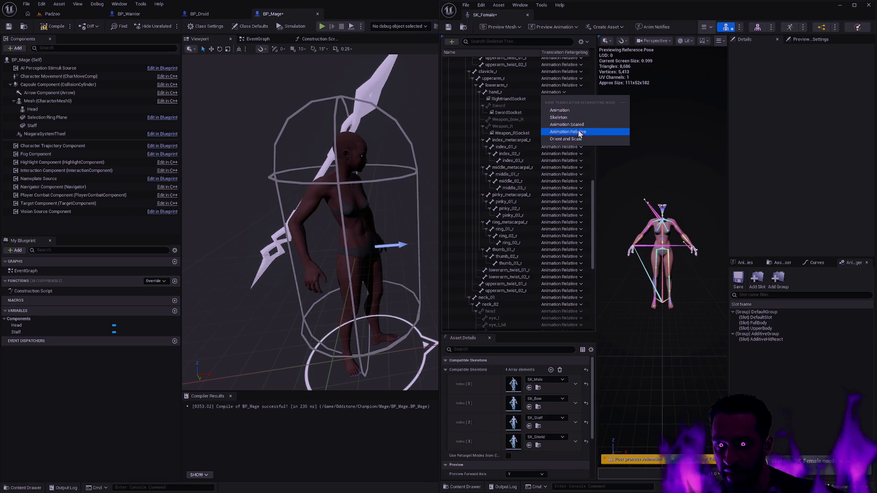
click(566, 139)
click(570, 93)
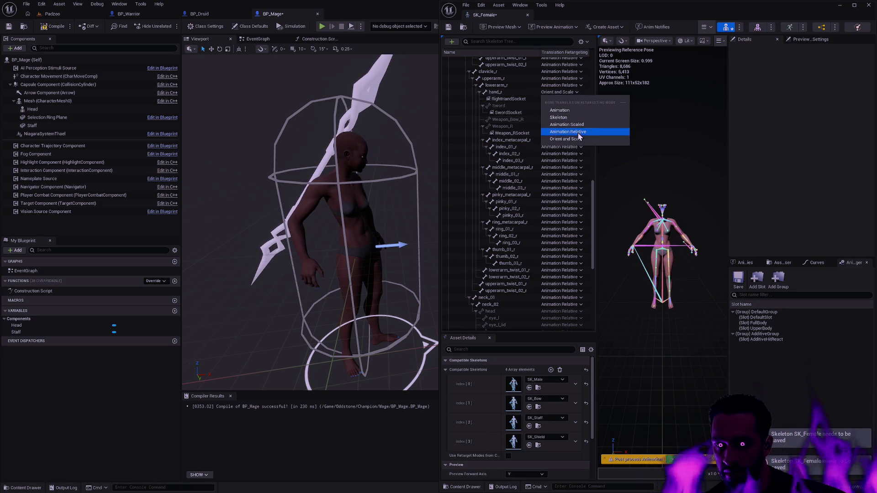
click(577, 132)
click(567, 93)
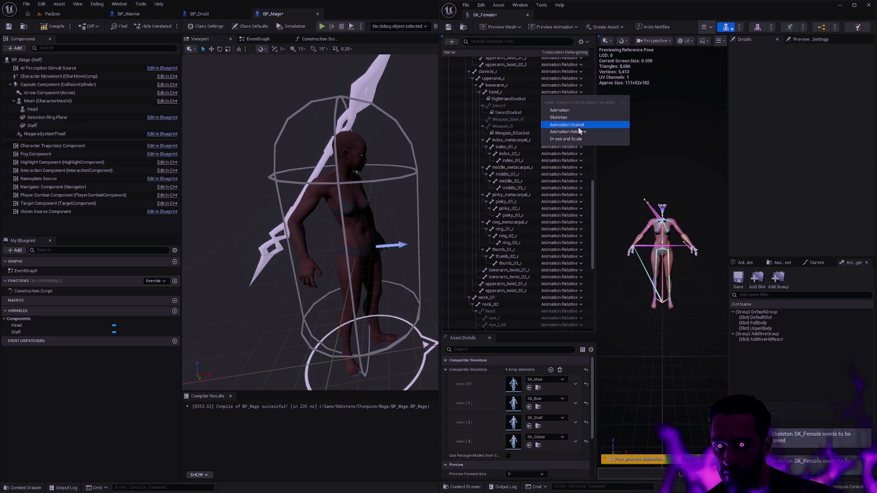
click(577, 128)
click(570, 93)
click(574, 118)
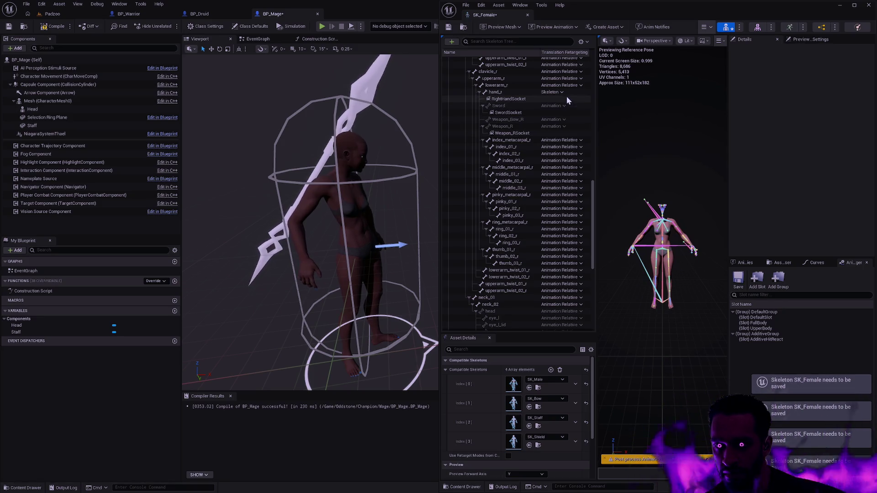
click(560, 92)
click(566, 111)
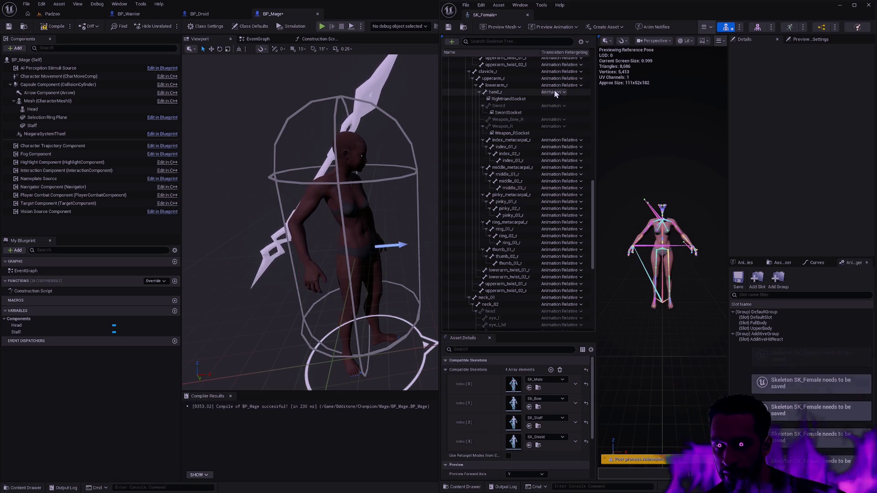
click(555, 91)
click(574, 133)
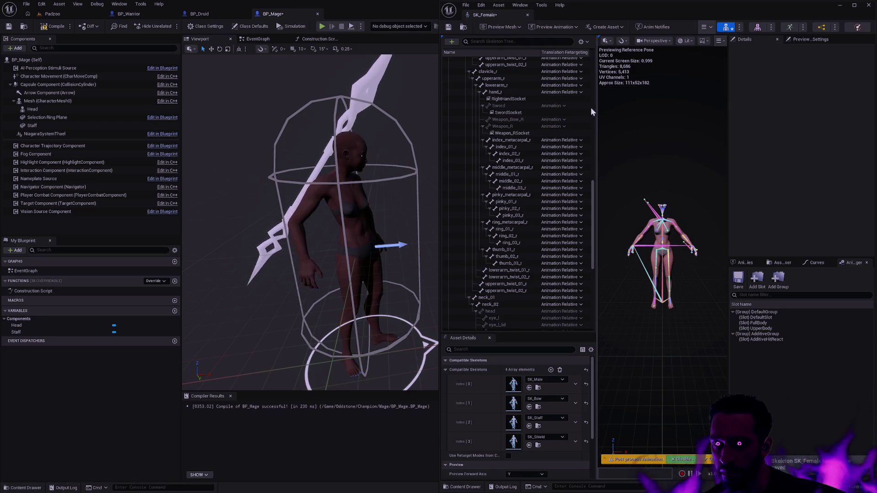
Preview the Staff_Idle_0_Seq animation on SK_Female from a side view.
click(554, 29)
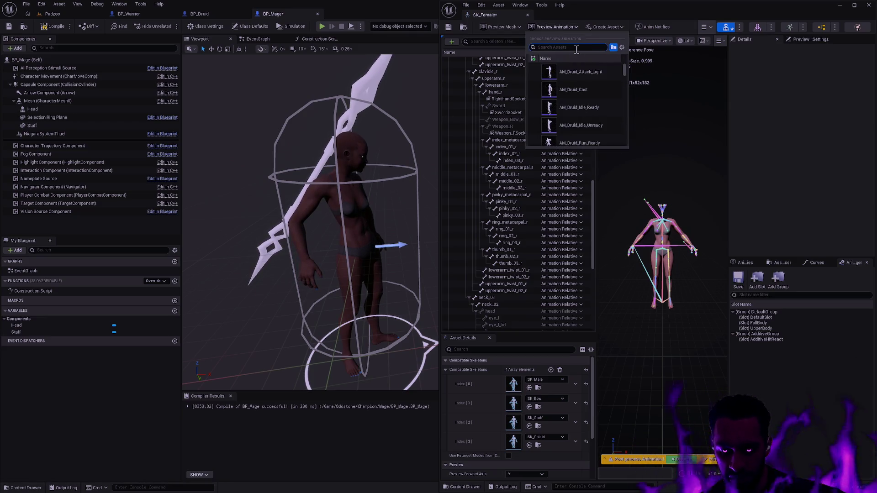
text(Staff_Idle)
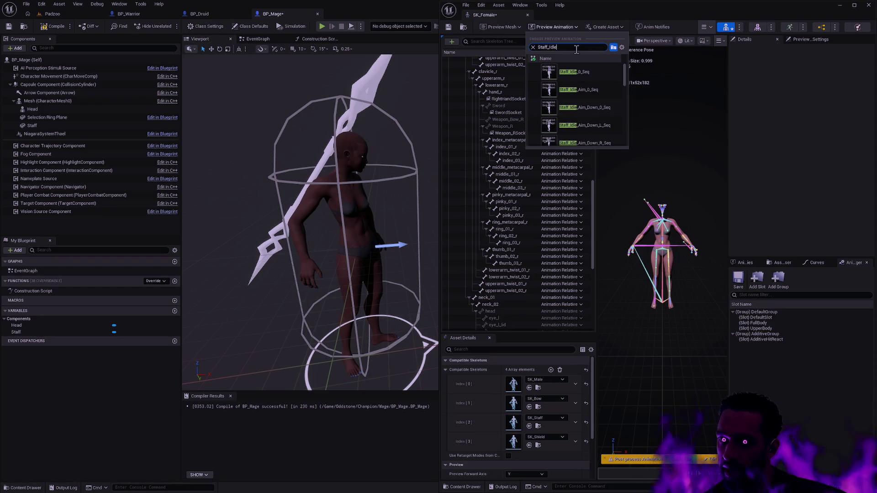
click(591, 77)
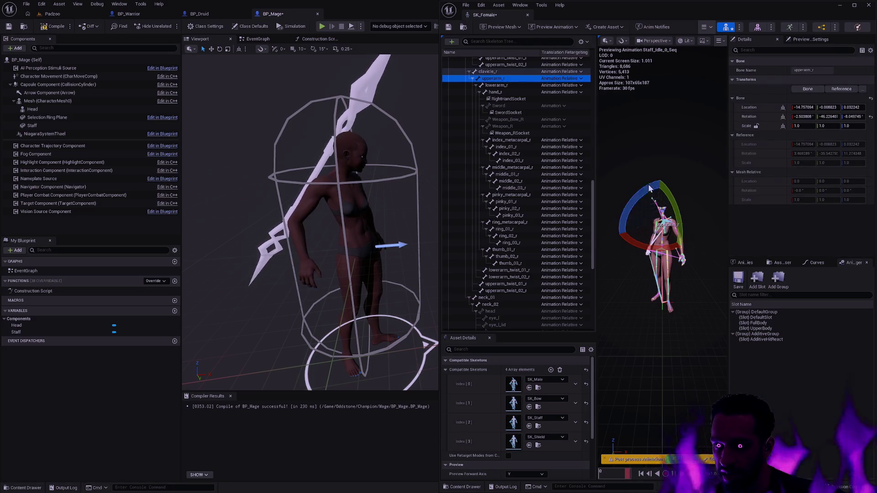
mouse_move(649, 187)
mouse_down()
mouse_move(665, 224)
mouse_move(657, 215)
mouse_up()
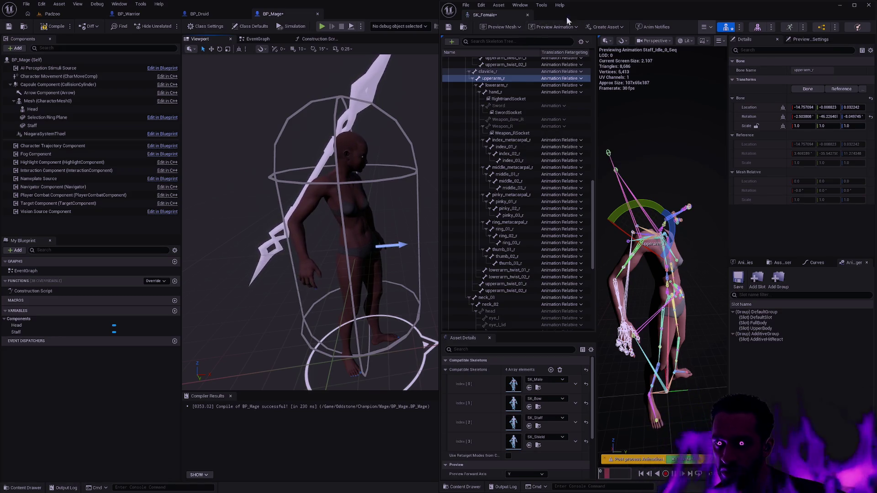
Attach SM_Staff_Staff to SK_Female's Weapon_RSocket as a preview asset.
key(super+Down)
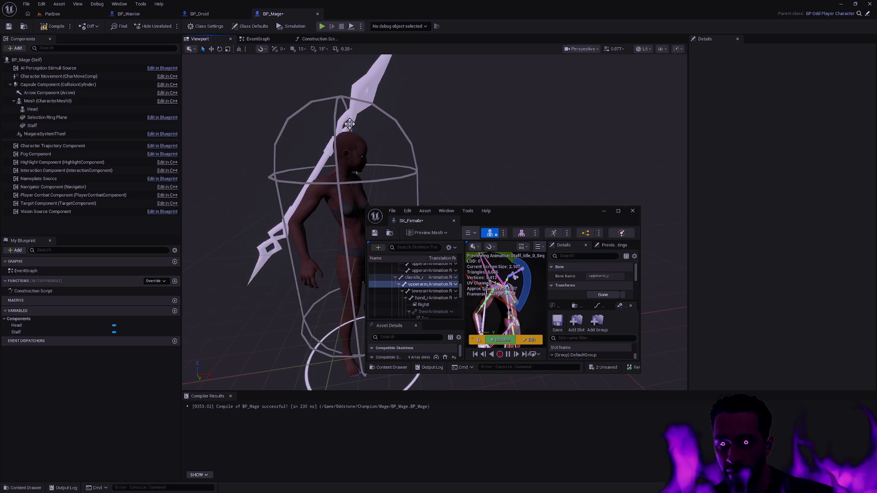
click(349, 124)
key(super+Right)
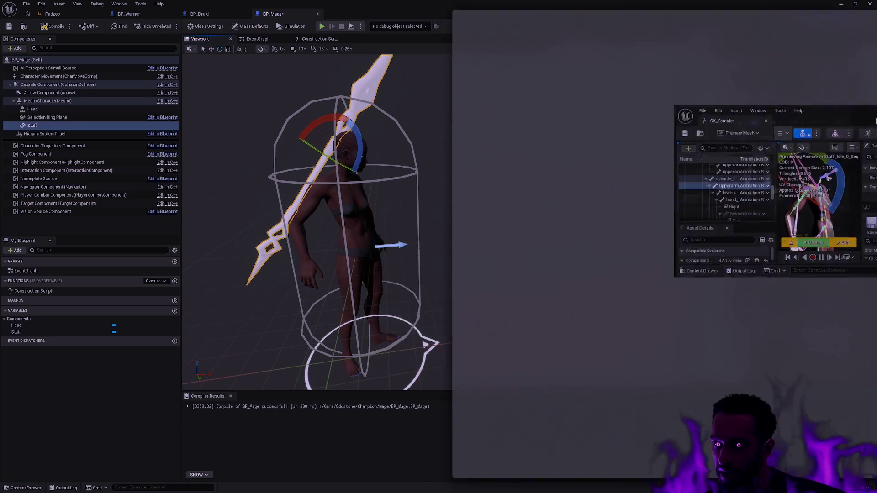
right_click(524, 134)
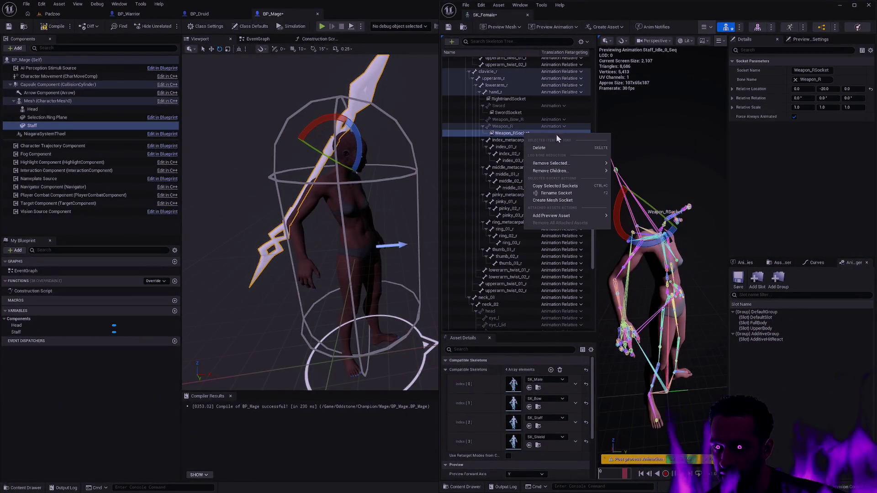
mouse_move(569, 220)
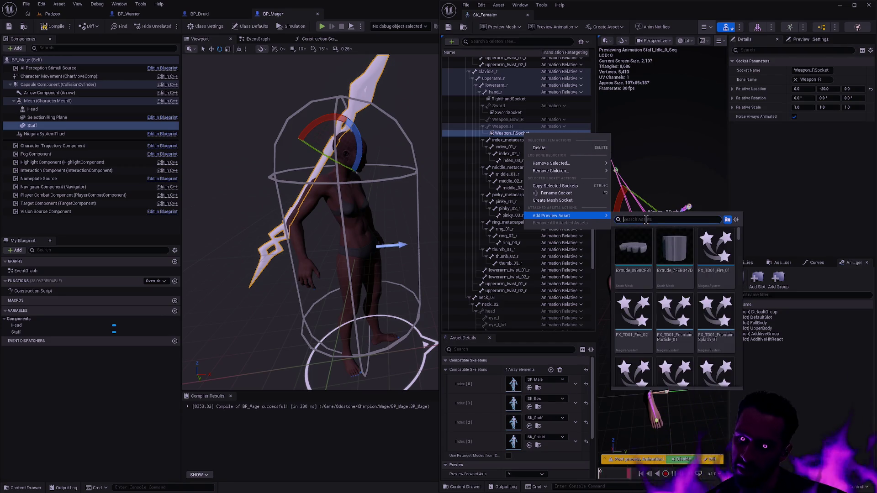
text(staff)
click(685, 257)
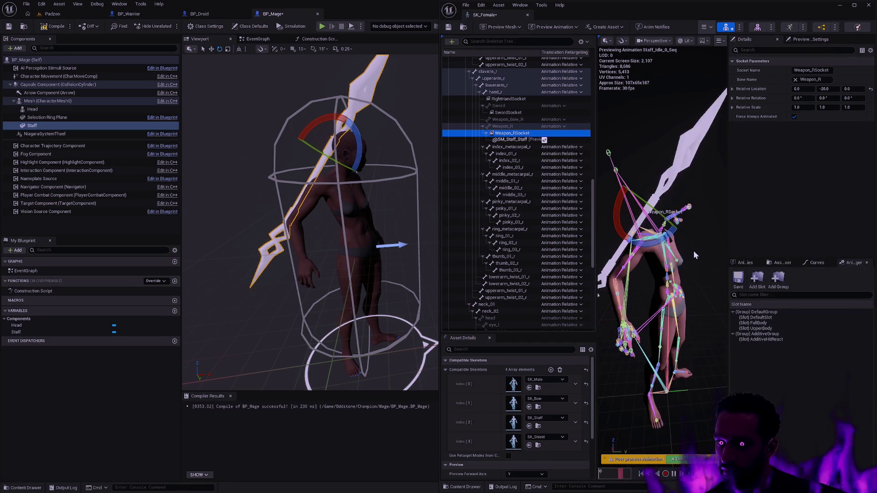
Hide the skeleton bones in the SK_Female preview via Show > Bones.
scroll(662, 274, up, 5)
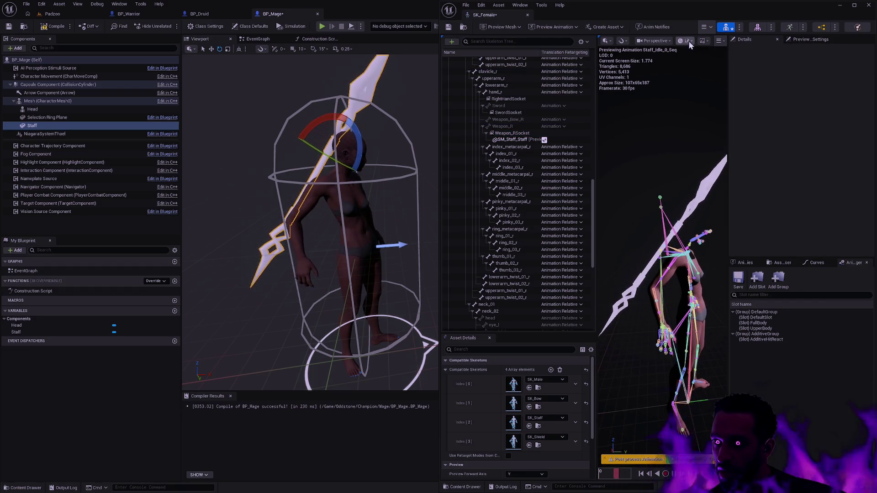
click(719, 41)
mouse_move(736, 53)
mouse_move(779, 121)
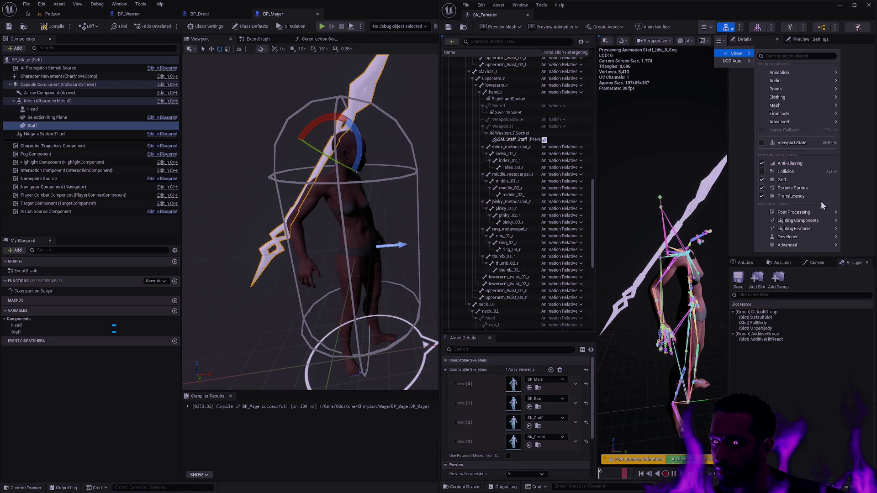
mouse_move(793, 89)
click(703, 165)
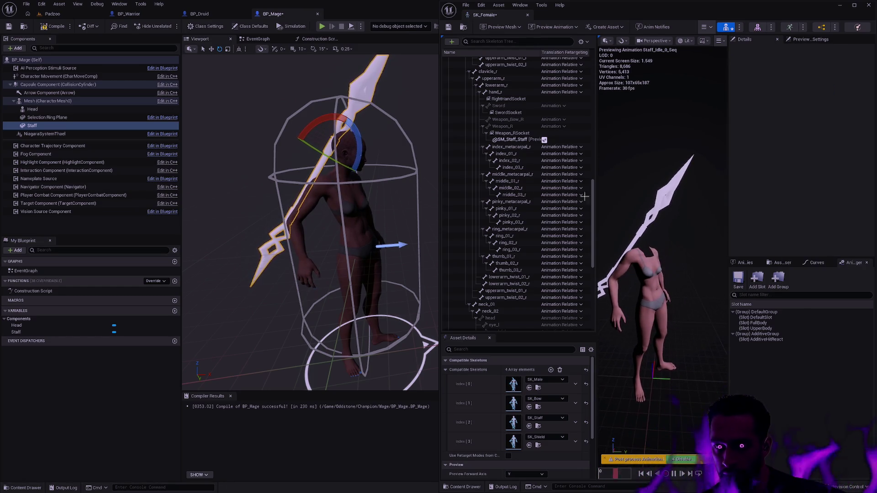
Deselect Staff in BP_Mage and orbit to view the mage holding the staff.
click(424, 130)
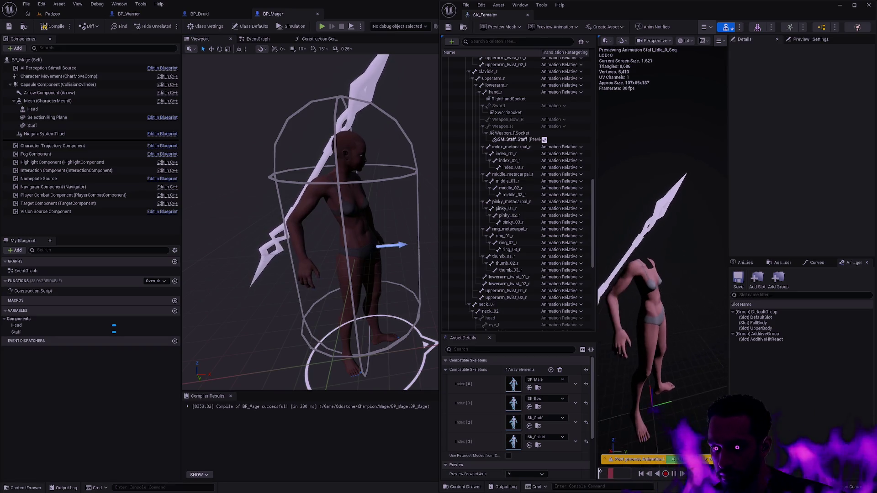
scroll(392, 230, down, 5)
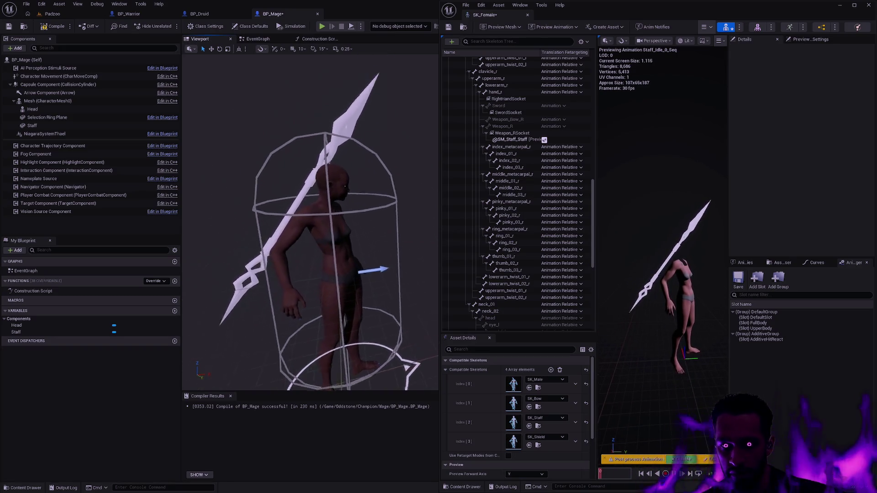
mouse_move(392, 229)
mouse_down()
mouse_move(375, 226)
mouse_move(379, 215)
mouse_up()
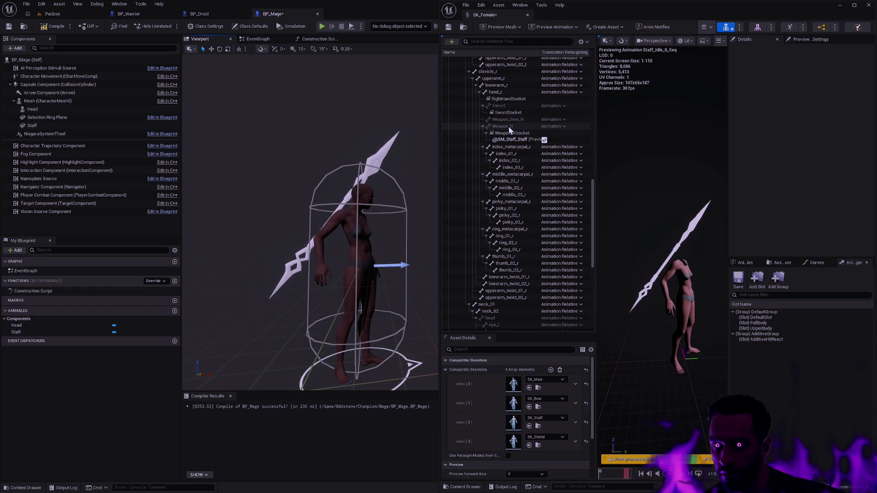
Try Skeleton translation retargeting on SK_Female's Weapon_R, then revert it to Animation.
click(558, 127)
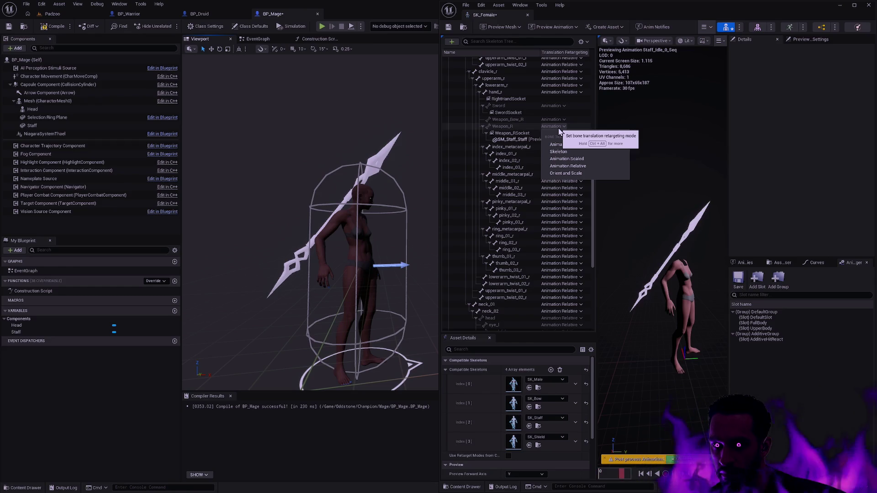
click(576, 152)
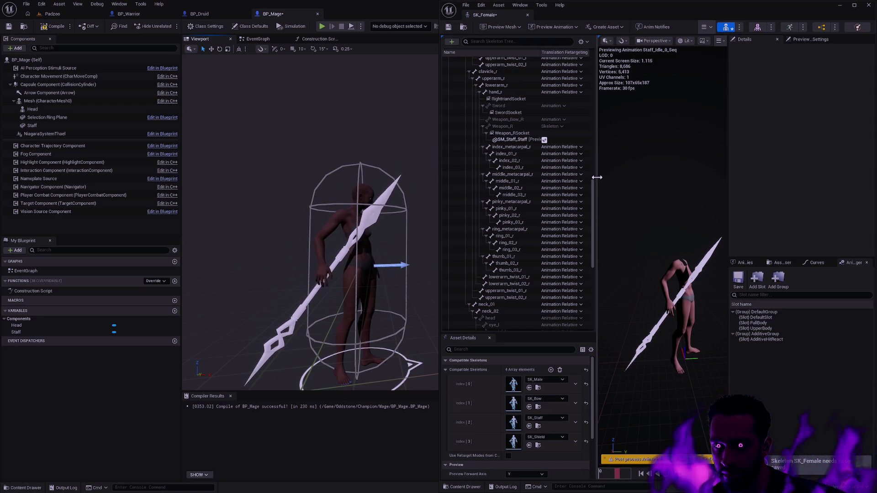
click(559, 128)
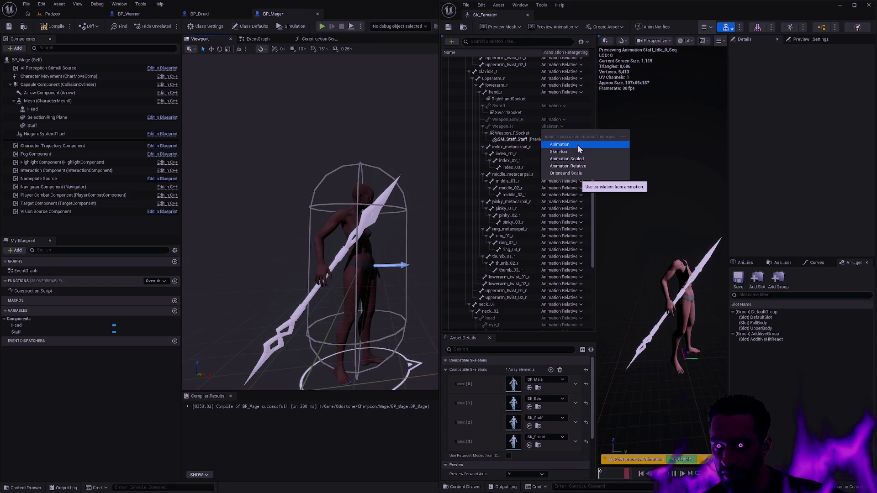
click(577, 144)
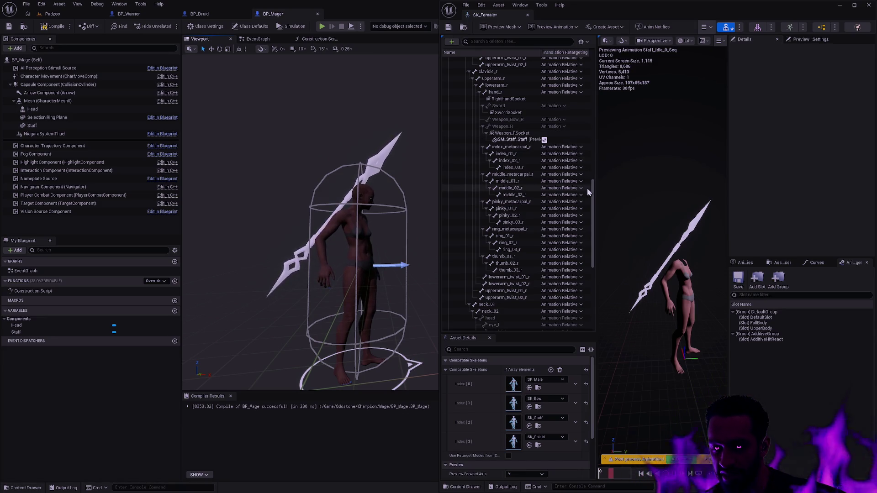
Set SK_Female's Bow_String translation retargeting to Animation.
mouse_move(593, 197)
mouse_down()
mouse_move(592, 290)
mouse_move(595, 111)
mouse_up()
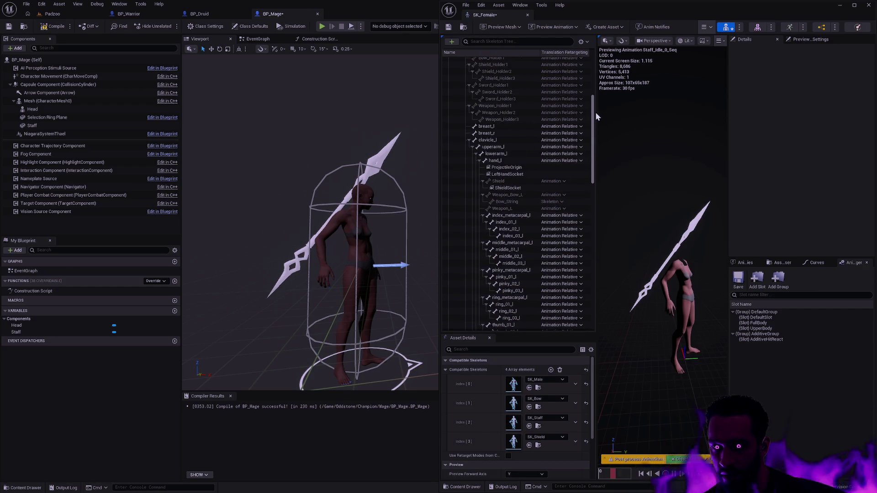
click(548, 201)
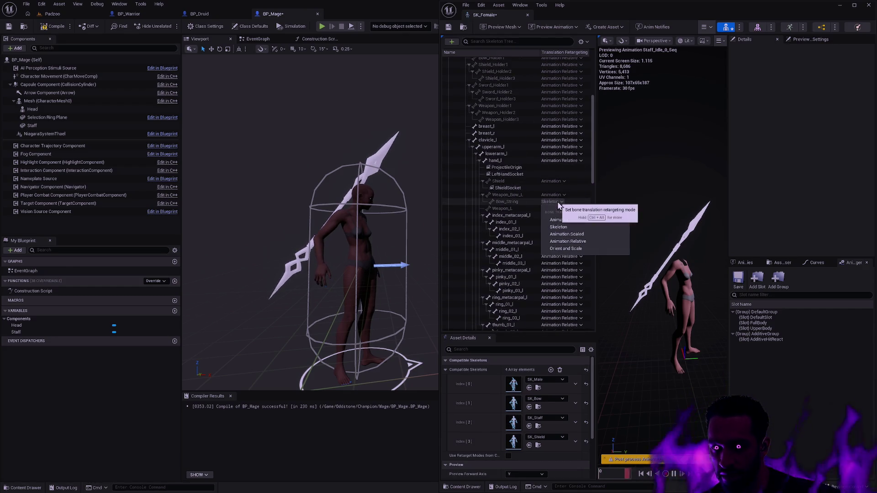
click(569, 221)
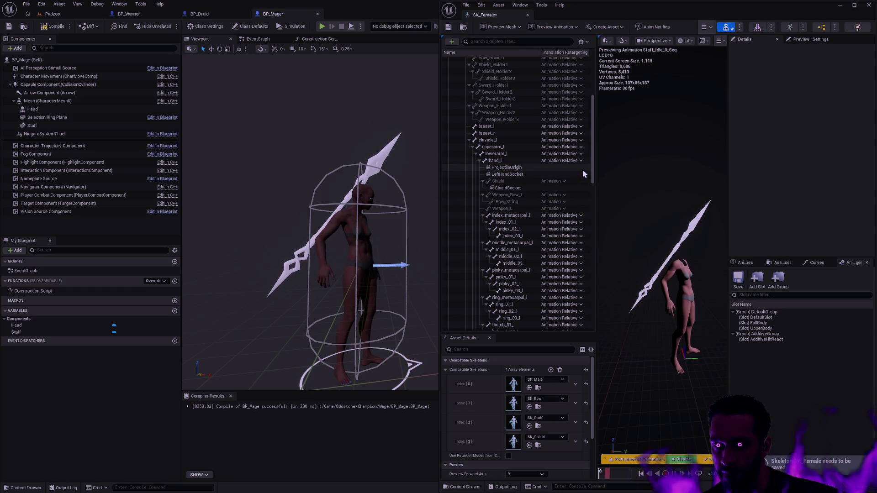
key(ctrl+p)
Open the SK_Male skeleton and show its translation retargeting column.
text(SK_Male)
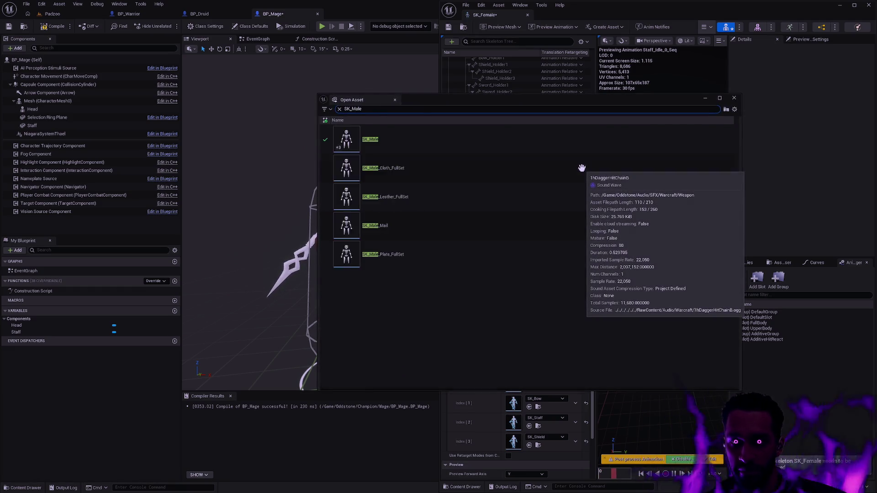
click(423, 148)
key(Return)
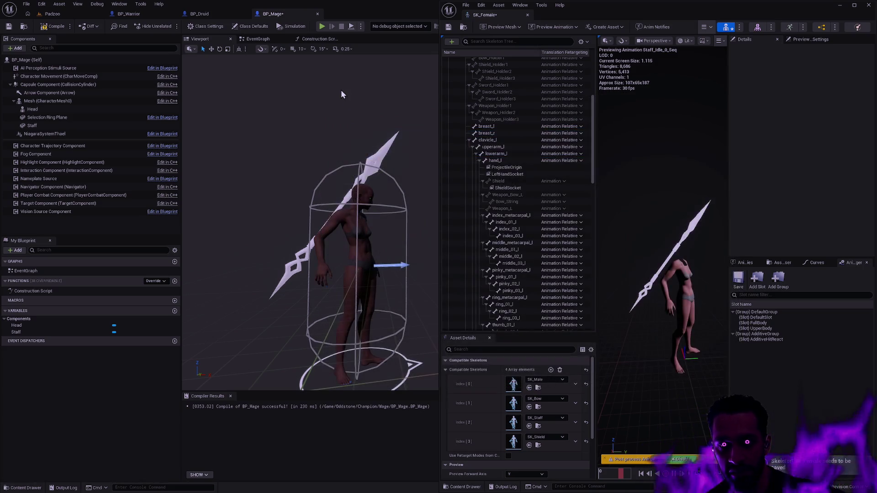
click(305, 42)
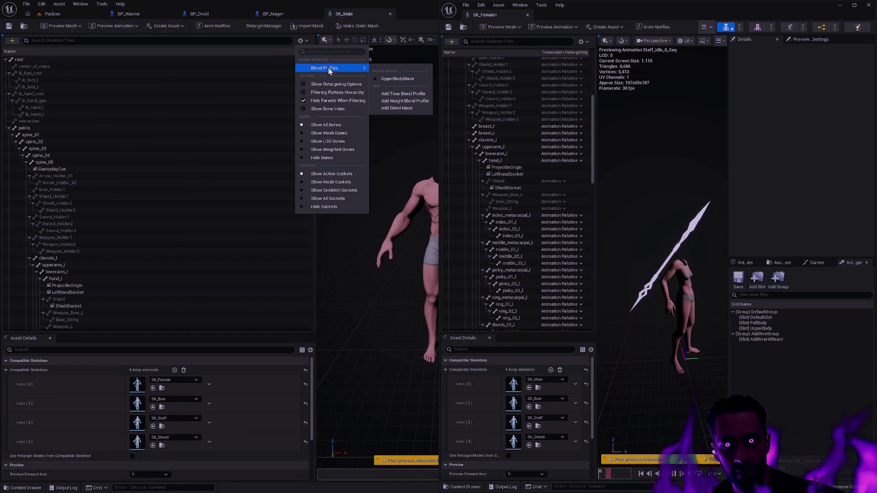
click(356, 85)
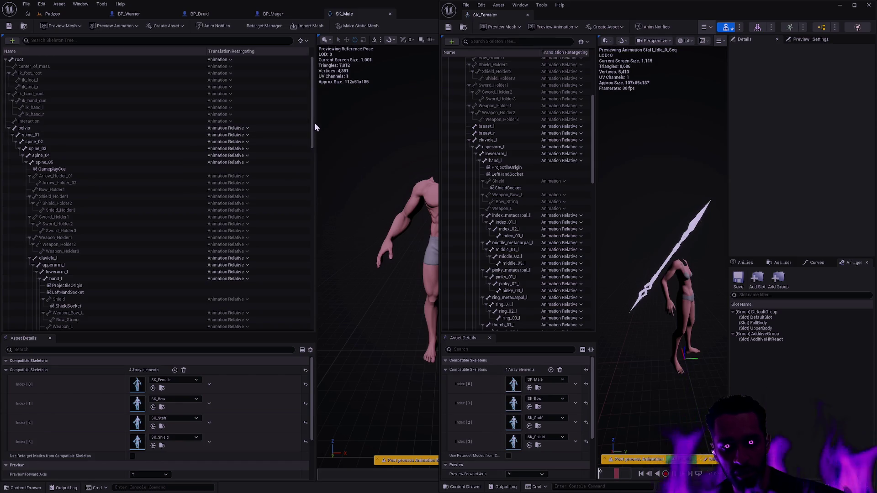
mouse_move(313, 122)
mouse_down()
mouse_move(313, 264)
mouse_move(313, 253)
mouse_up()
scroll(313, 265, down, 5)
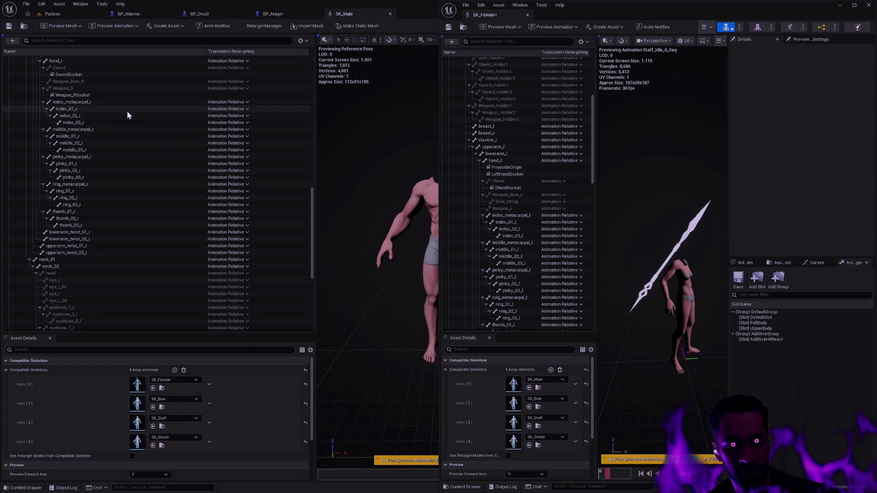
mouse_move(312, 221)
mouse_down()
mouse_move(314, 193)
mouse_move(308, 279)
mouse_move(310, 188)
mouse_up()
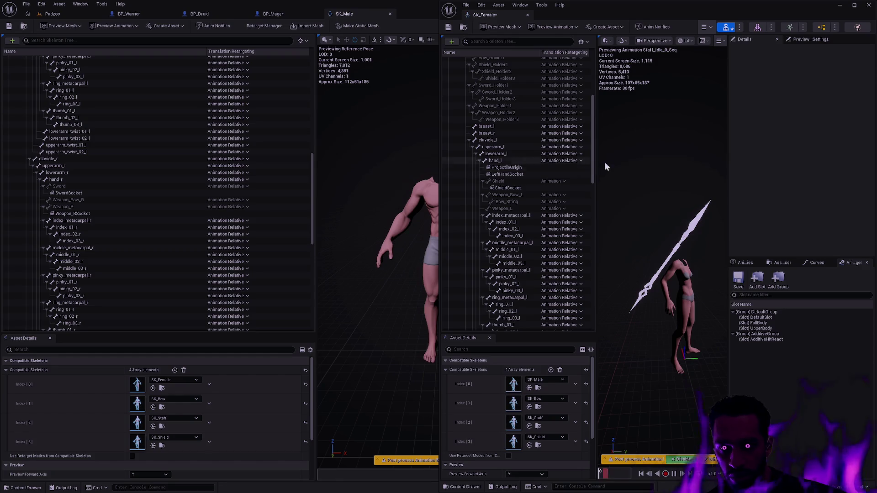
drag(312, 196, 308, 124)
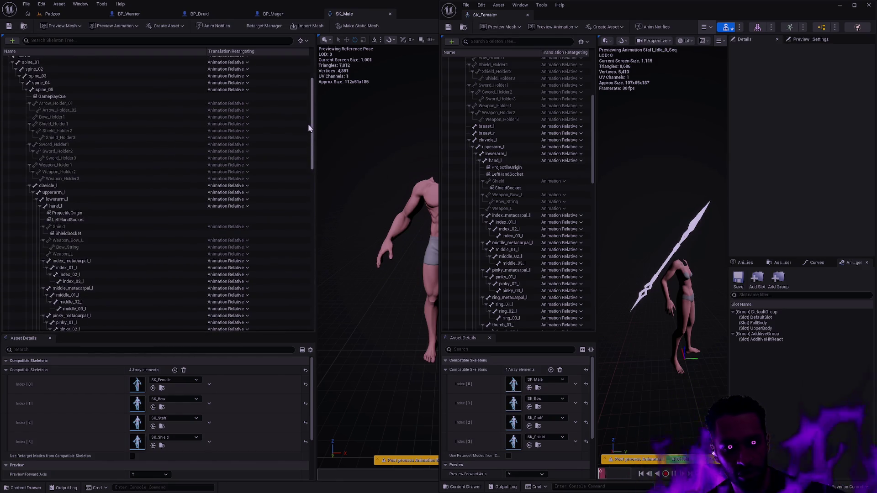
scroll(308, 124, down, 1)
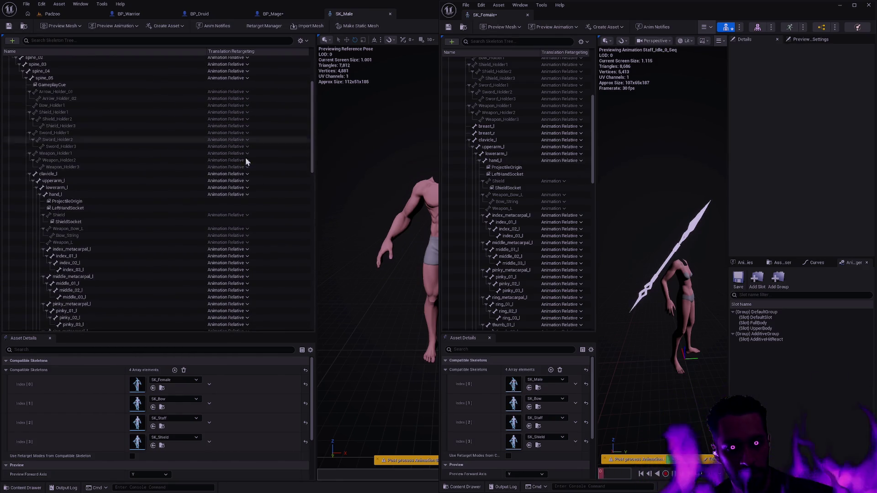
Set SK_Male's Shield, Weapon_Bow_L, Bow_String and Weapon_L retargeting to Animation.
click(224, 215)
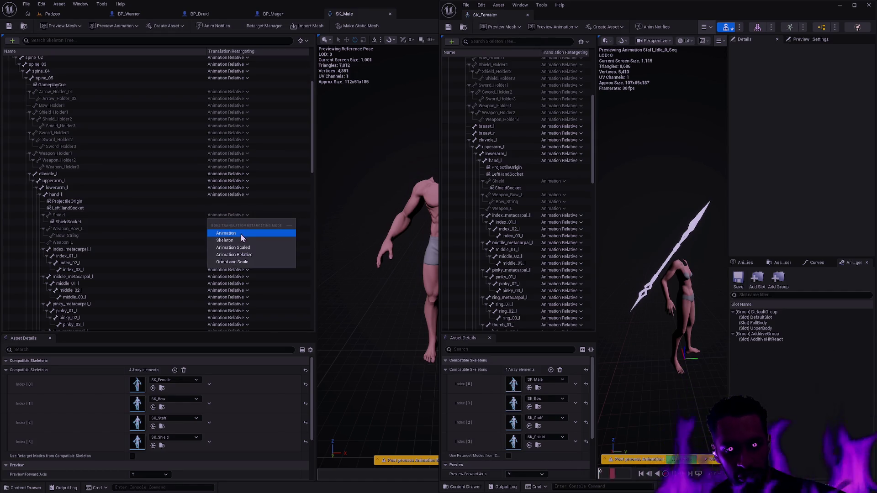
click(240, 234)
click(229, 229)
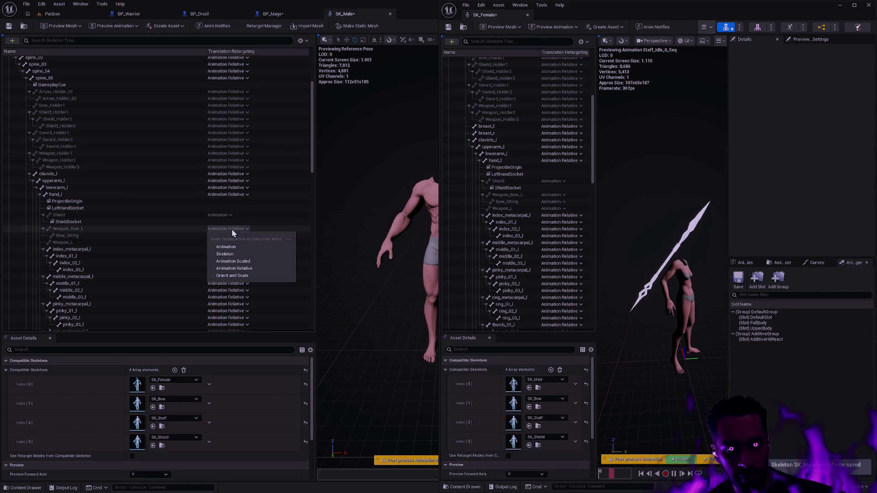
click(239, 247)
click(227, 236)
click(231, 254)
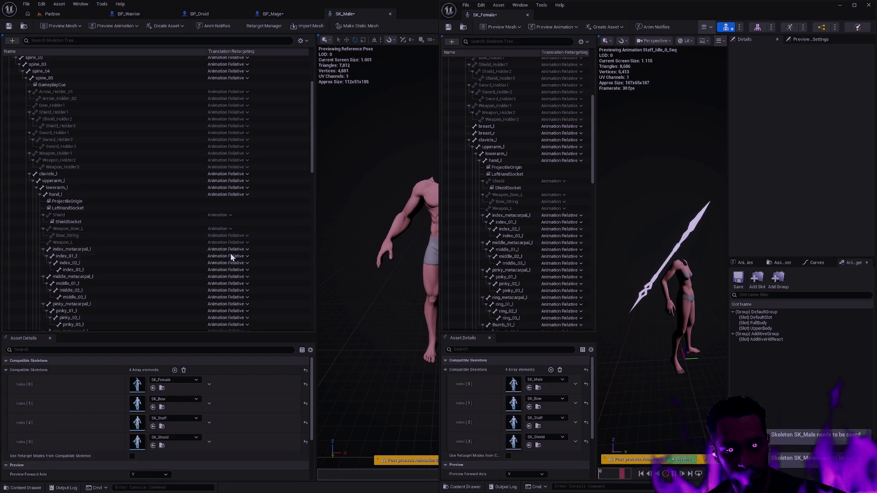
click(228, 243)
click(248, 260)
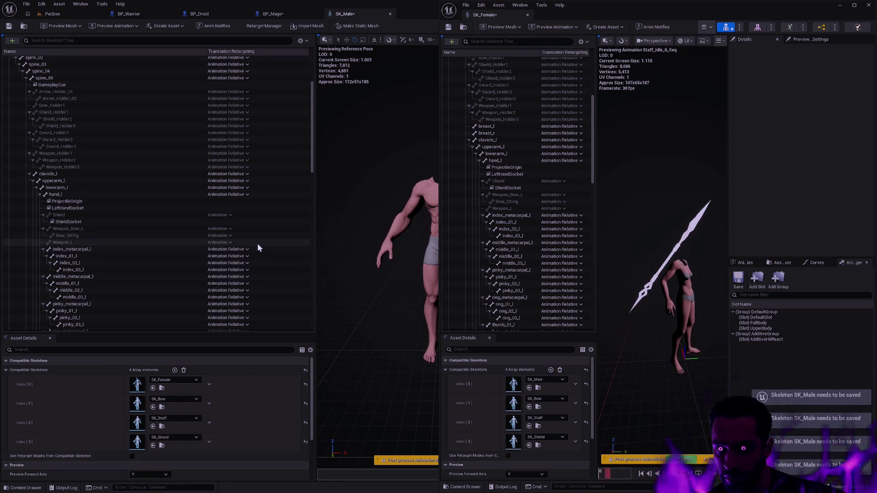
Set SK_Male's Sword, Weapon_Bow_R and Weapon_R retargeting to Animation.
mouse_move(314, 163)
mouse_down()
mouse_move(311, 264)
mouse_move(314, 249)
mouse_up()
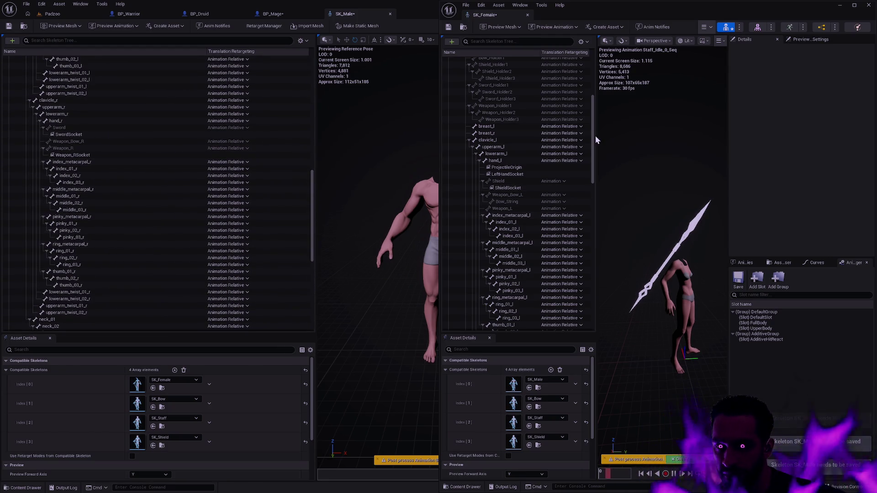
drag(596, 136, 588, 215)
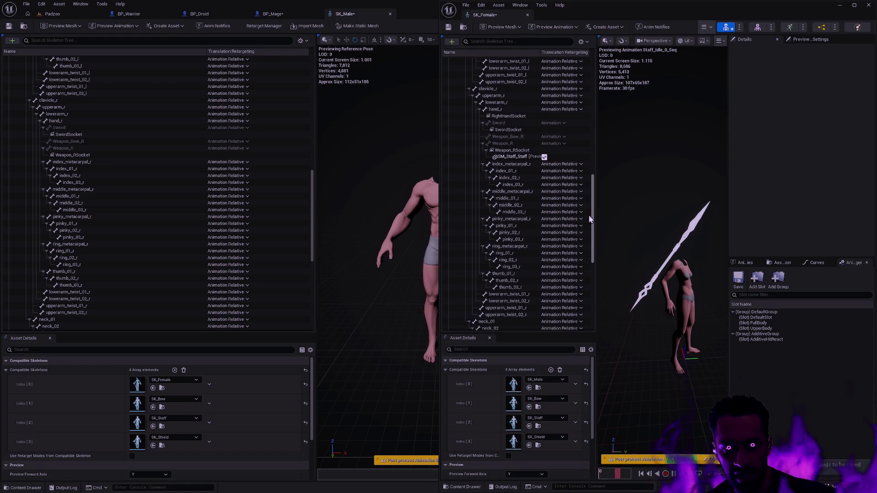
click(243, 128)
click(233, 146)
click(241, 142)
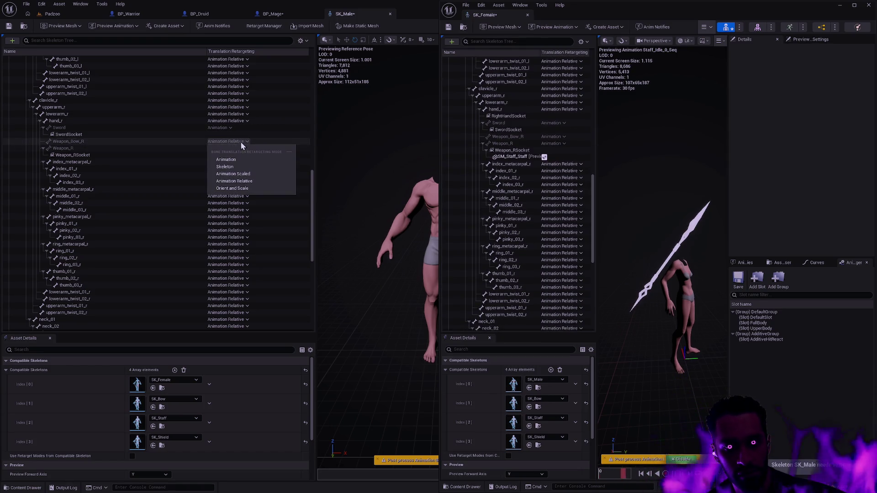
click(226, 159)
click(233, 149)
click(234, 166)
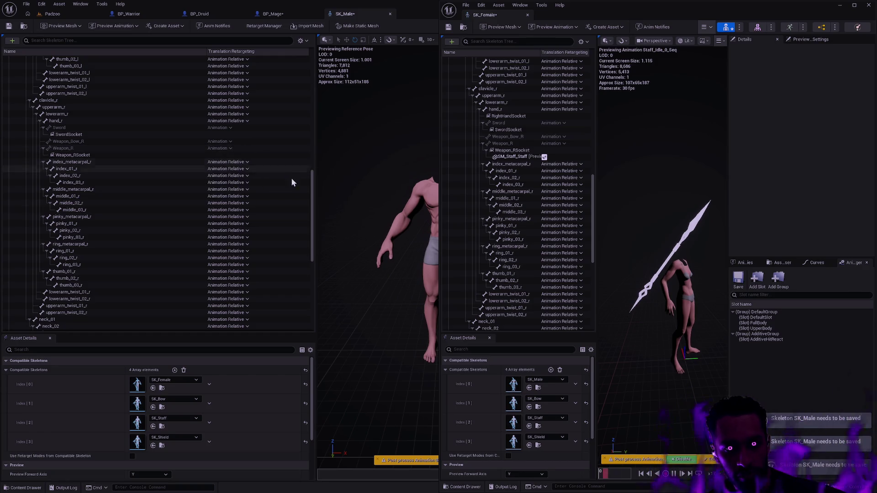